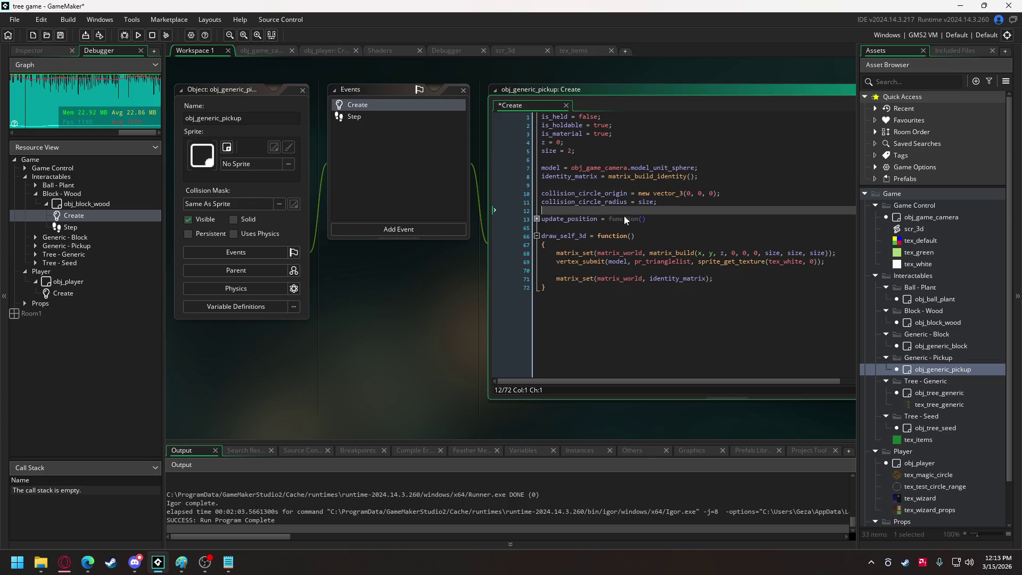
- Copy obj_generic_pickup's update_position function and bring up the obj_tree_generic object
click(504, 219)
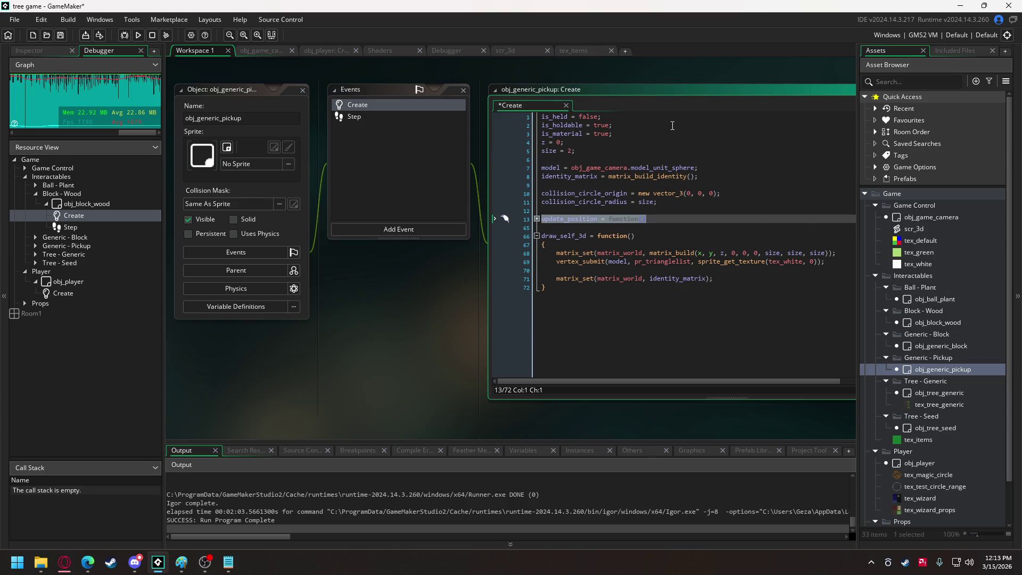
click(263, 51)
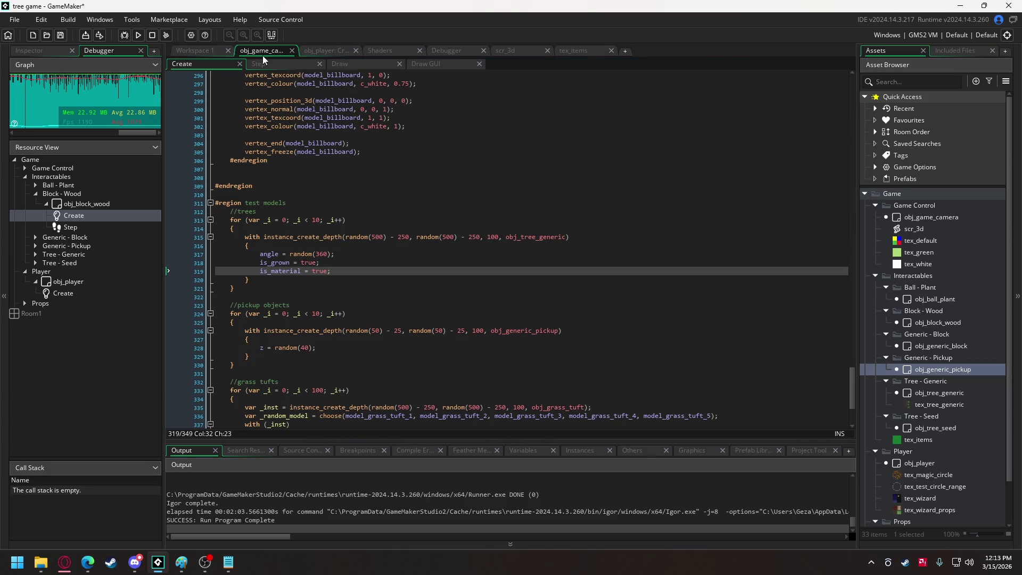
click(200, 52)
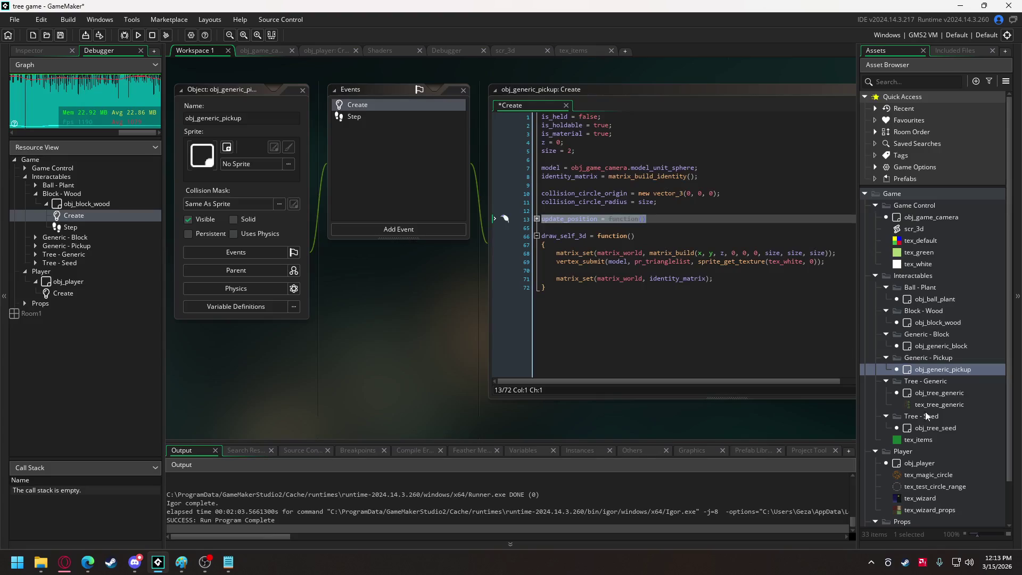
click(949, 393)
double_click(949, 394)
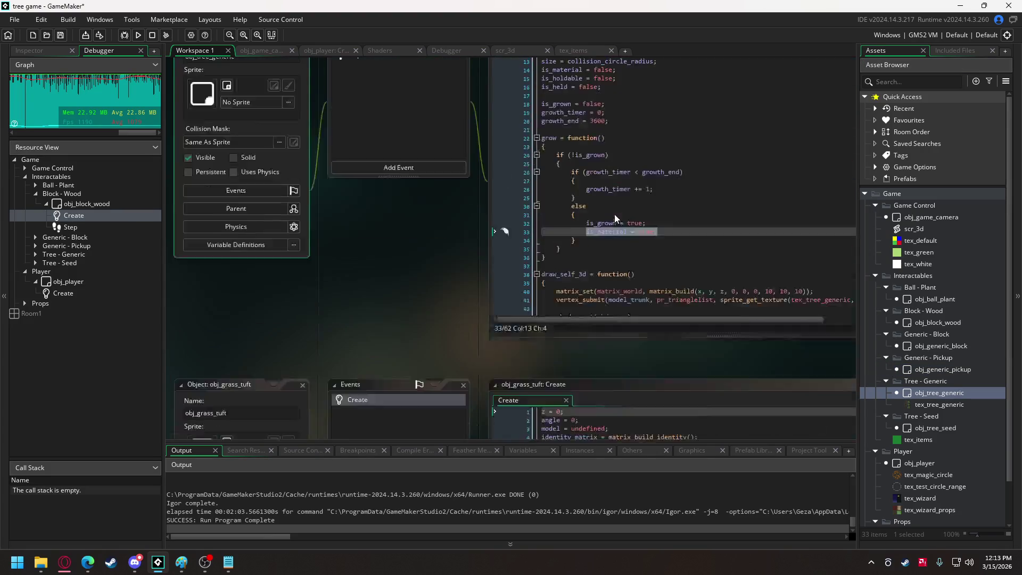
- Paste update_position after grow in obj_tree_generic's Create code and delete its is_held block
click(572, 318)
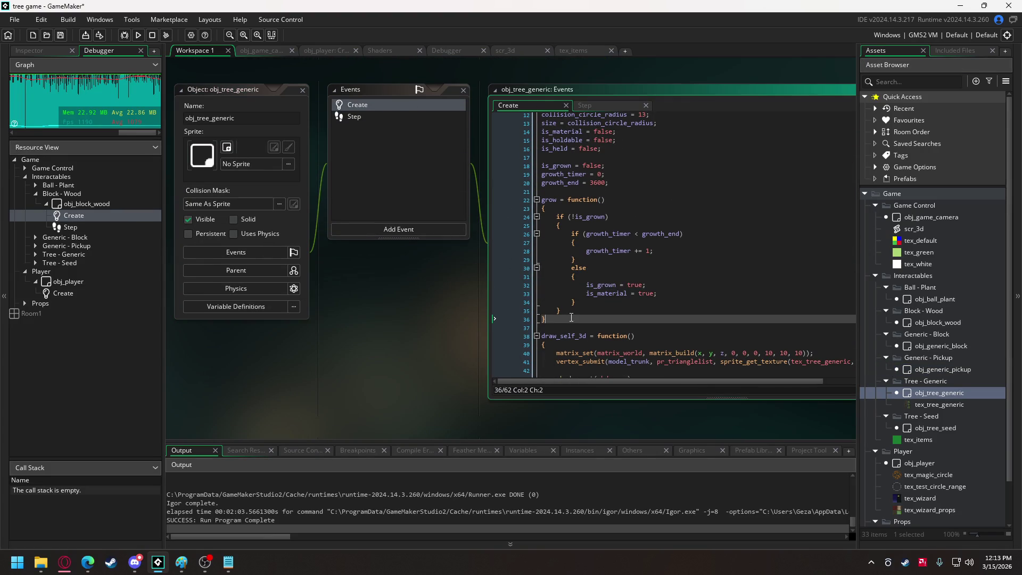
key(ctrl+v)
scroll(585, 273, up, 5)
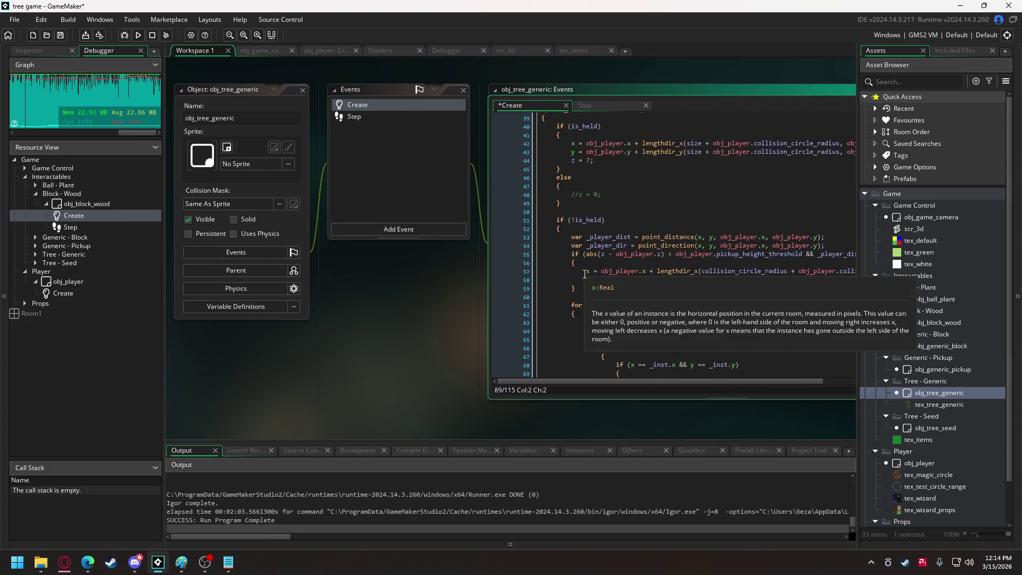
mouse_move(575, 272)
mouse_down()
mouse_move(559, 261)
mouse_move(542, 168)
mouse_up()
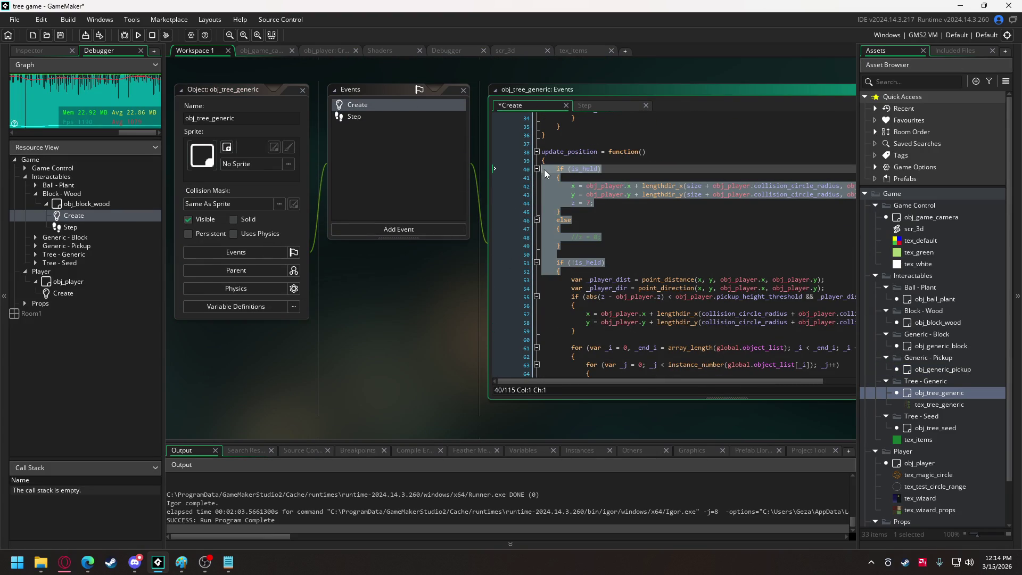
key(BackSpace)
- Un-indent the remaining push-away loop one level and remove the leftover blank lines
scroll(565, 315, down, 5)
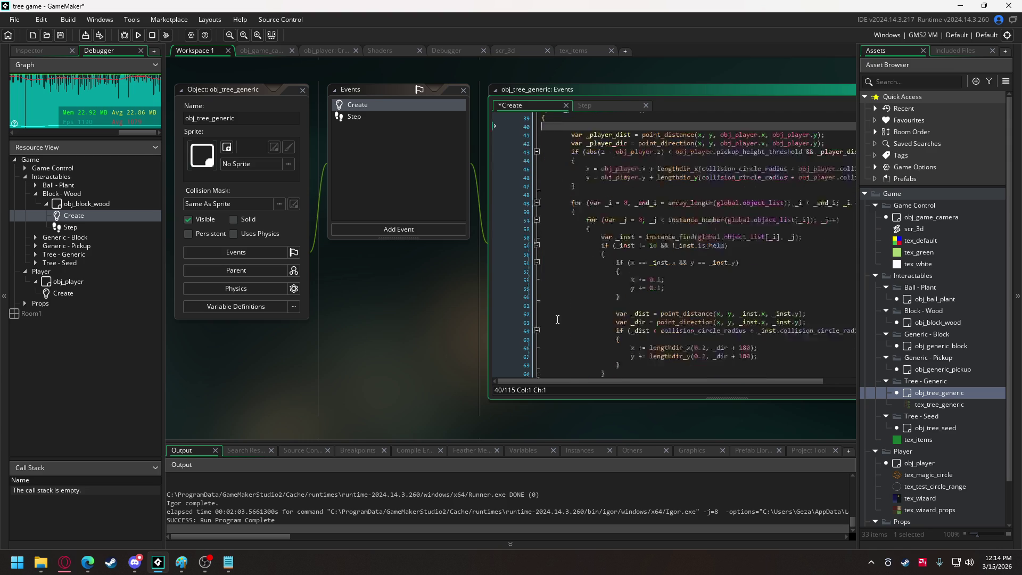
click(570, 315)
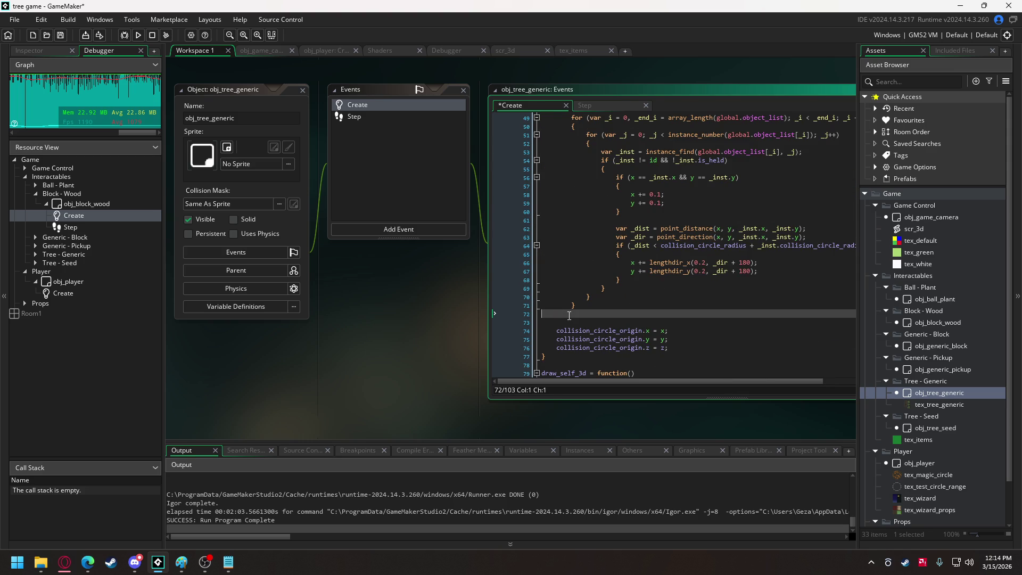
key(BackSpace)
mouse_move(584, 305)
mouse_down()
mouse_move(595, 270)
mouse_move(571, 199)
mouse_up()
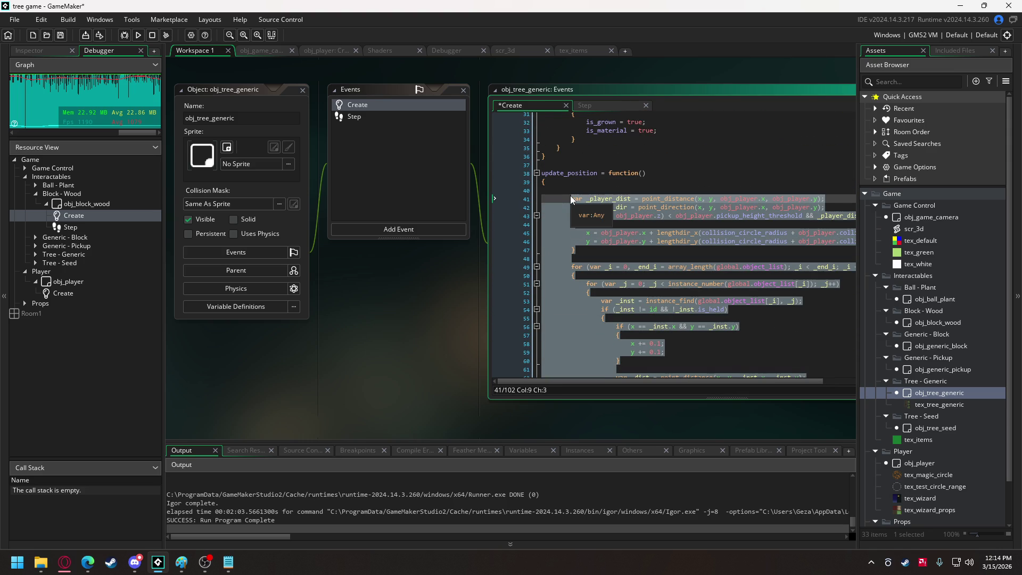
key(shift+Tab)
click(577, 187)
key(BackSpace)
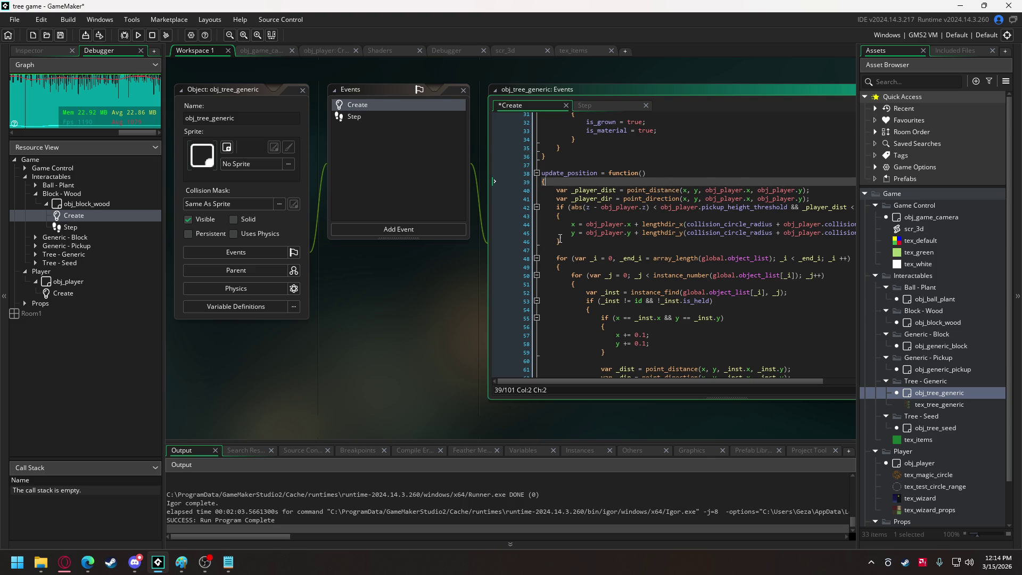
- Delete the player-distance block and its blank lines, then copy the update_position name
mouse_move(571, 241)
mouse_down()
mouse_move(548, 234)
mouse_move(541, 189)
mouse_up()
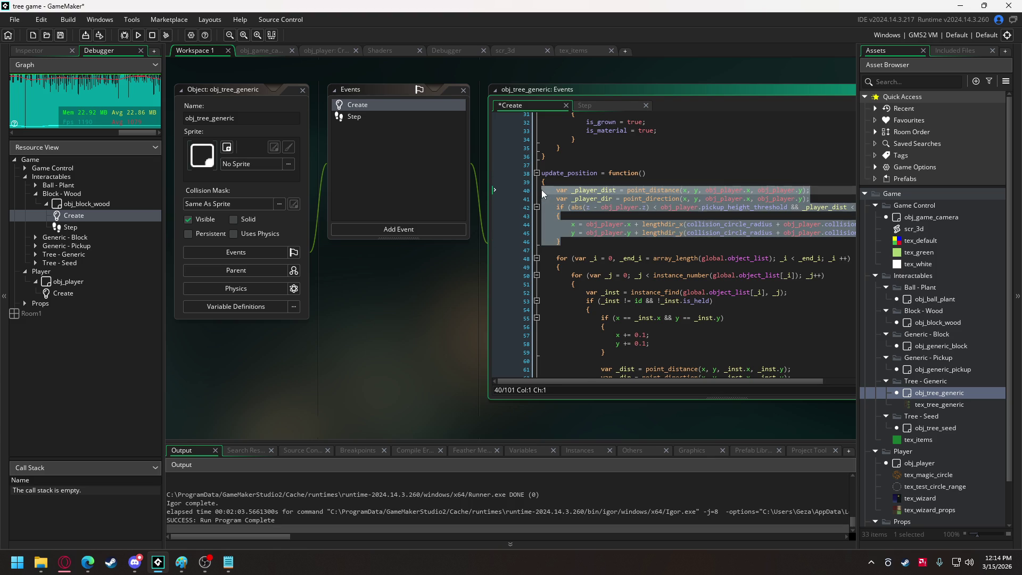
key(BackSpace)
key(Delete)
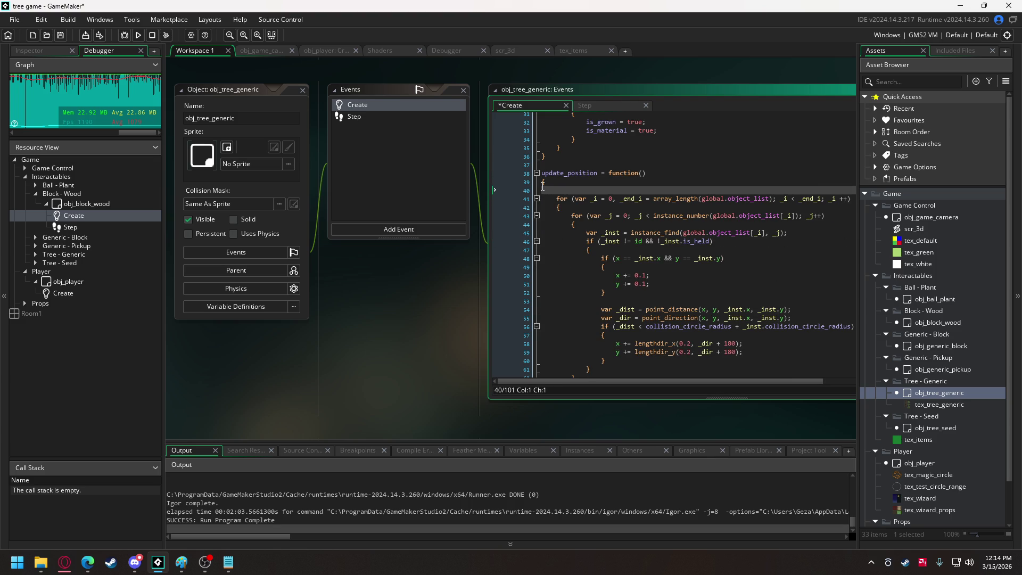
key(Delete)
double_click(554, 173)
key(ctrl+c)
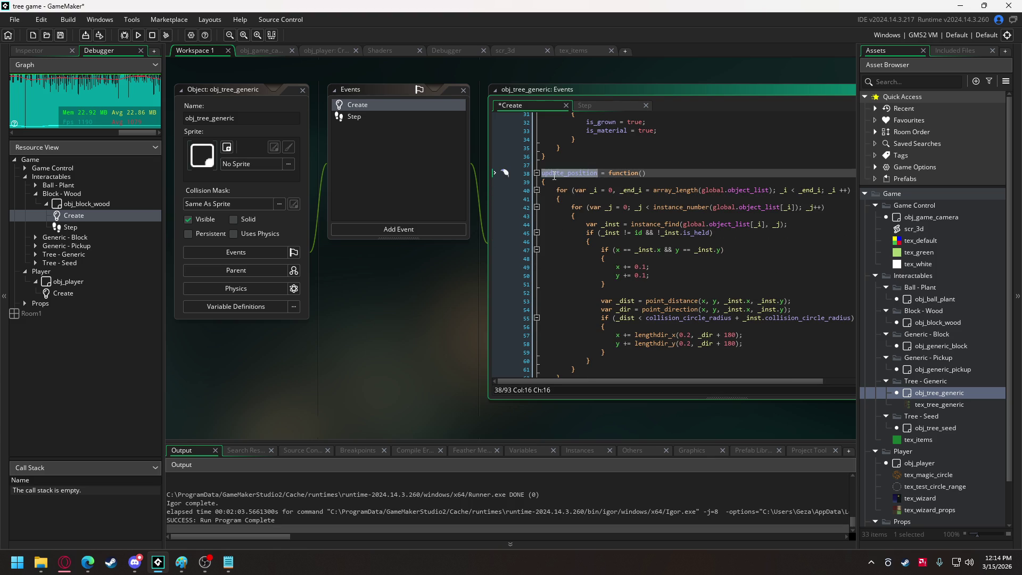
click(603, 105)
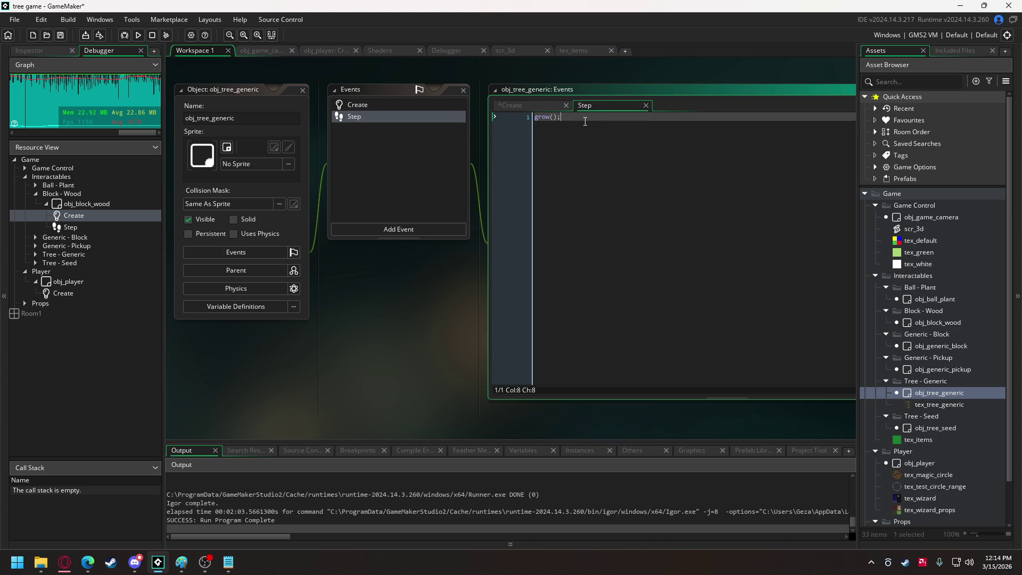
- Add update_position(); below grow(); in obj_tree_generic's Step event, then save and run the game
click(585, 121)
key(Return)
key(Return)
key(ctrl+v)
text(())
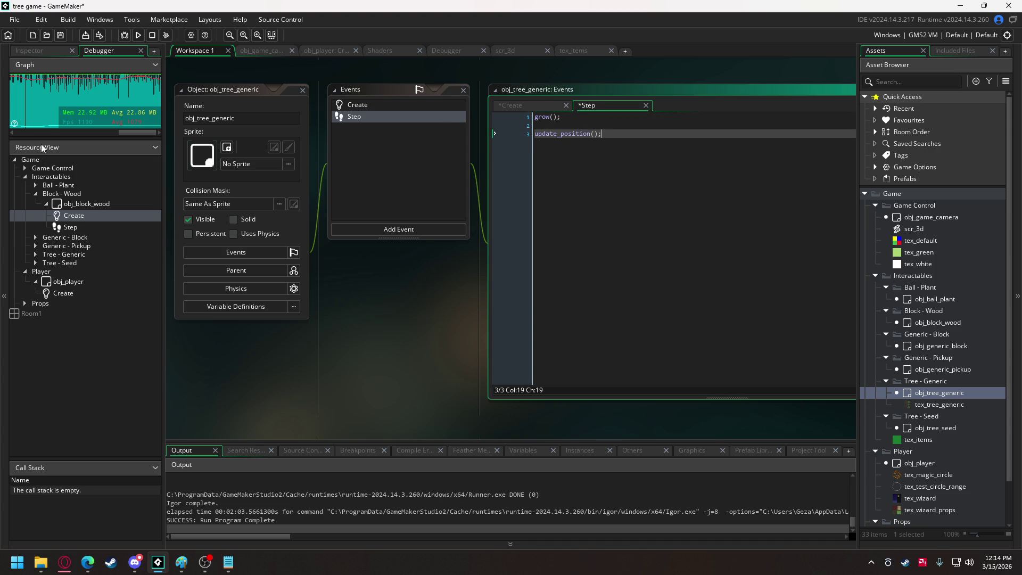
click(130, 35)
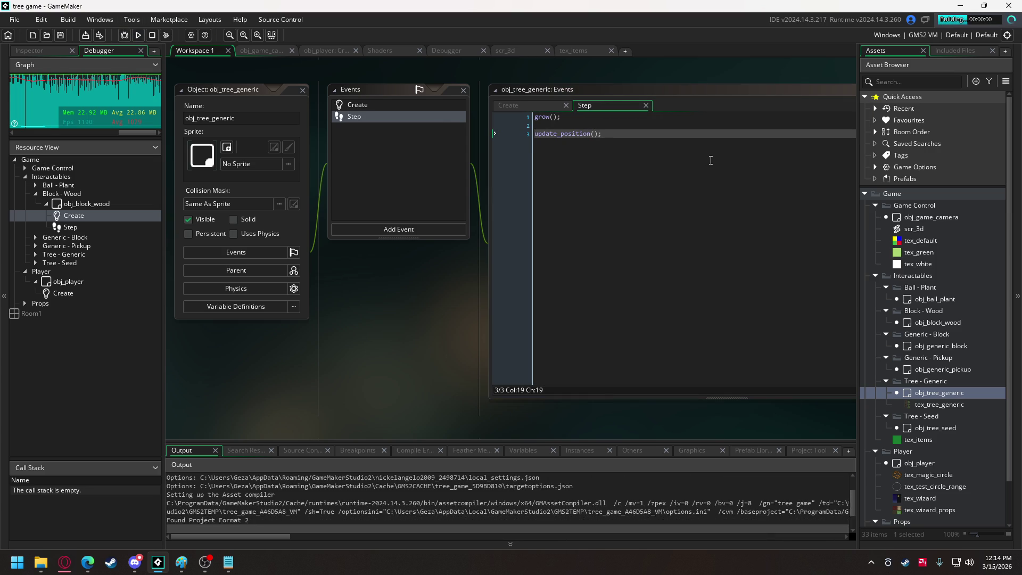
- Walk the witch through the trees toward the small coloured cube and orbs
key(w)
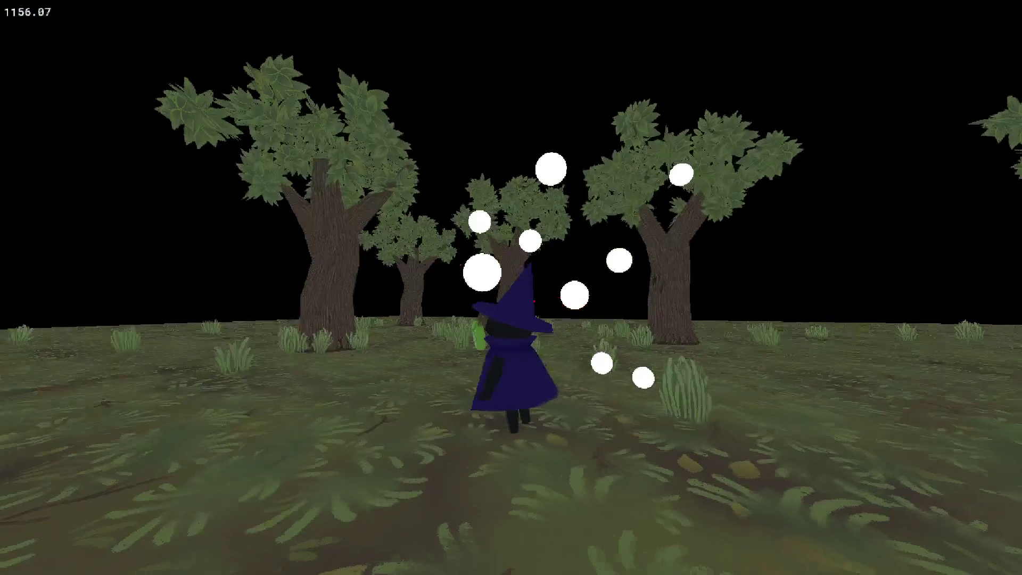
key(w)
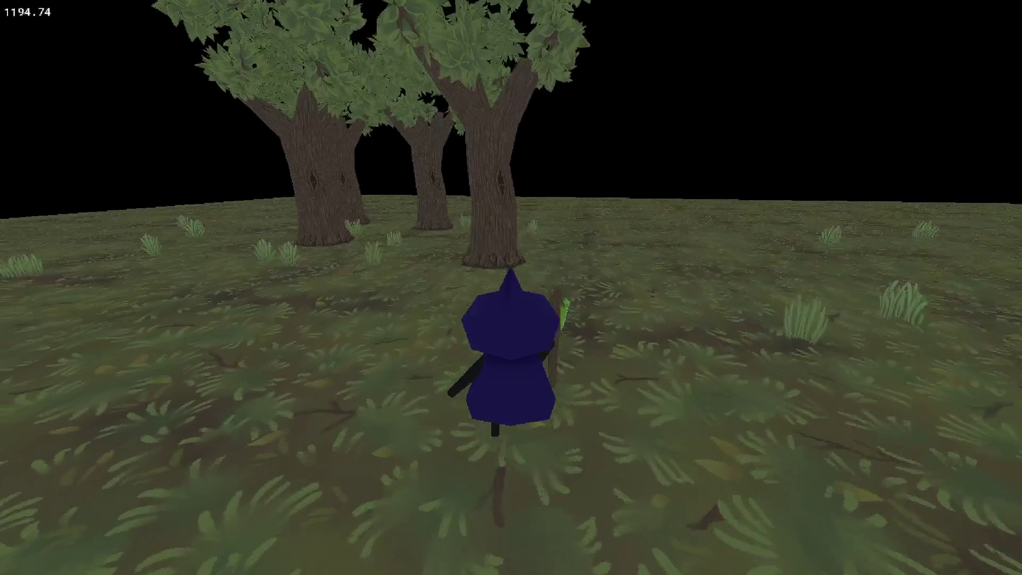
key(a)
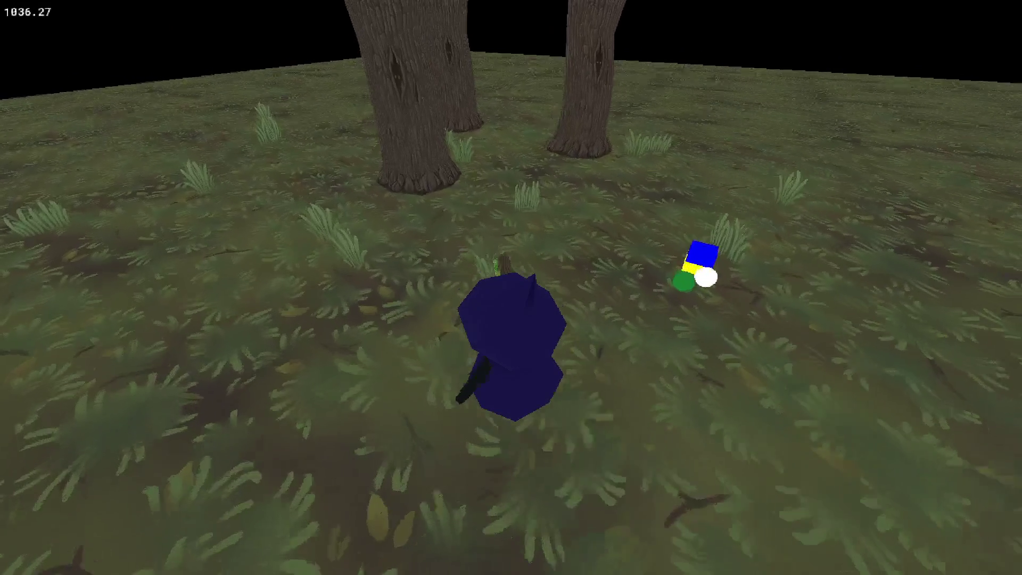
key(w)
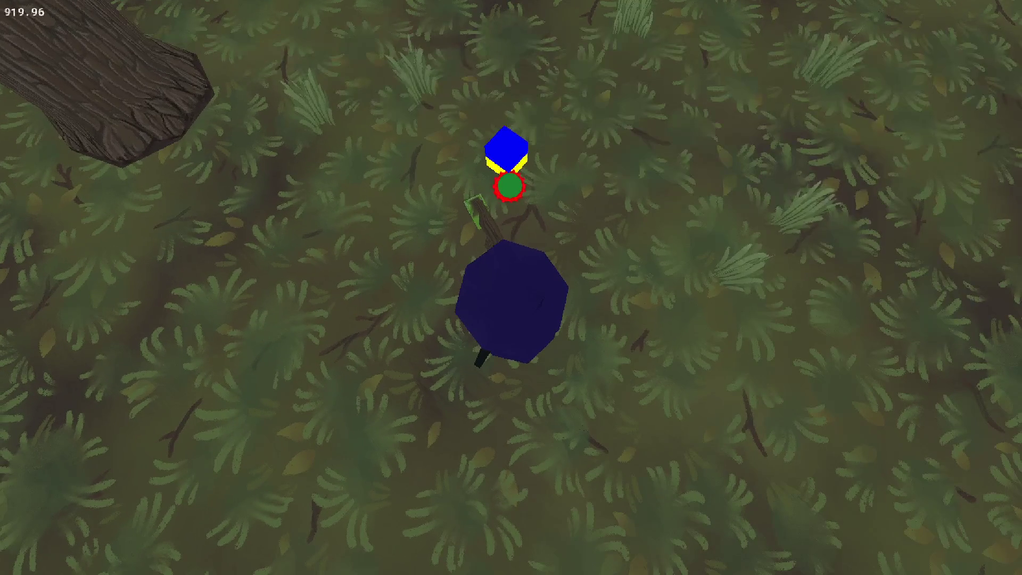
key(d)
key(a)
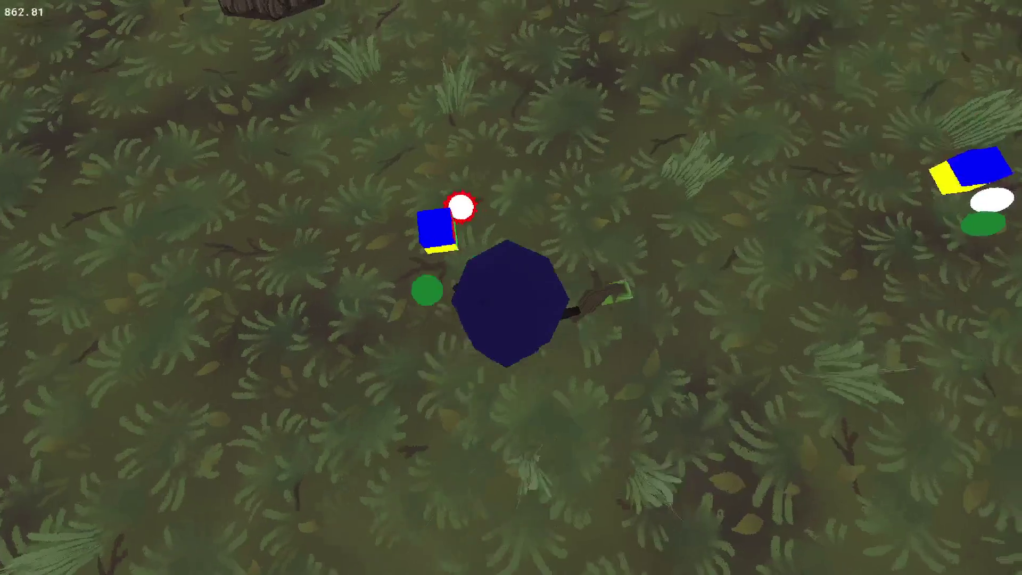
key(w)
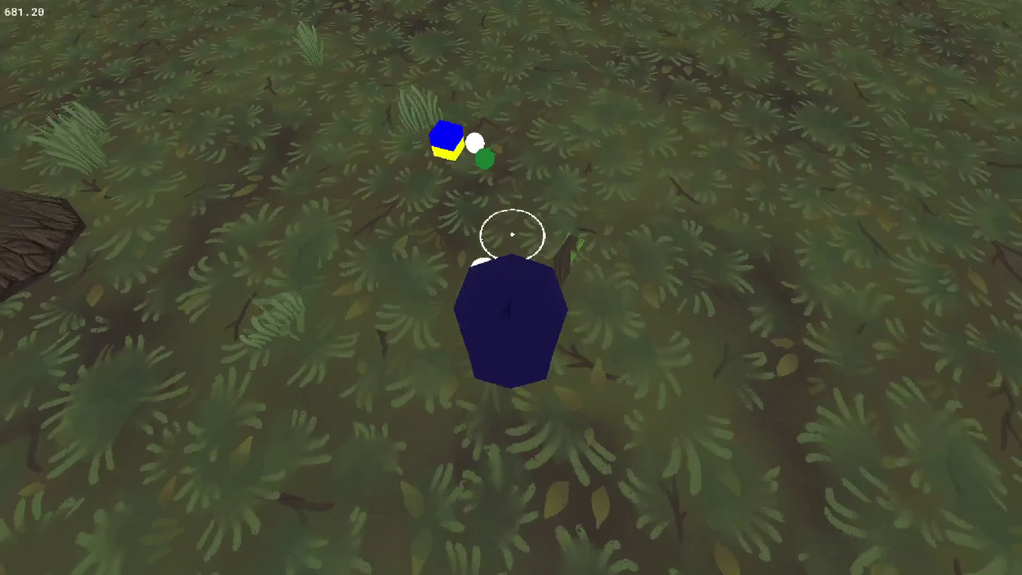
key(s)
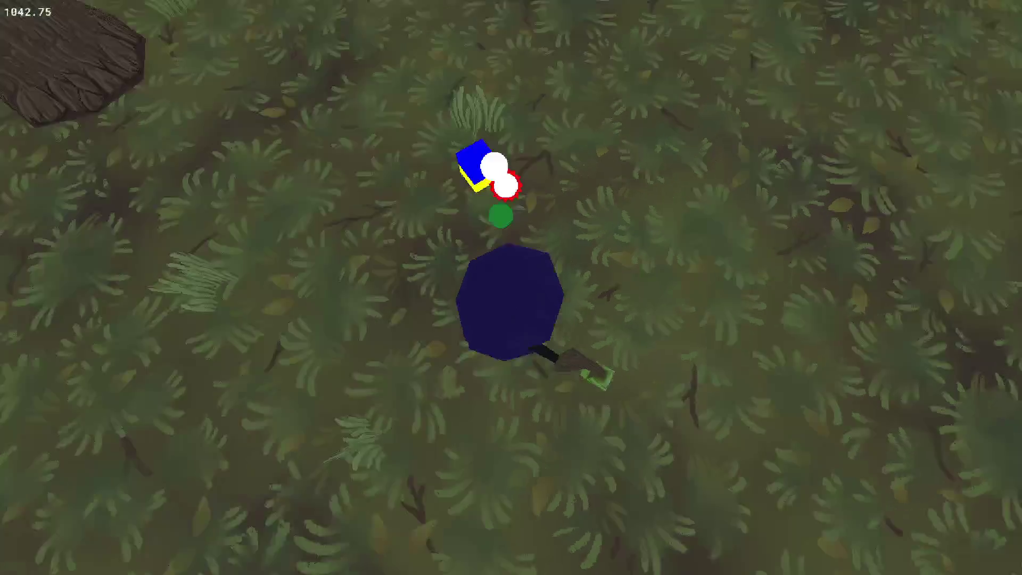
key(w)
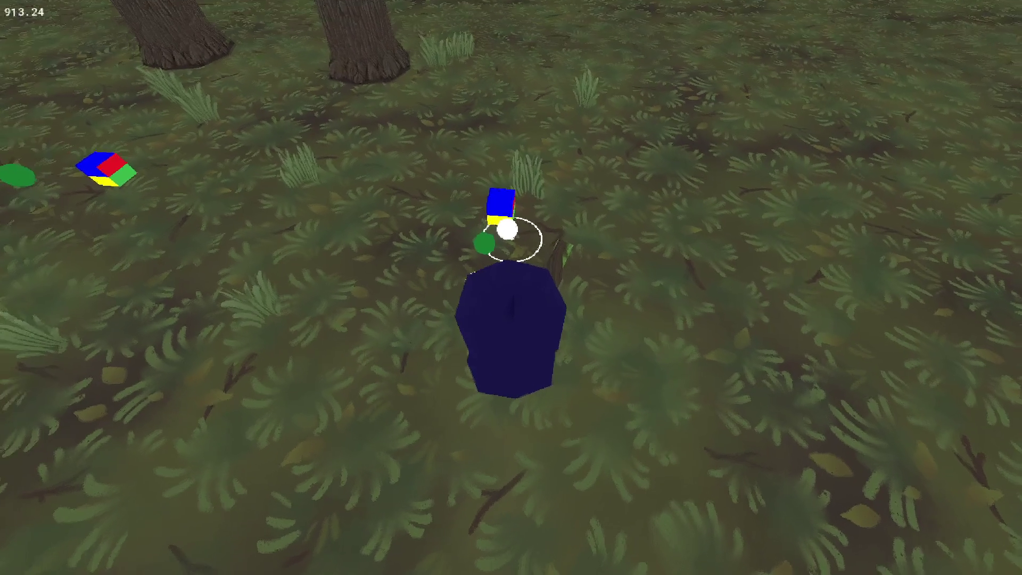
- Cast a spell orb, fuse the held cube, then close the game with Escape
key(space)
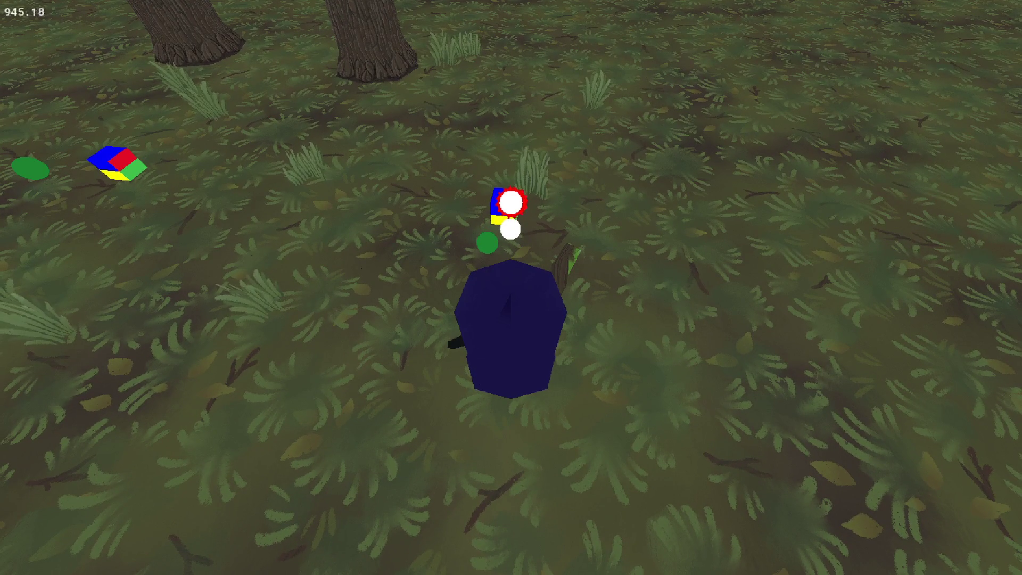
key(w)
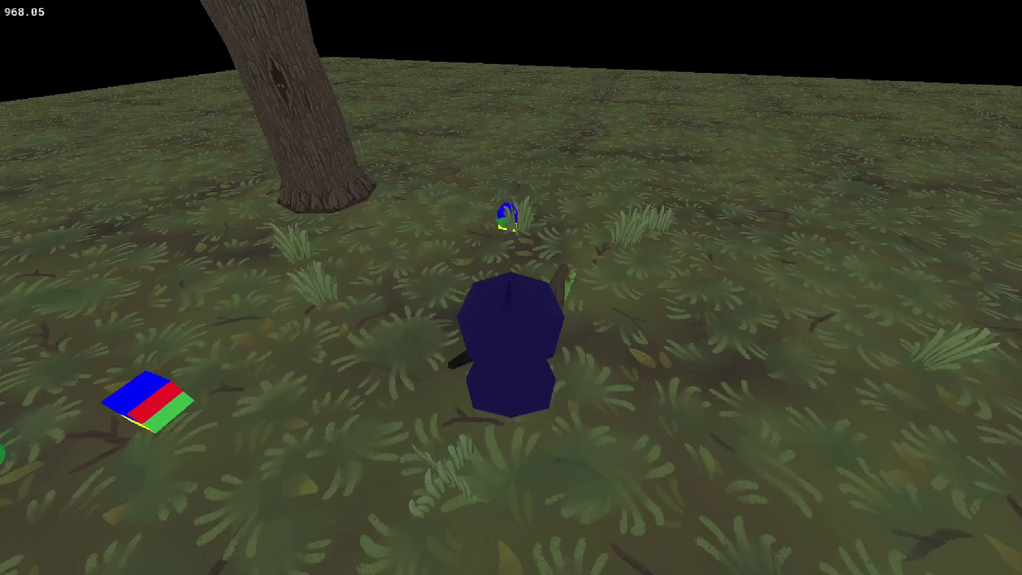
key(w)
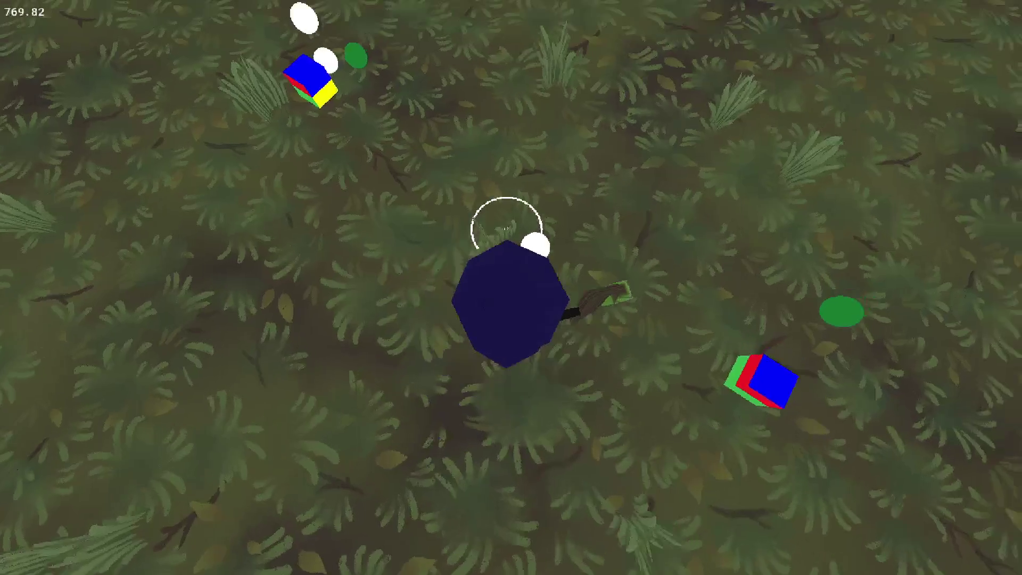
key(w)
key(w)
key(w)
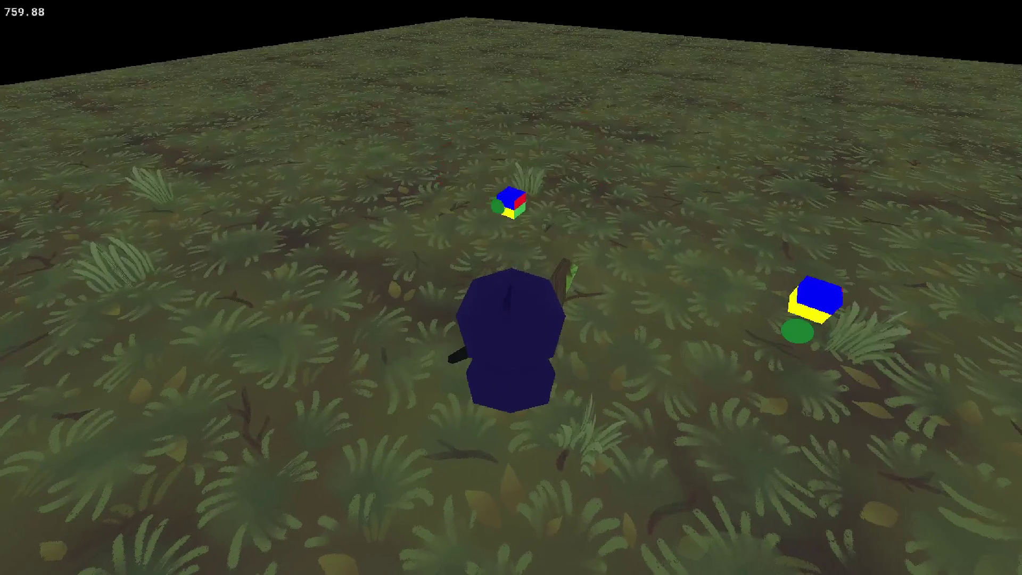
key(w)
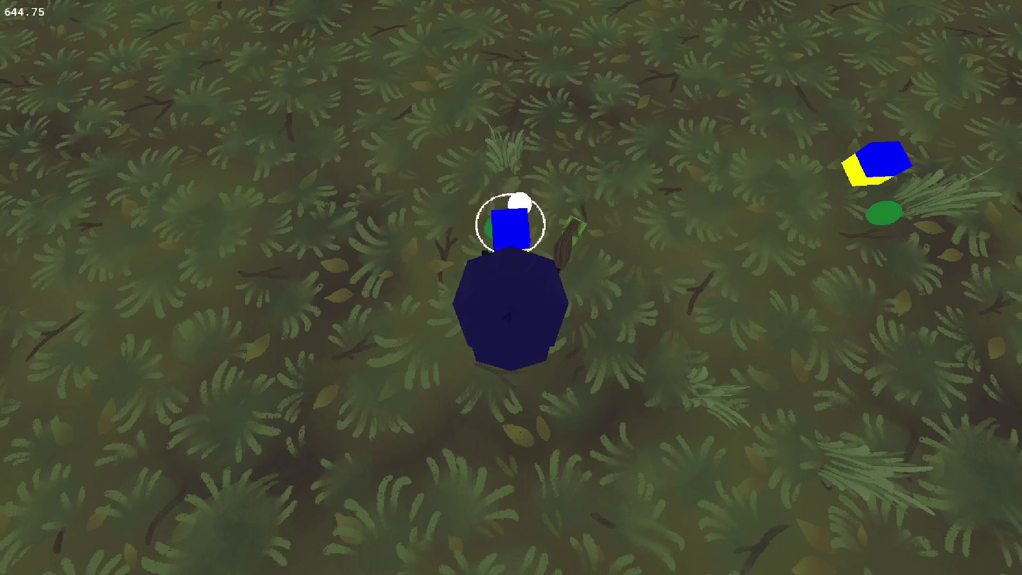
key(e)
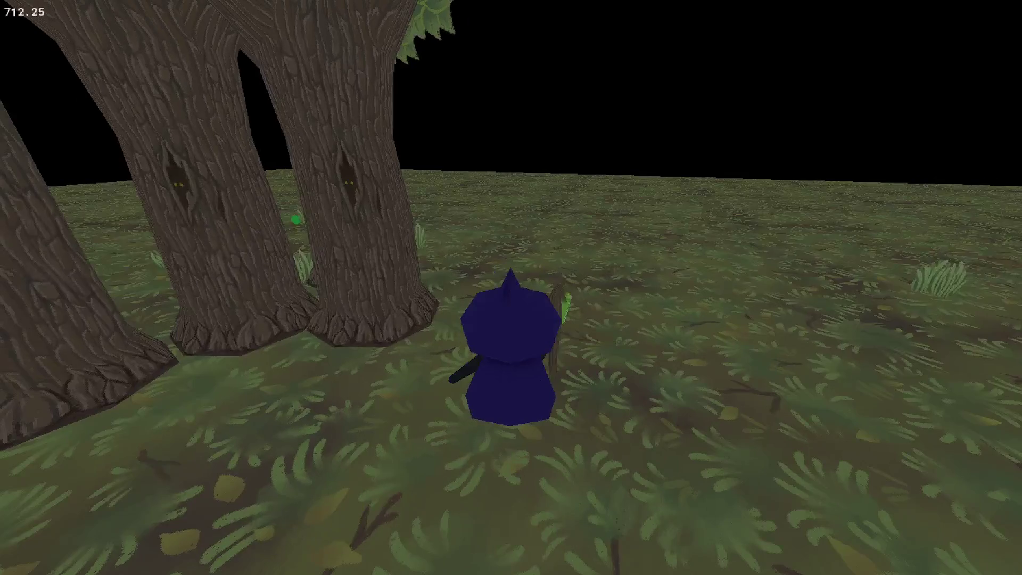
key(Escape)
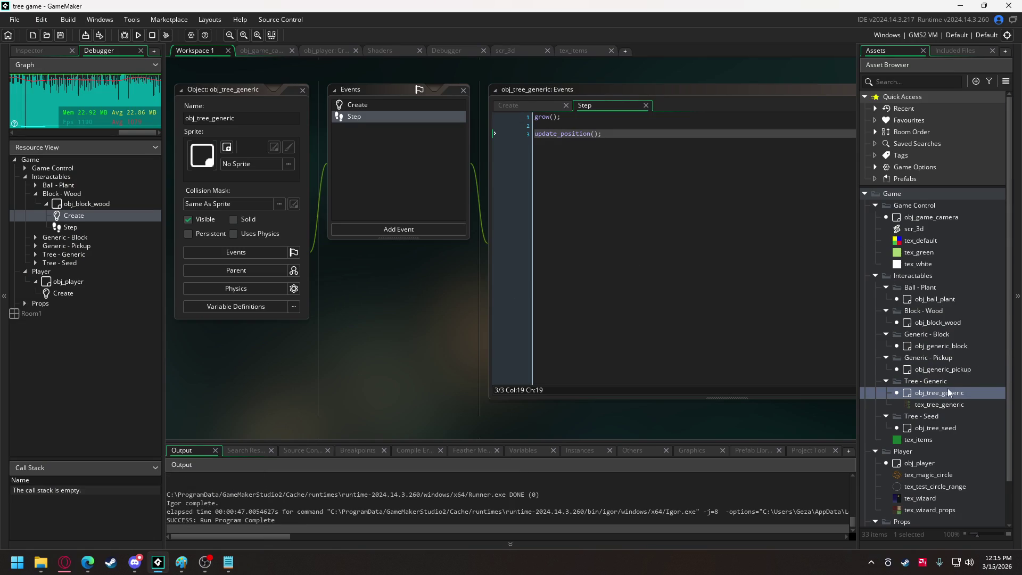
- Open obj_tree_seed's Create code and copy the same-position nudge check from obj_generic_pickup's update_position
double_click(937, 427)
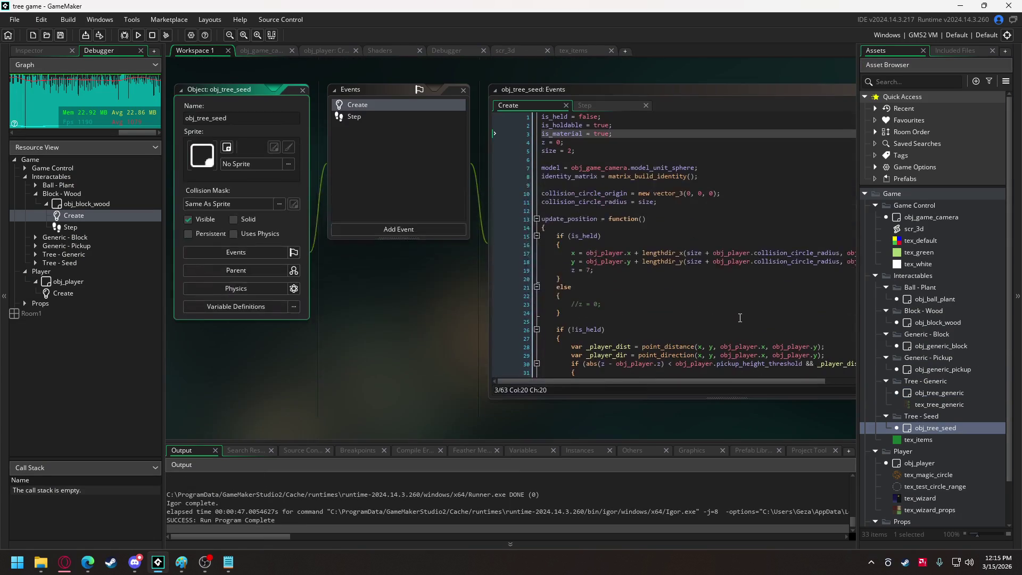
scroll(719, 298, down, 7)
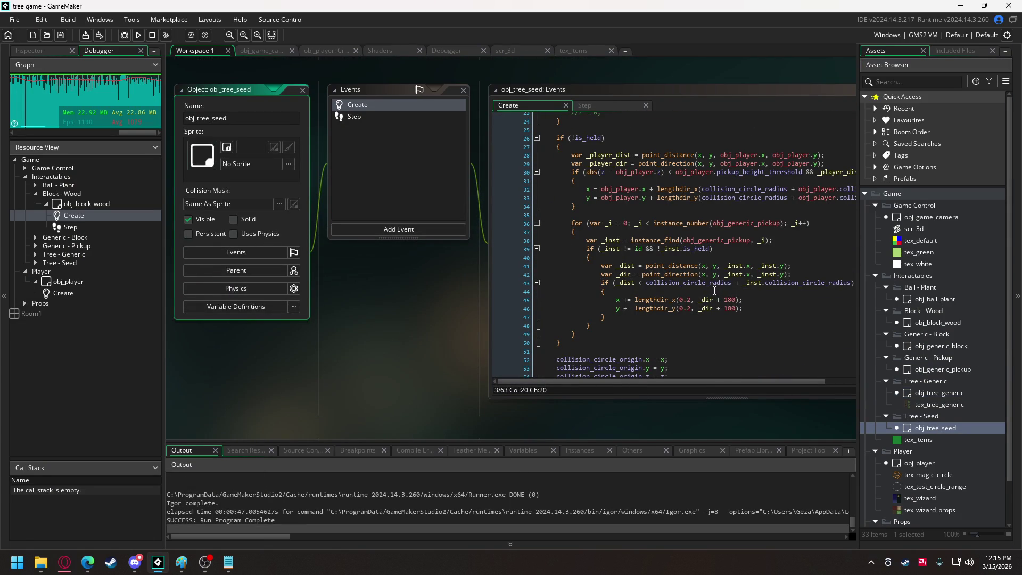
scroll(715, 292, up, 1)
scroll(715, 291, down, 2)
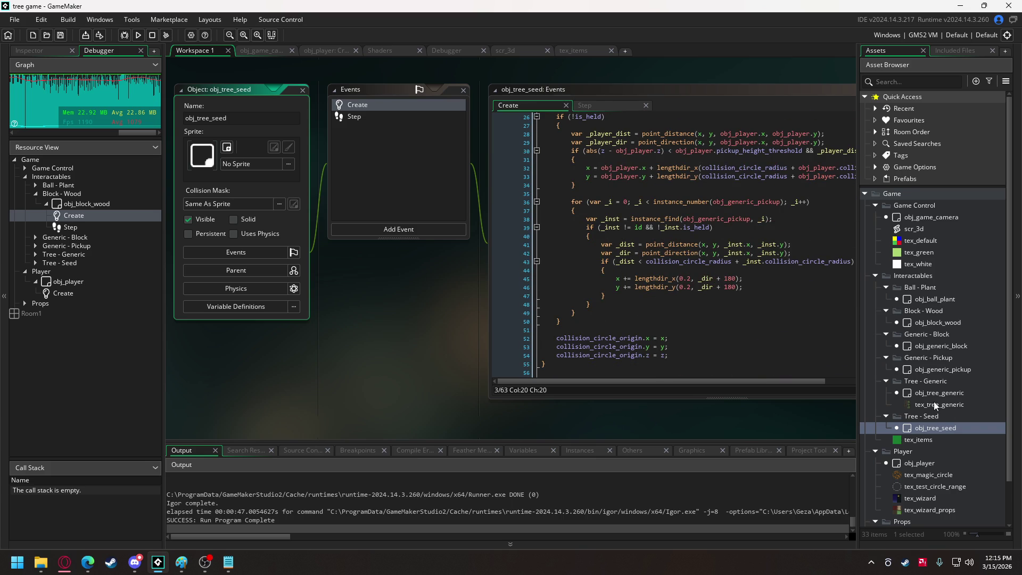
double_click(925, 368)
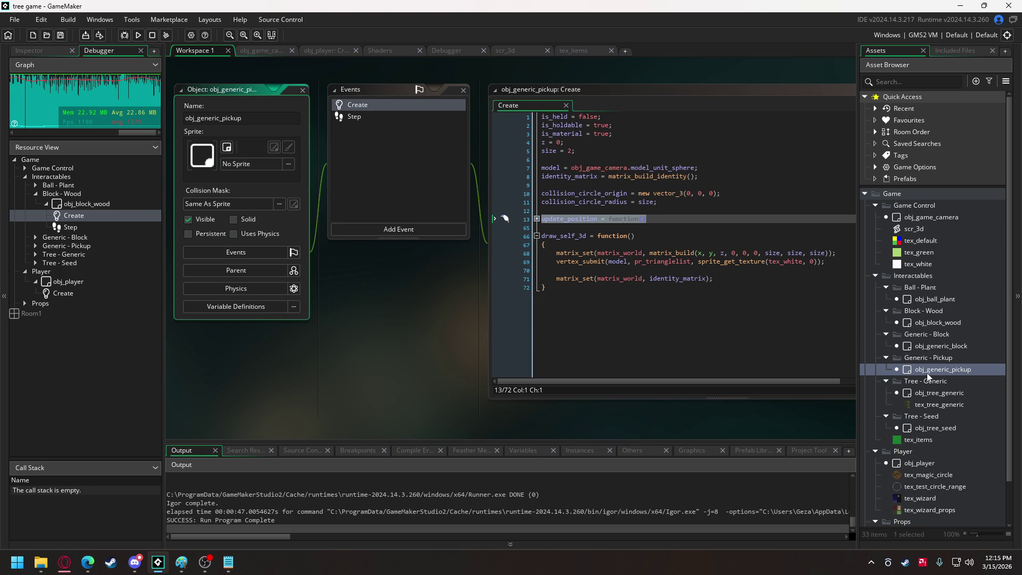
click(538, 219)
scroll(651, 273, down, 5)
scroll(651, 274, down, 3)
drag(622, 275, 619, 244)
key(ctrl+c)
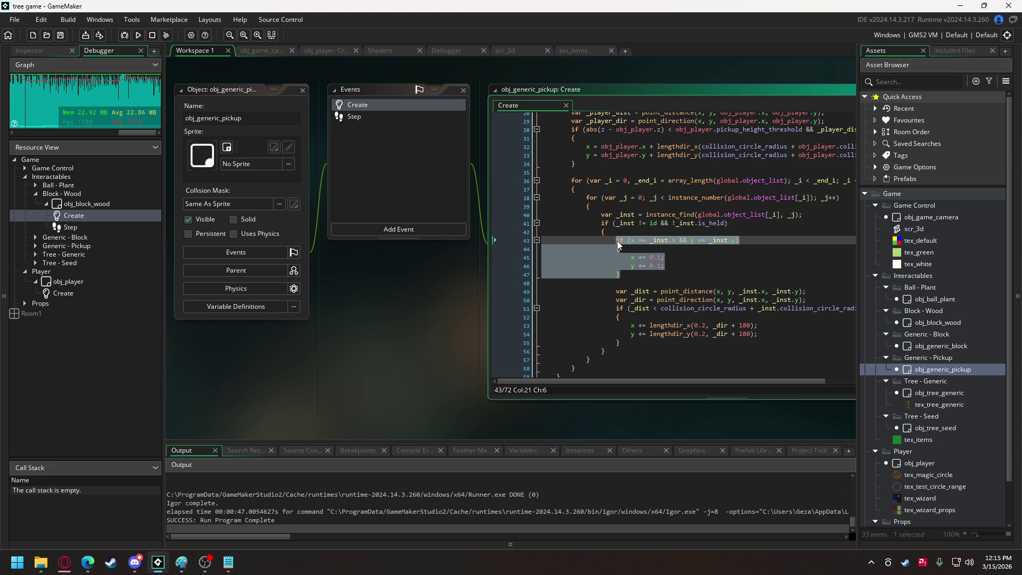
- Paste the 0.1 same-position nudge check inside obj_tree_seed's loop and indent it
double_click(928, 426)
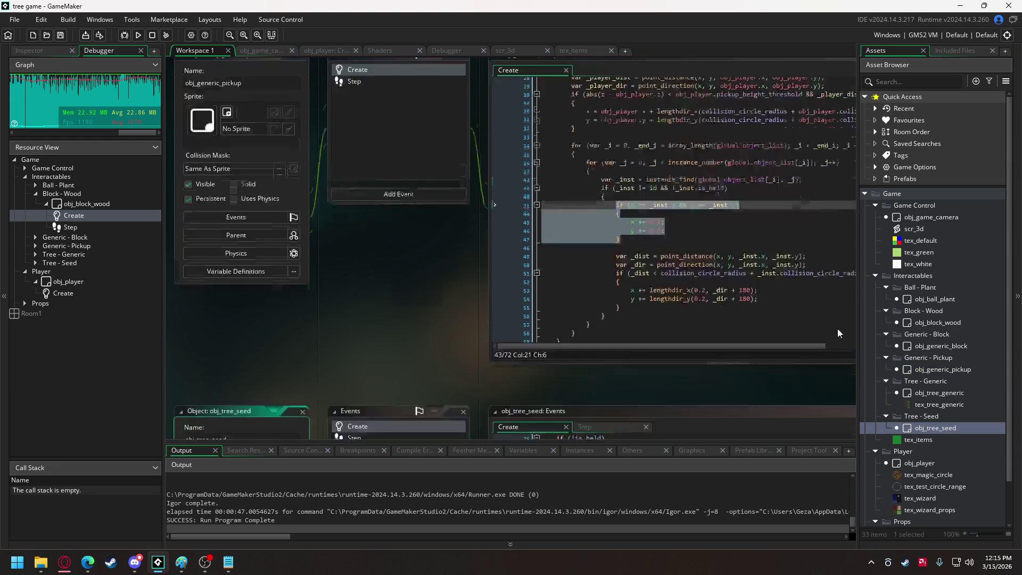
scroll(698, 273, down, 2)
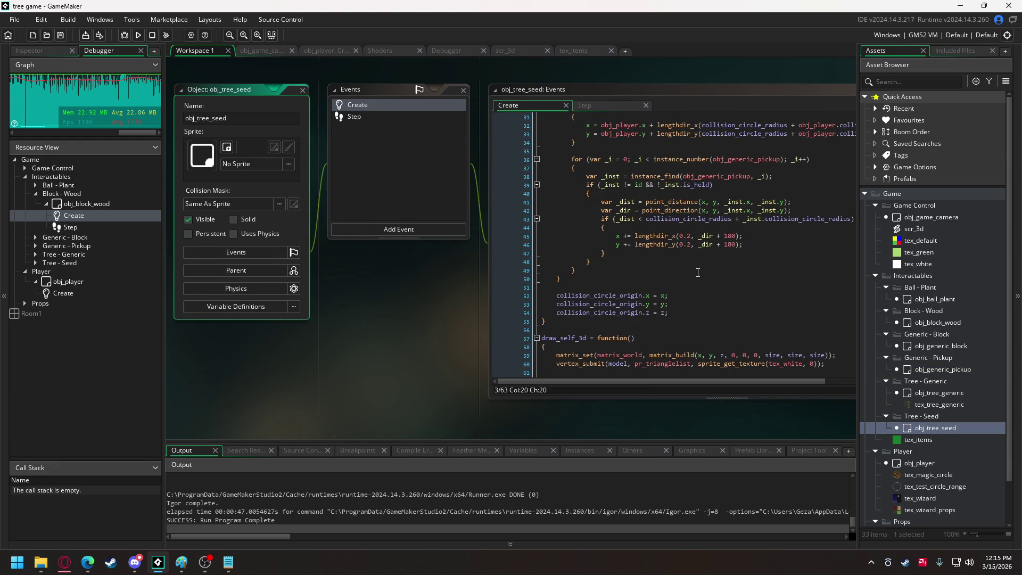
scroll(698, 273, down, 2)
scroll(698, 267, up, 5)
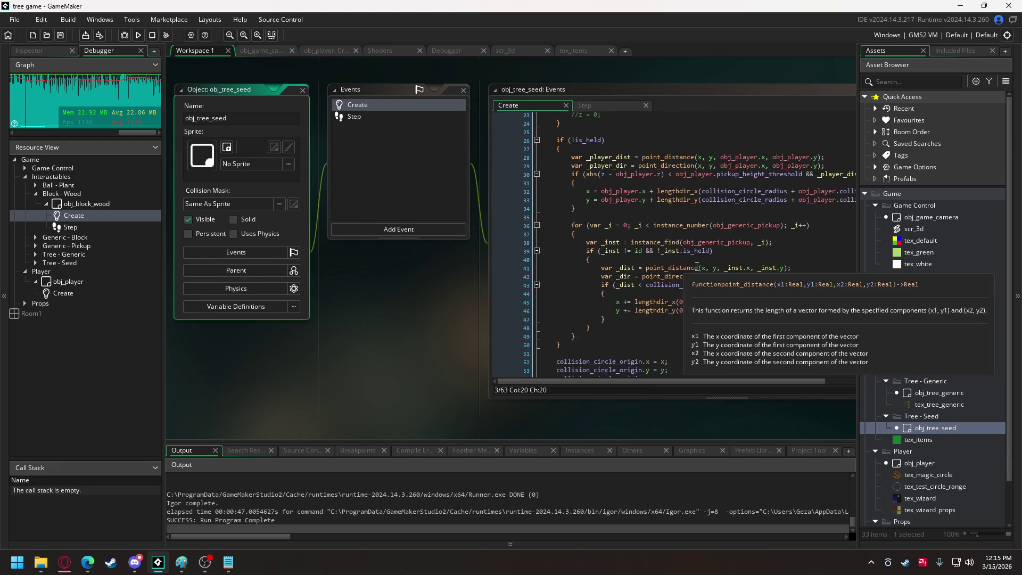
click(589, 233)
key(Return)
key(Return)
key(Up)
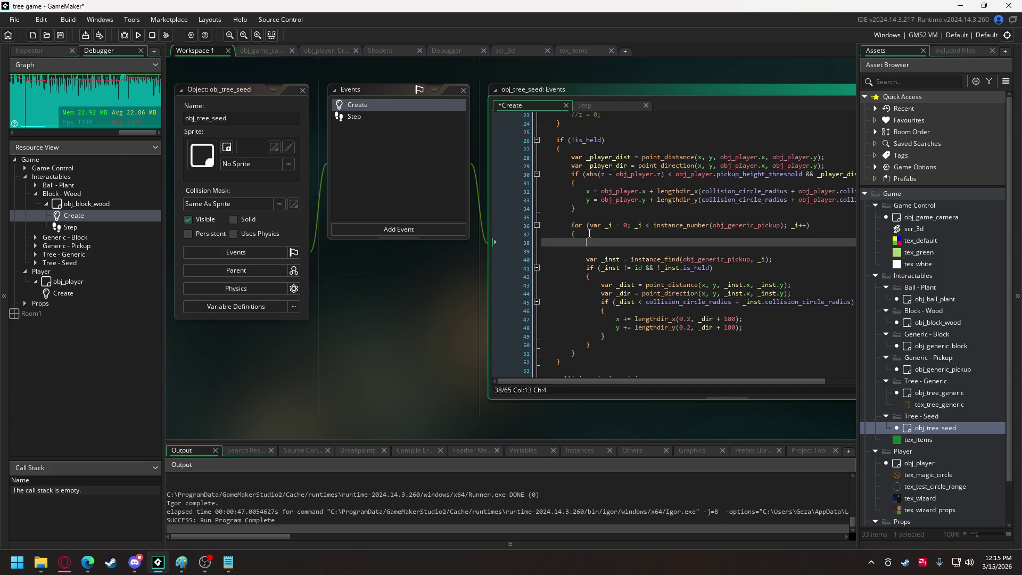
key(ctrl+v)
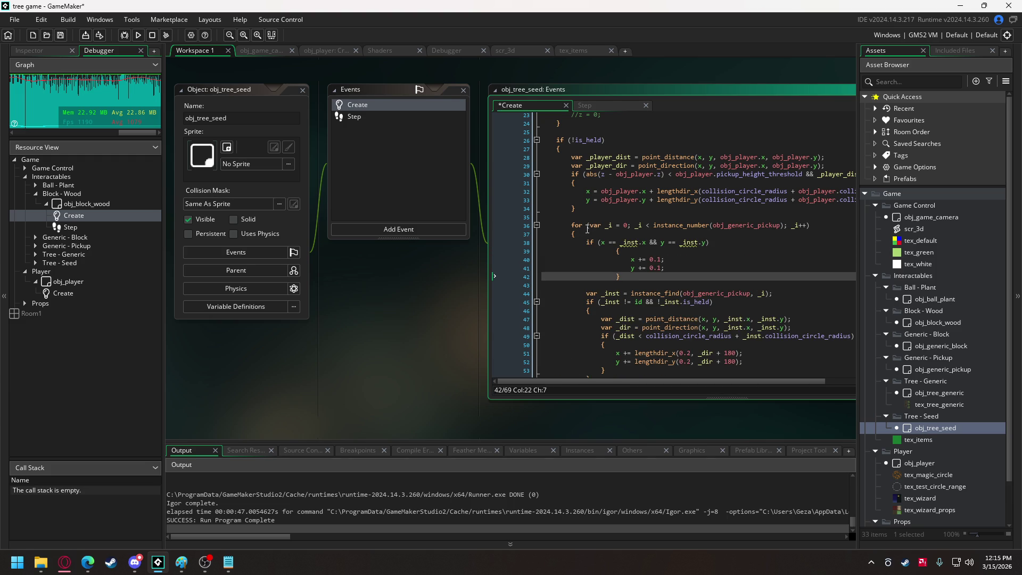
drag(622, 274, 615, 249)
key(Tab)
key(Tab)
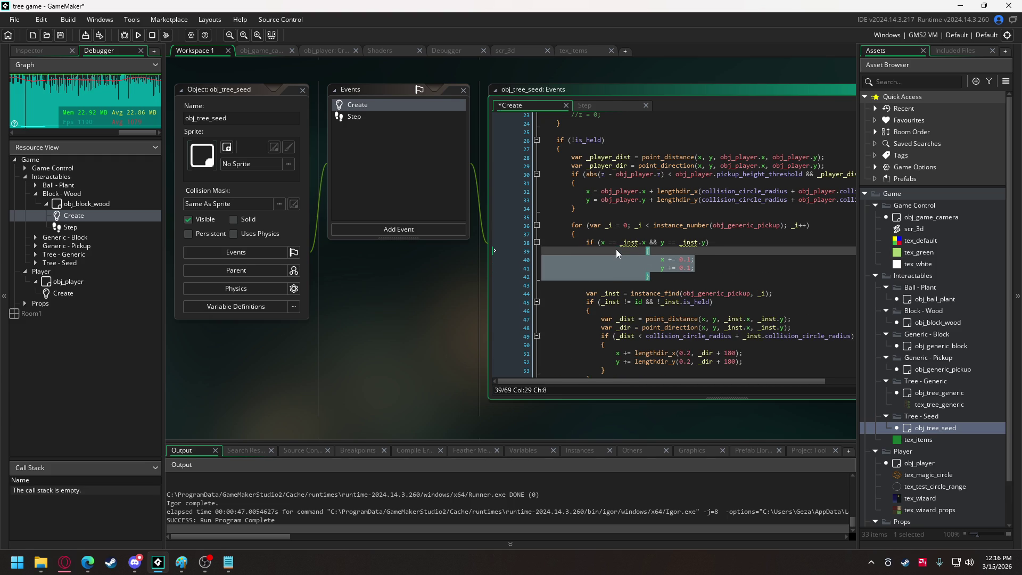
- Replace obj_tree_seed's pickup-only loop with obj_generic_pickup's nested global.object_list loop and run the game
click(919, 371)
double_click(917, 368)
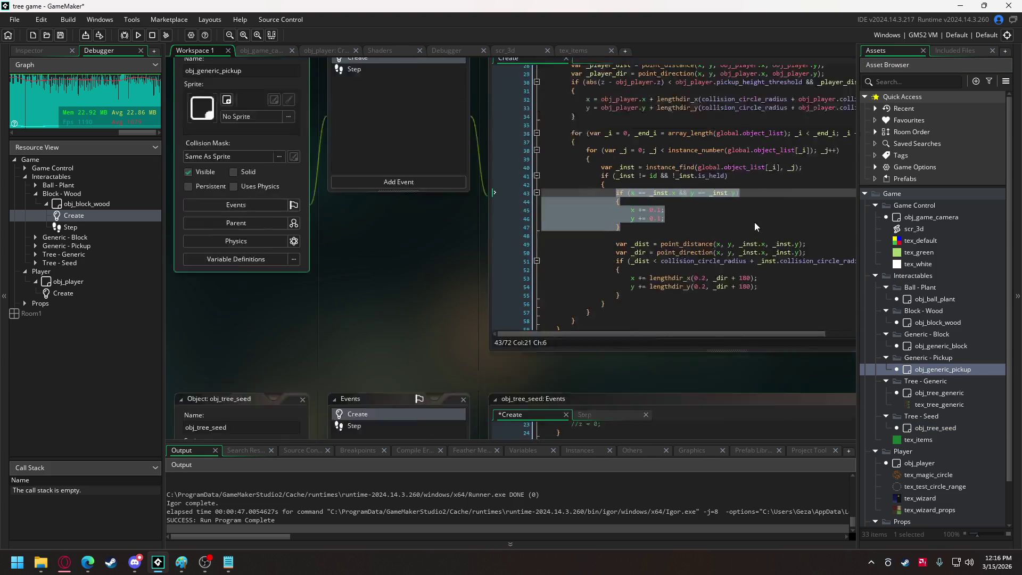
scroll(568, 180, up, 2)
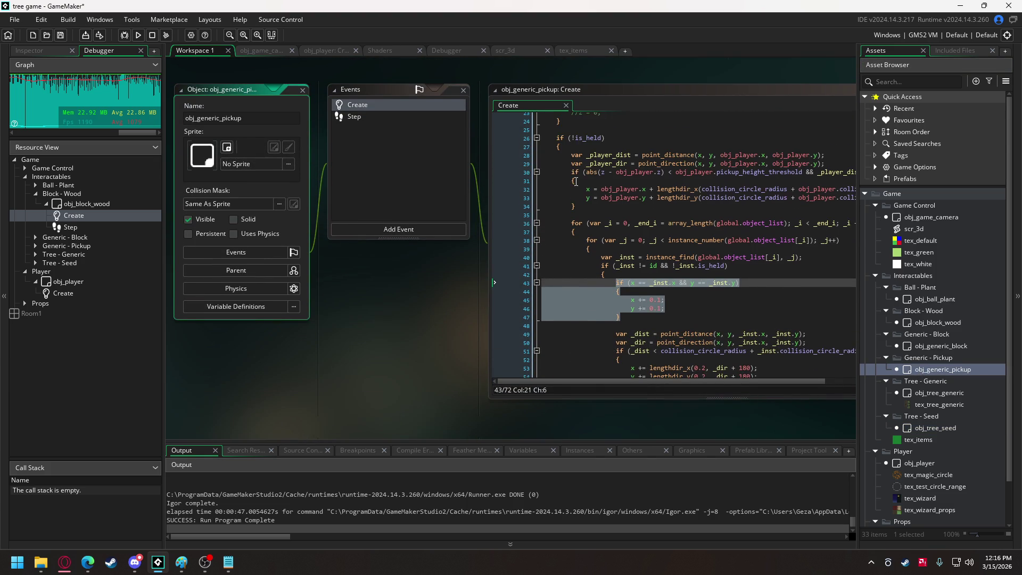
scroll(572, 170, down, 3)
drag(572, 159, 580, 347)
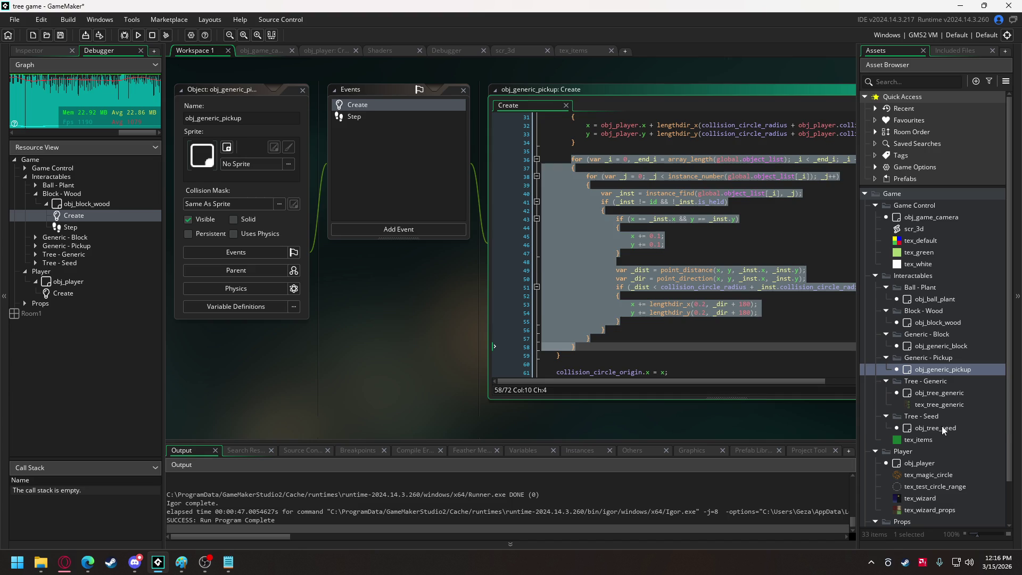
double_click(941, 426)
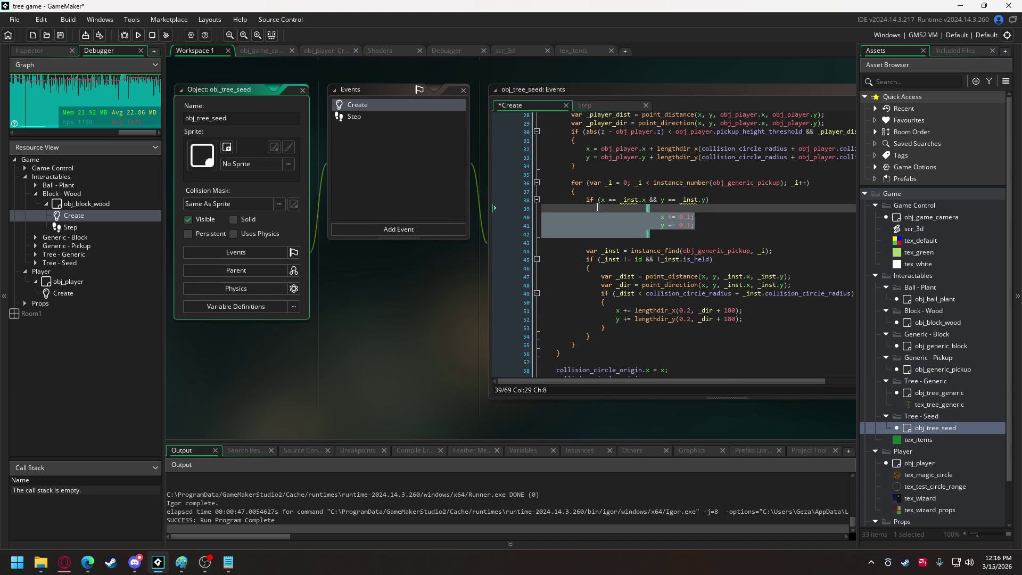
drag(572, 183, 571, 350)
key(ctrl+v)
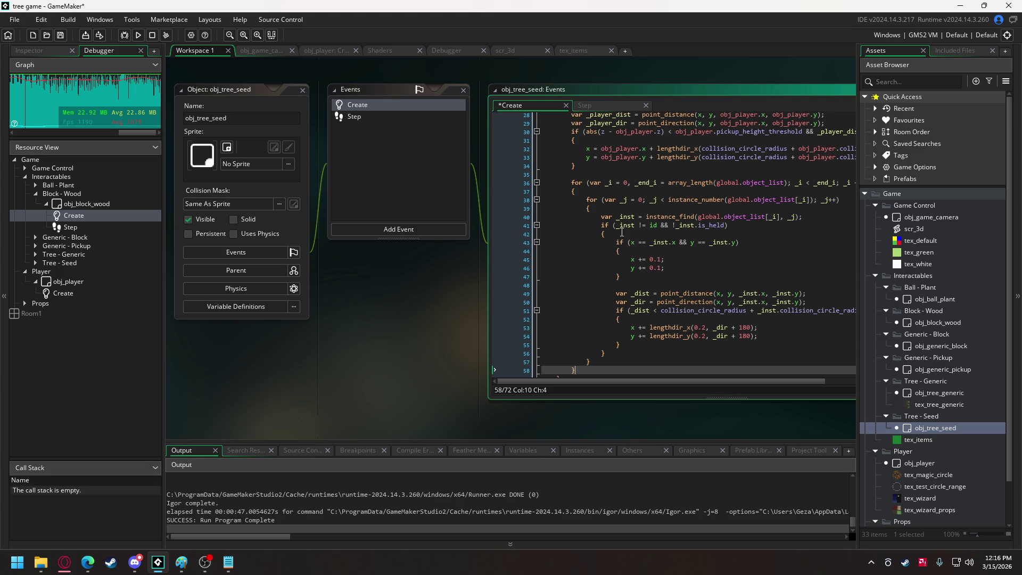
mouse_move(652, 185)
click(141, 35)
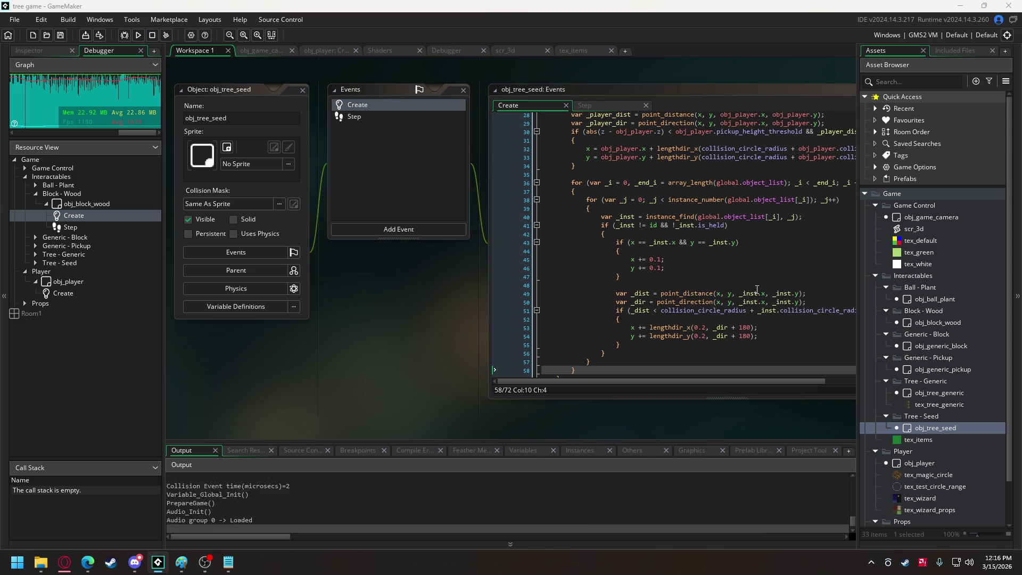
- Tilt the game camera down to inspect the seeds, then close the game with Escape
key(w)
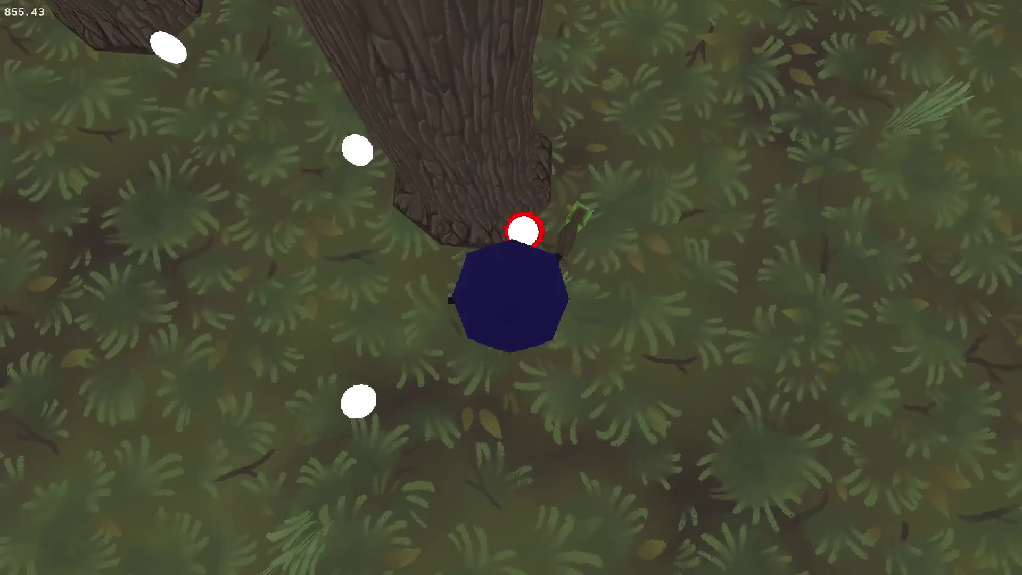
key(Escape)
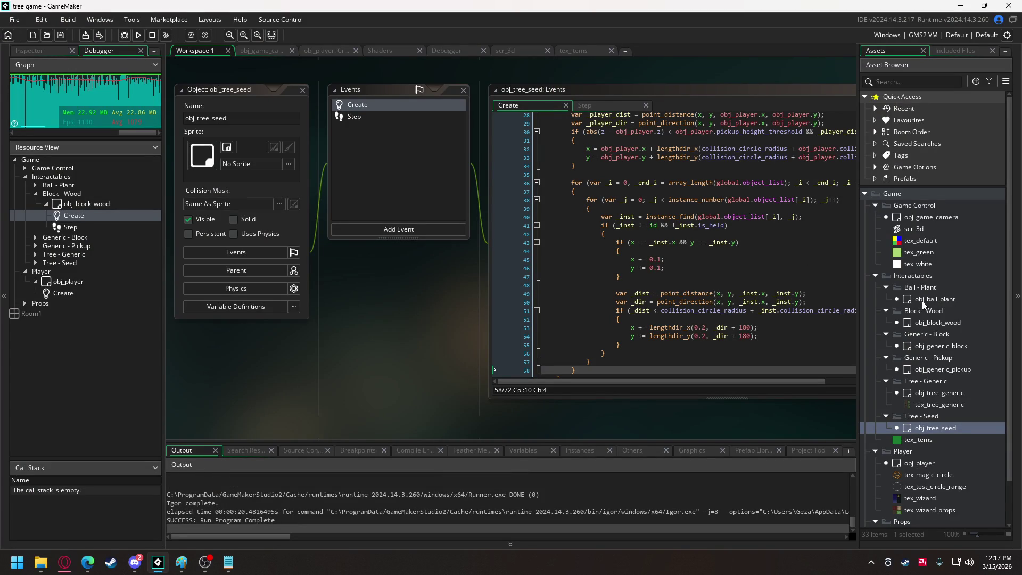
- Open obj_tree_generic's Create code and review its update_position loops
double_click(940, 404)
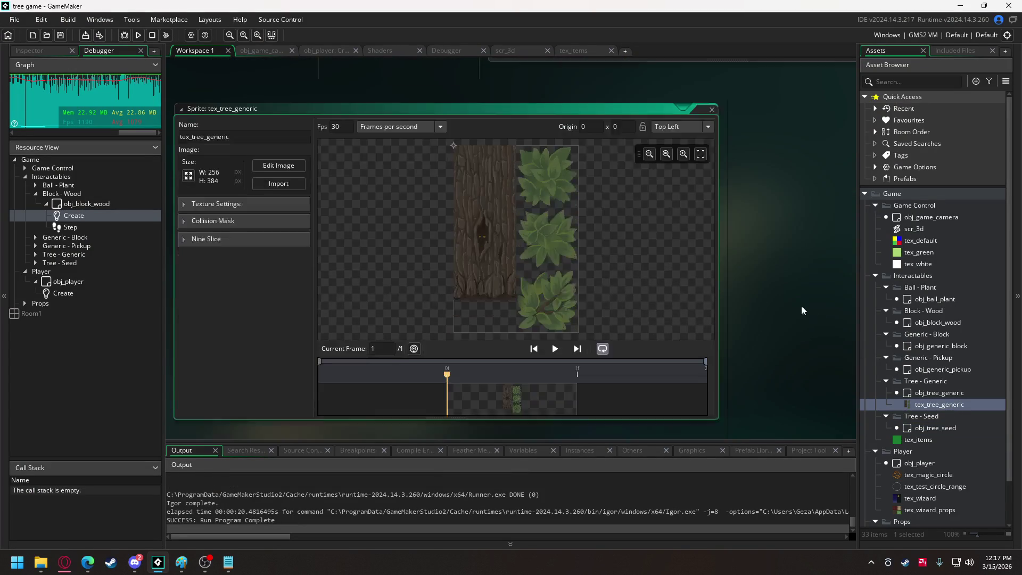
double_click(947, 397)
click(522, 104)
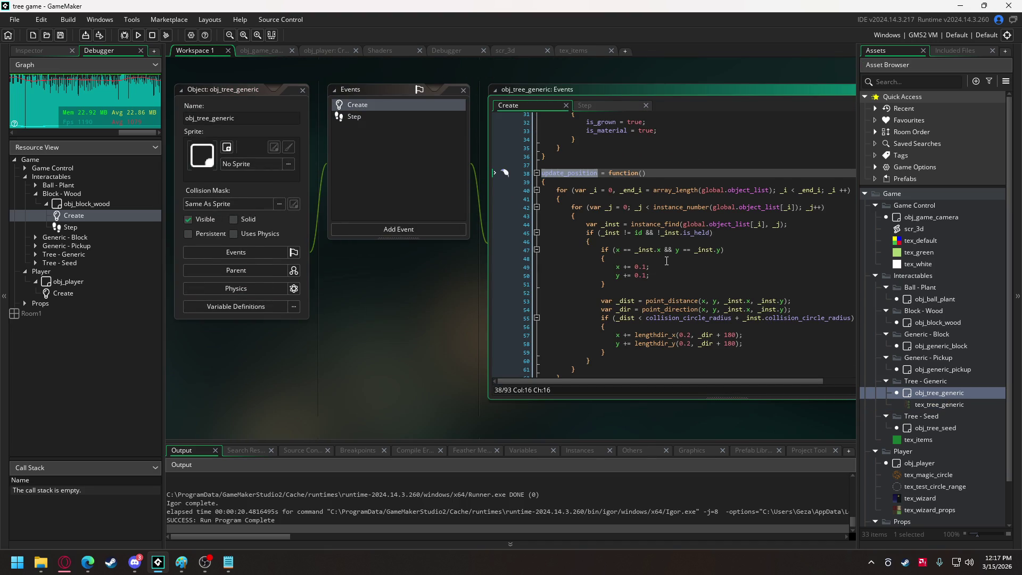
scroll(665, 260, up, 5)
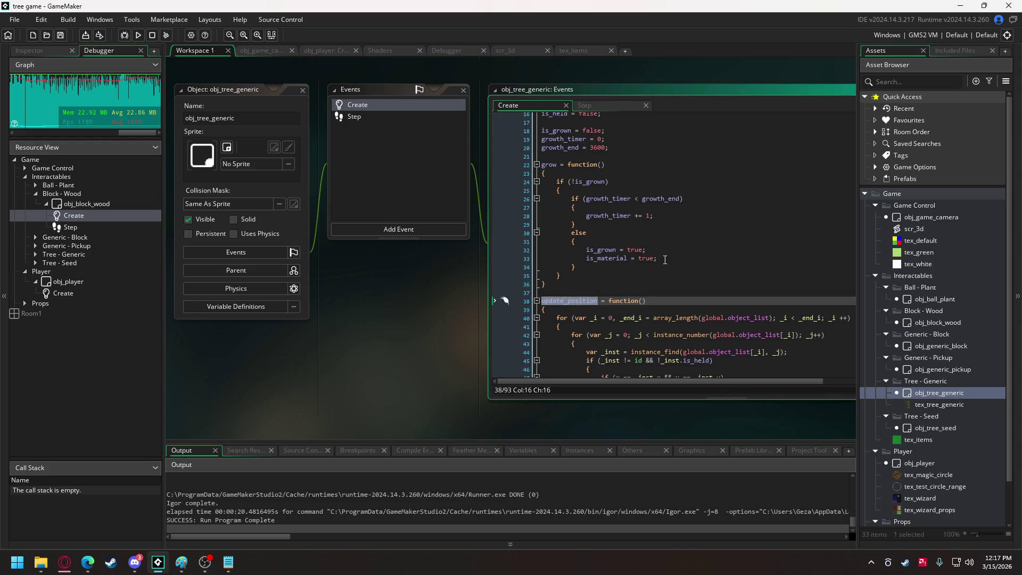
scroll(665, 259, down, 8)
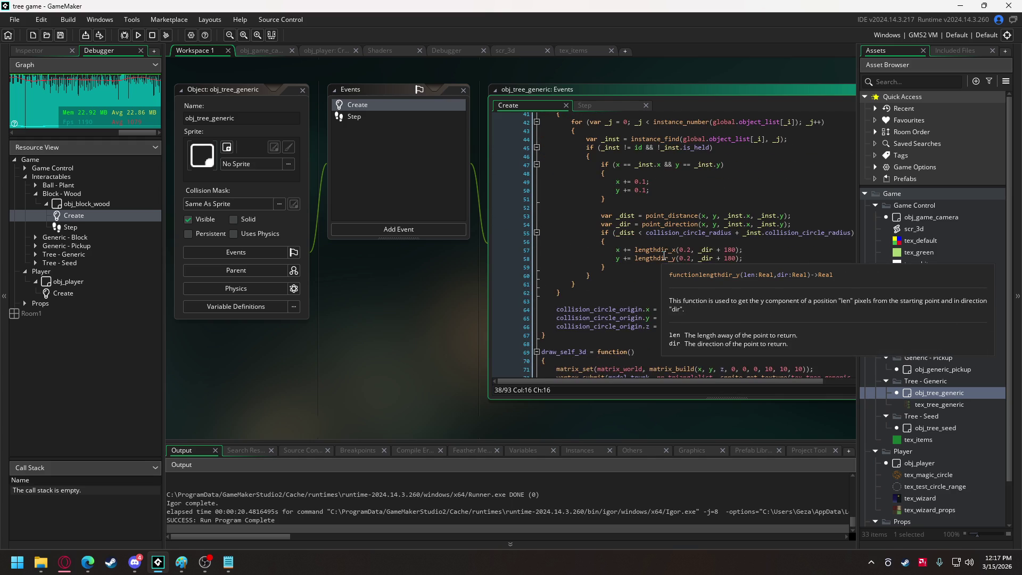
scroll(664, 256, down, 4)
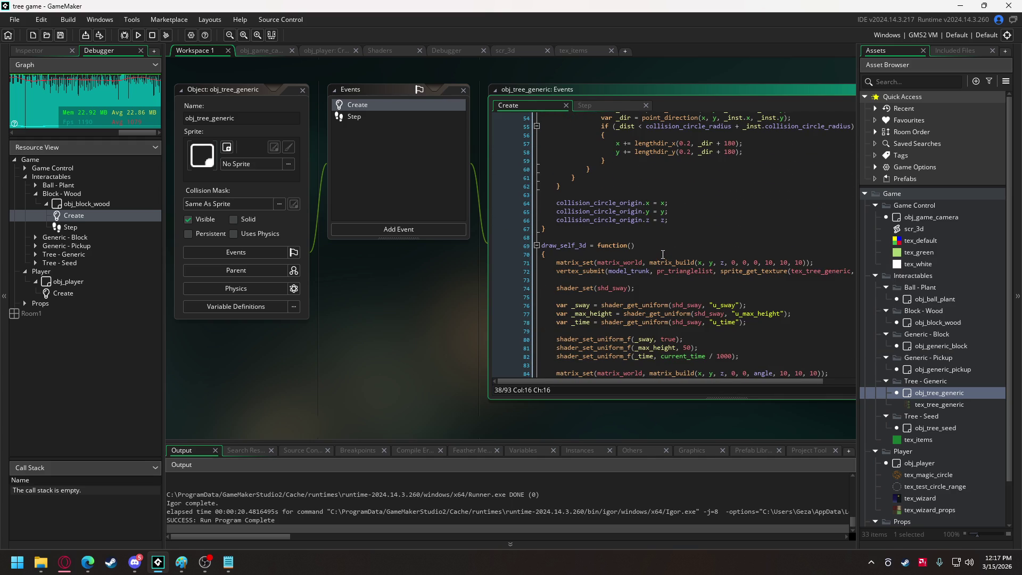
scroll(663, 254, up, 6)
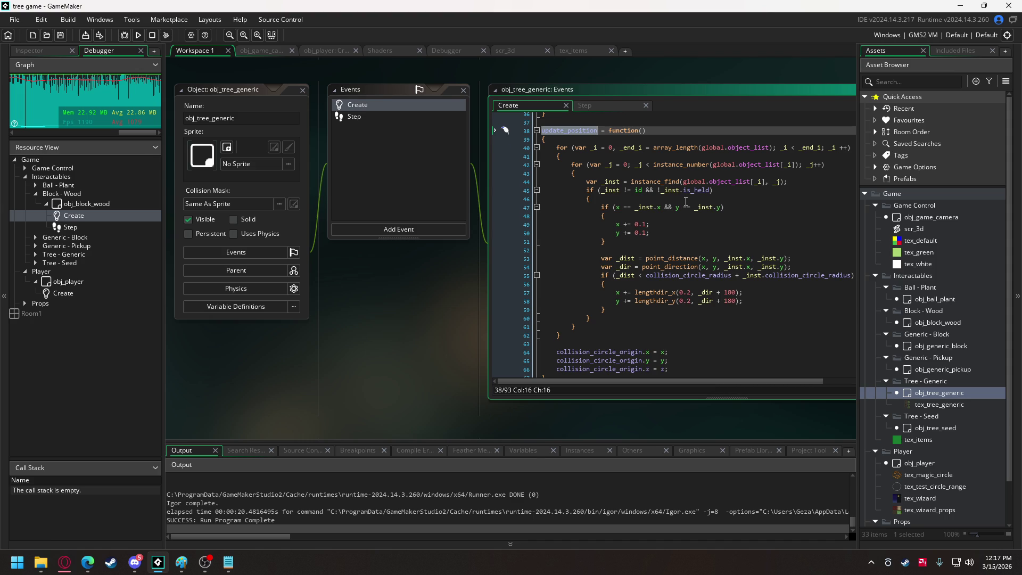
scroll(686, 201, up, 2)
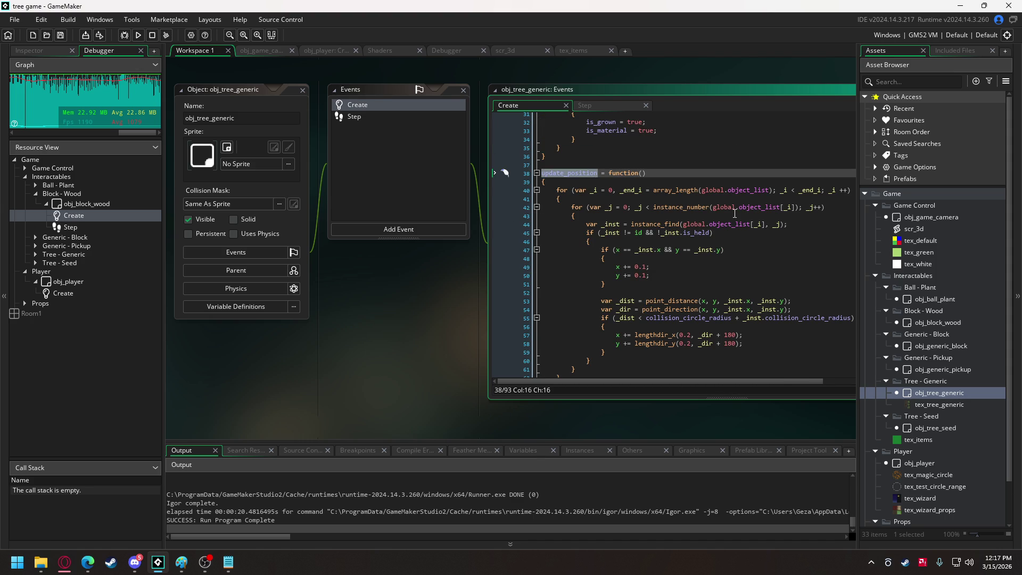
- Try replacing the global.object_list[_i] argument on line 42, undo it, and go to obj_game_camera
drag(712, 207, 794, 209)
text(obj)
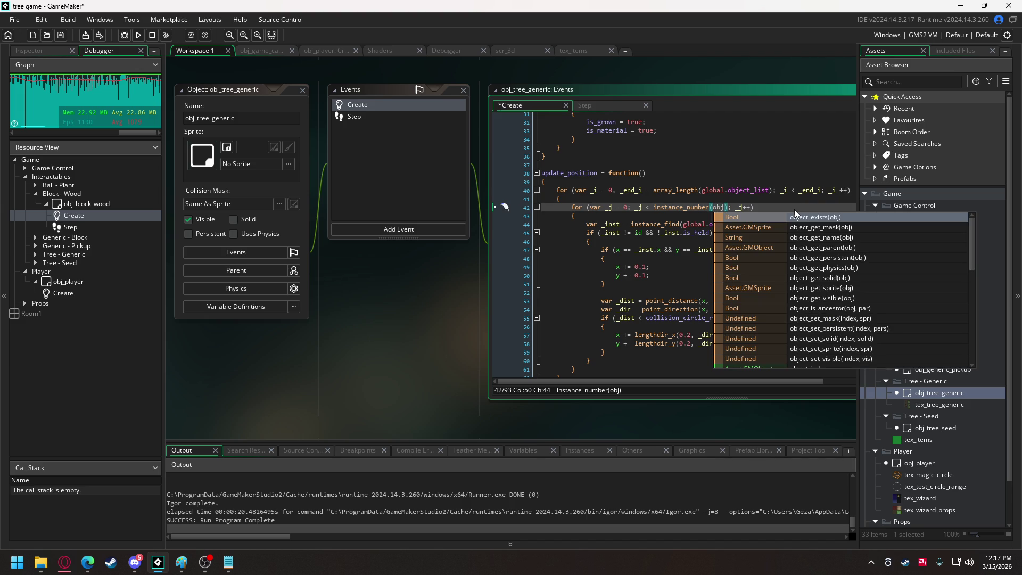
key(ctrl+z)
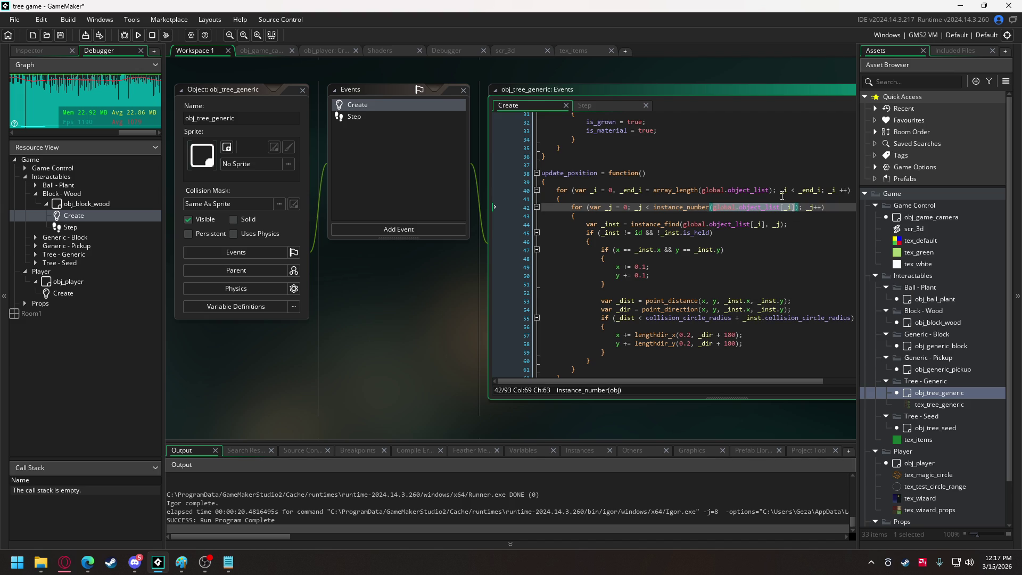
click(267, 50)
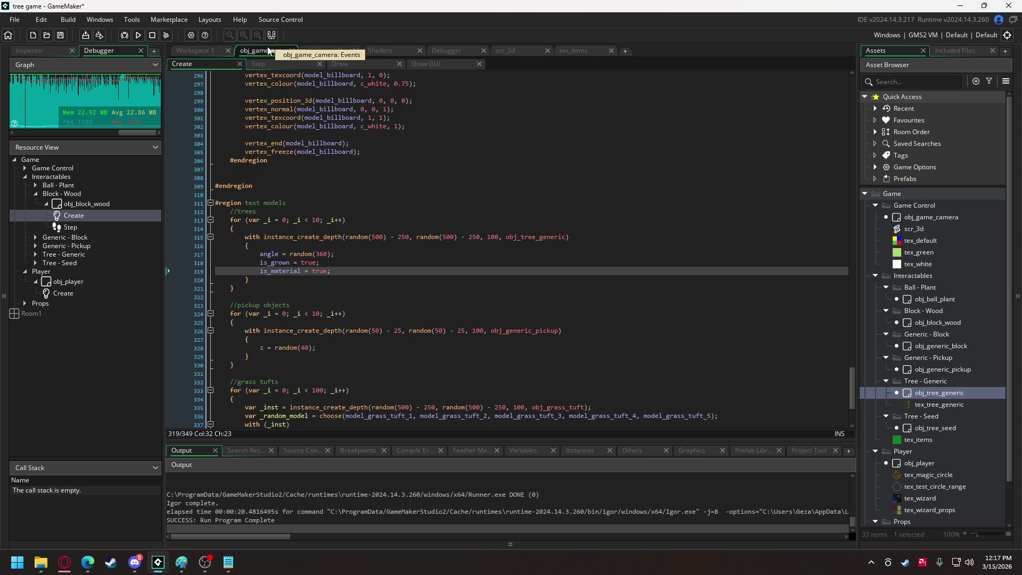
- Duplicate line 3 as global.tree_list = [obj_tree_generic] in obj_game_camera's Create code
drag(854, 399, 854, 90)
drag(725, 93, 233, 93)
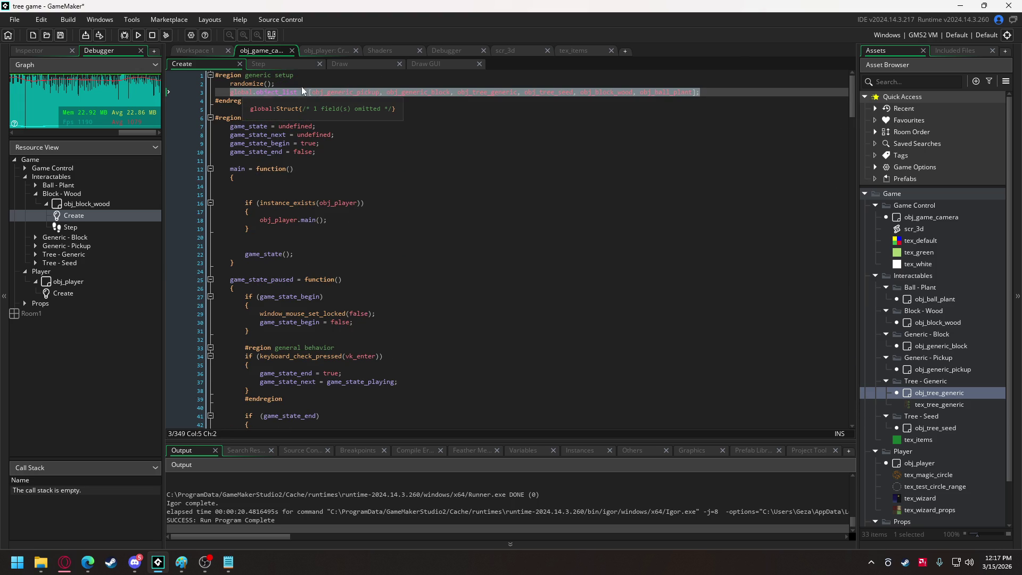
click(720, 95)
key(ctrl+d)
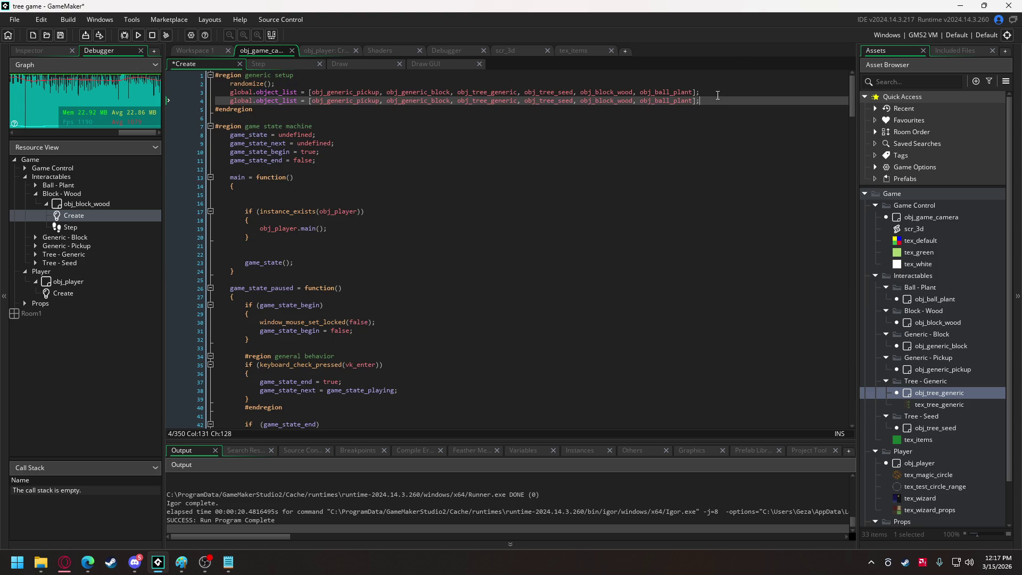
double_click(276, 101)
text(tree)
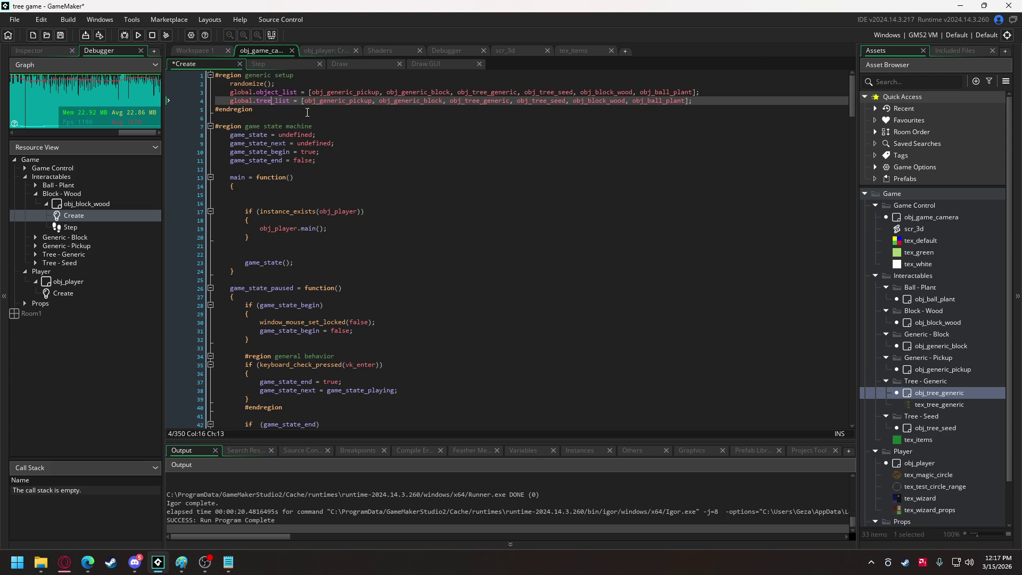
drag(304, 101, 452, 107)
key(BackSpace)
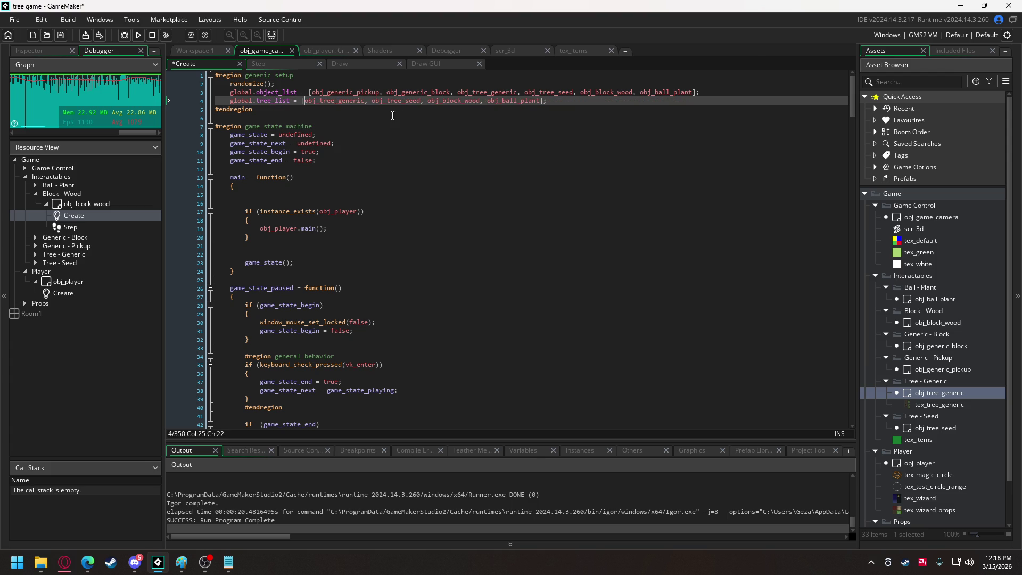
drag(366, 101, 540, 101)
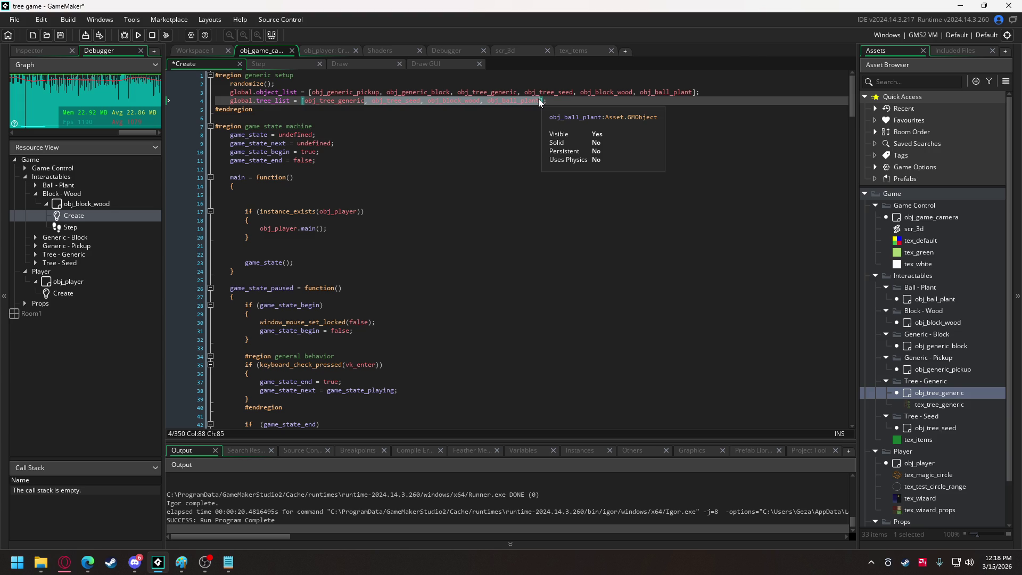
key(BackSpace)
click(235, 101)
drag(230, 101, 291, 101)
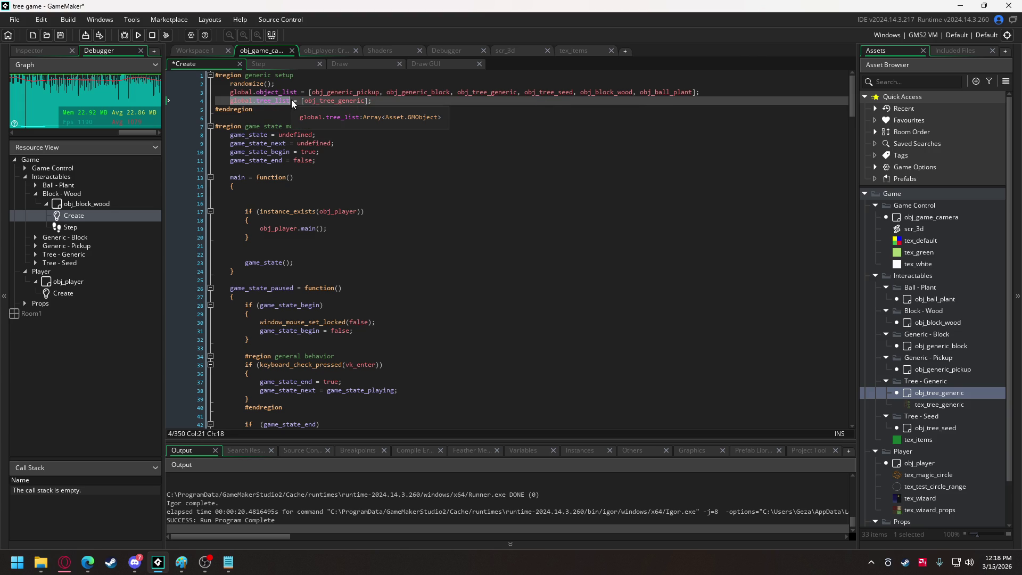
- In obj_tree_generic, change object_list to tree_list on lines 40, 42 and 44, then run with F5
click(211, 50)
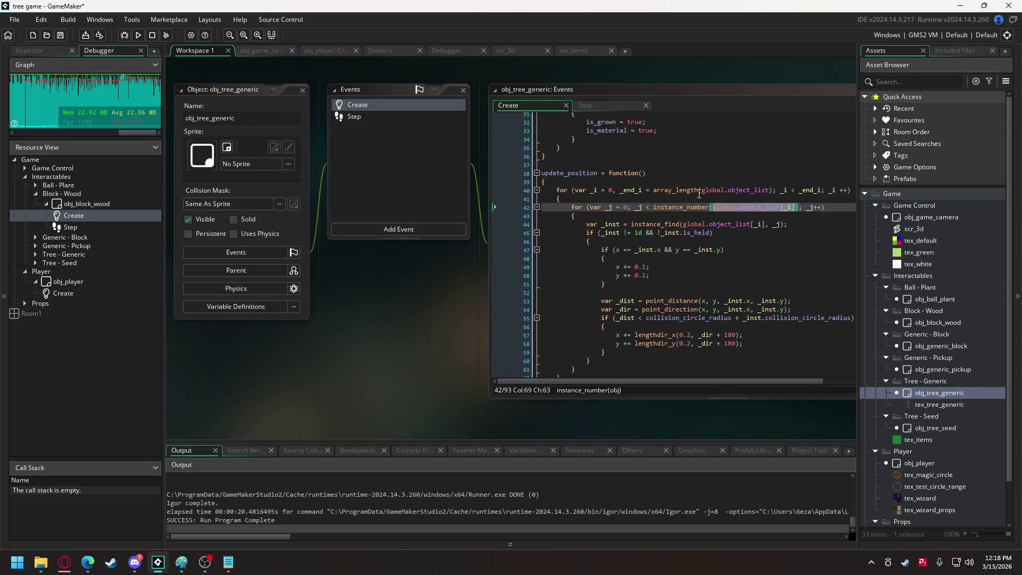
double_click(748, 190)
text(tree_list)
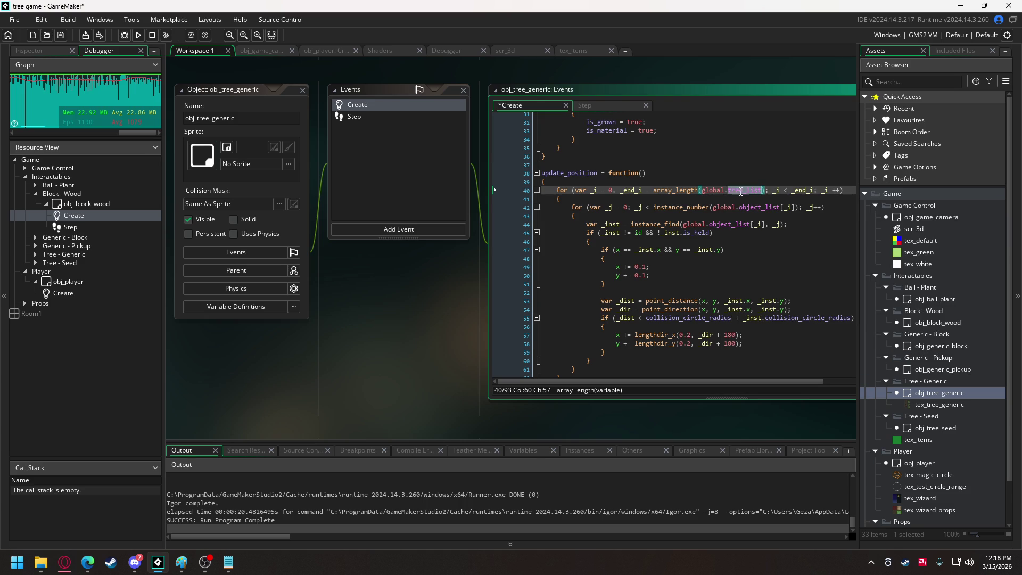
click(757, 207)
double_click(758, 207)
text(tree_list)
double_click(722, 224)
text(tree_list)
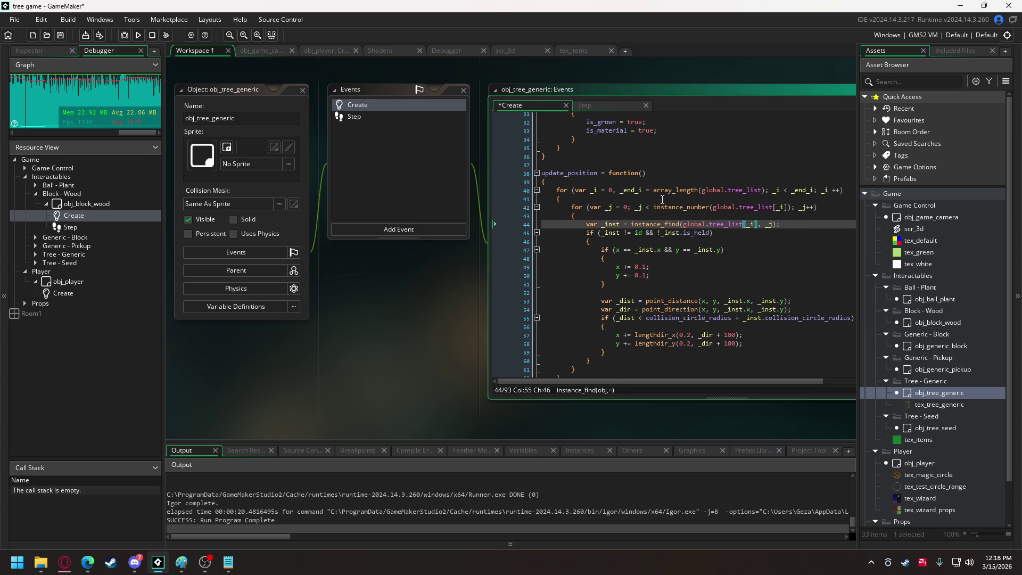
key(F5)
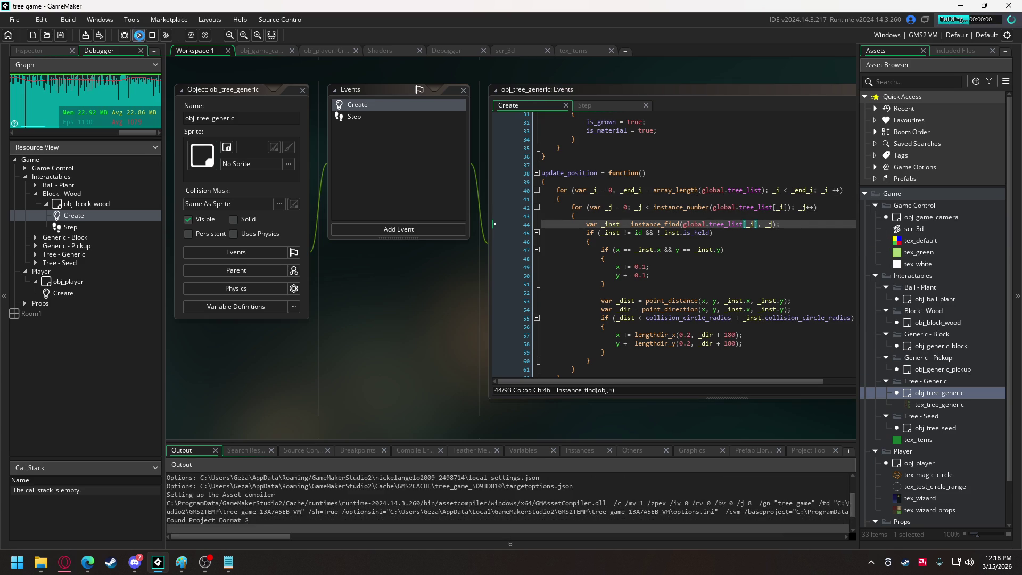
key(w)
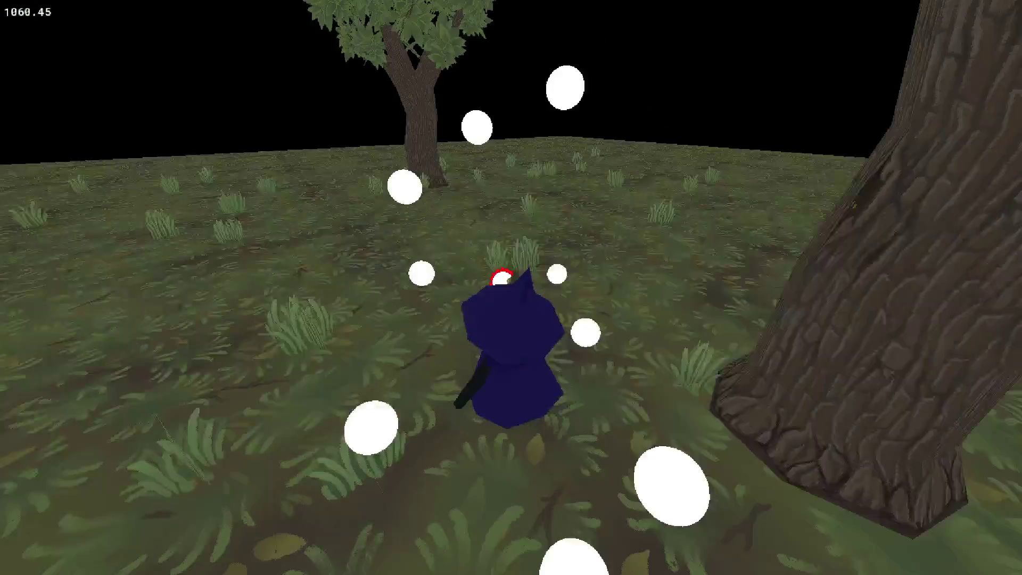
key(w)
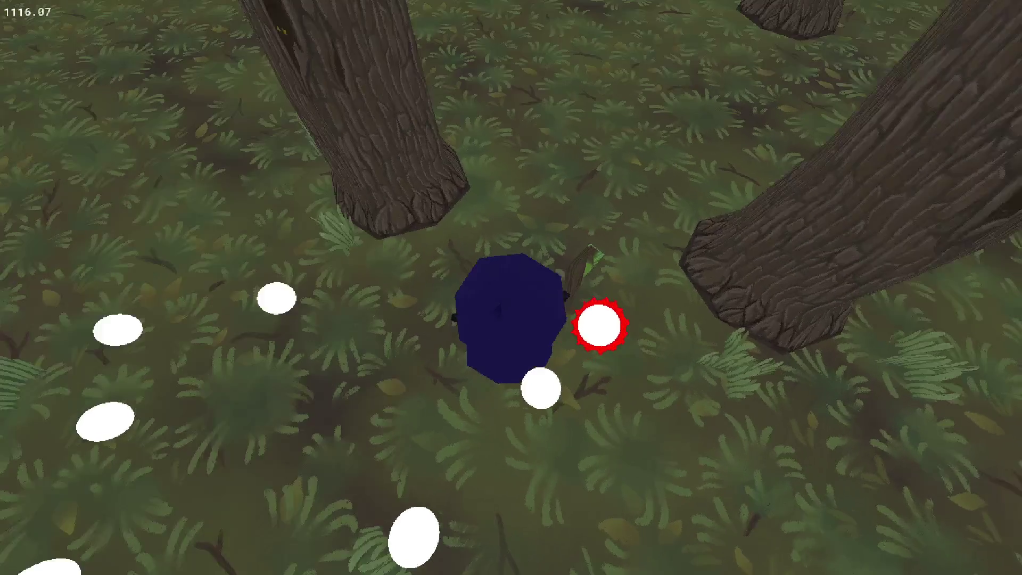
key(w)
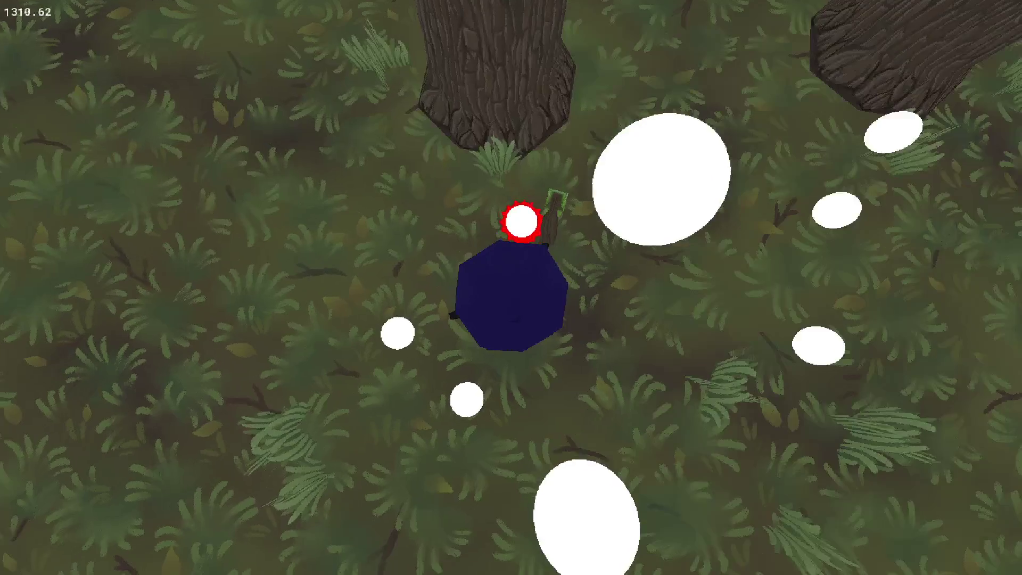
key(w)
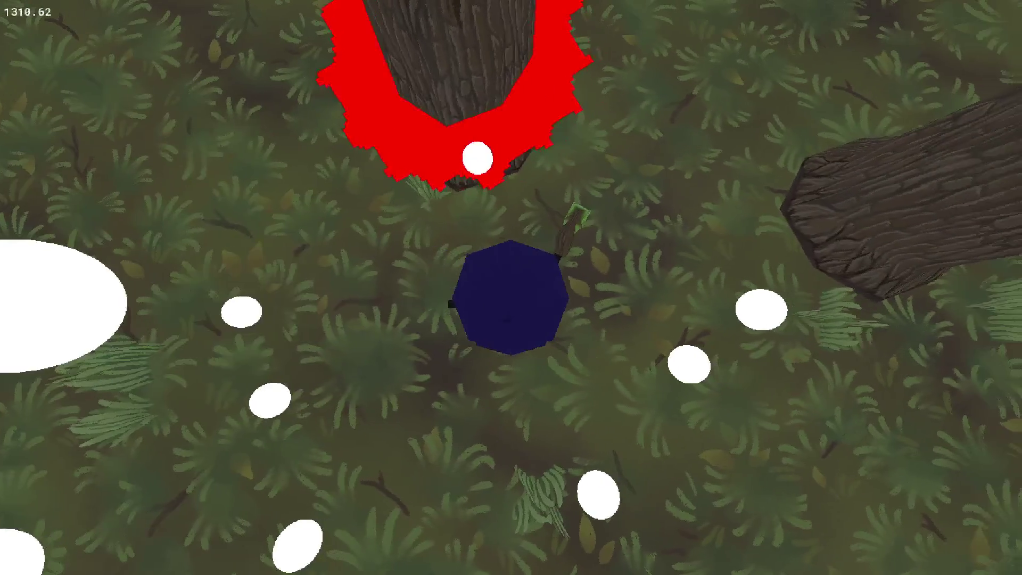
key(w)
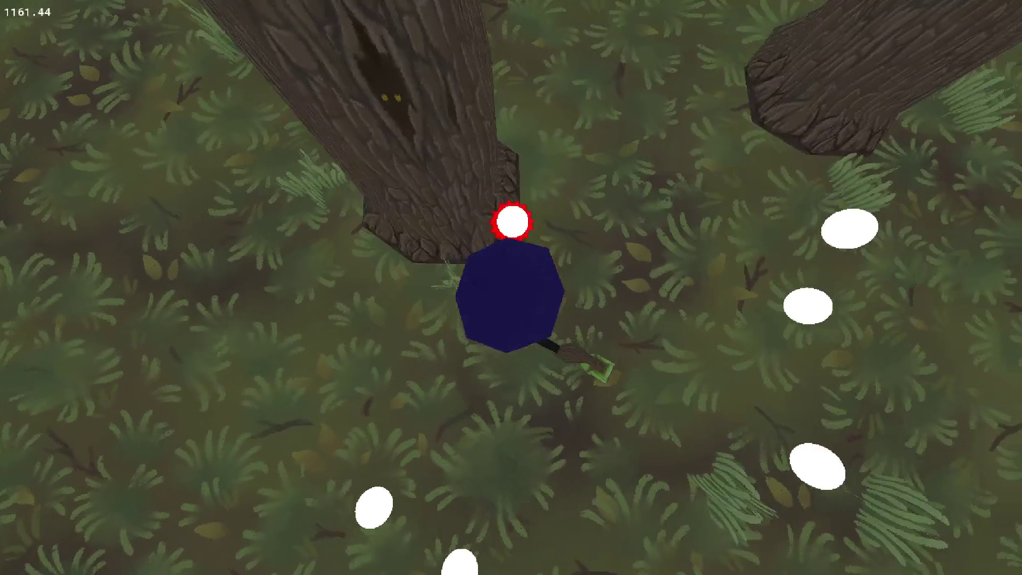
key(w)
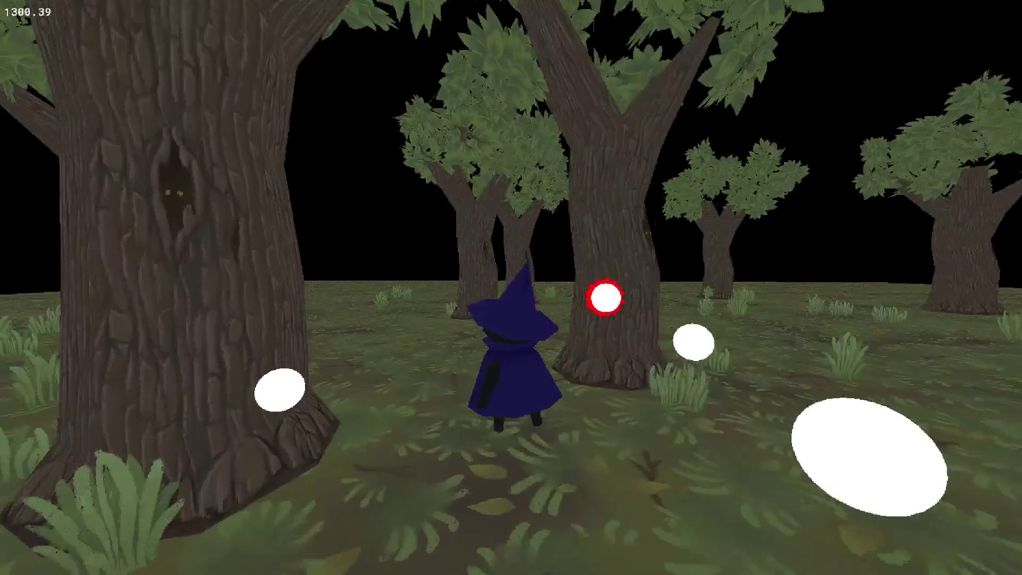
key(w)
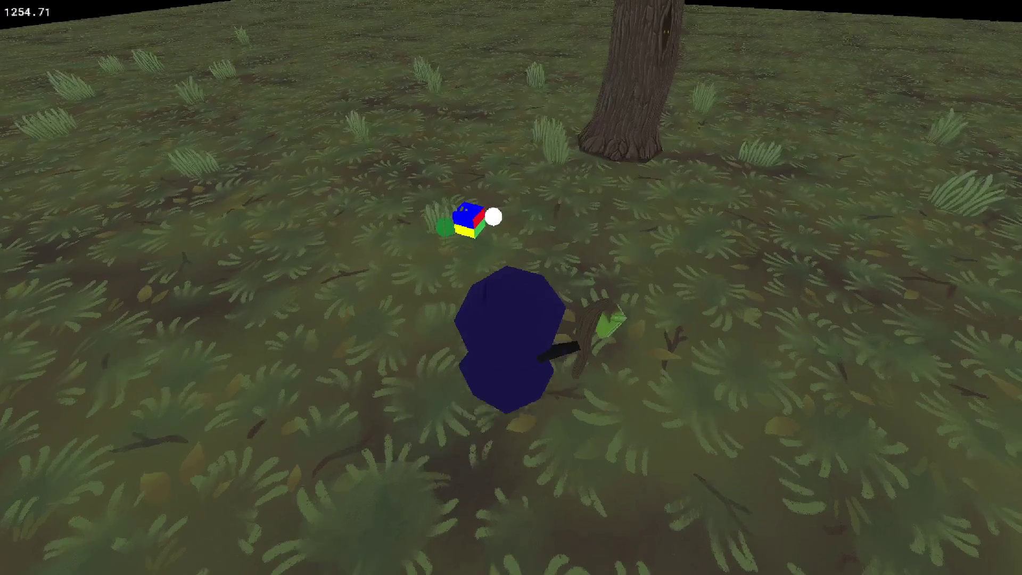
key(w)
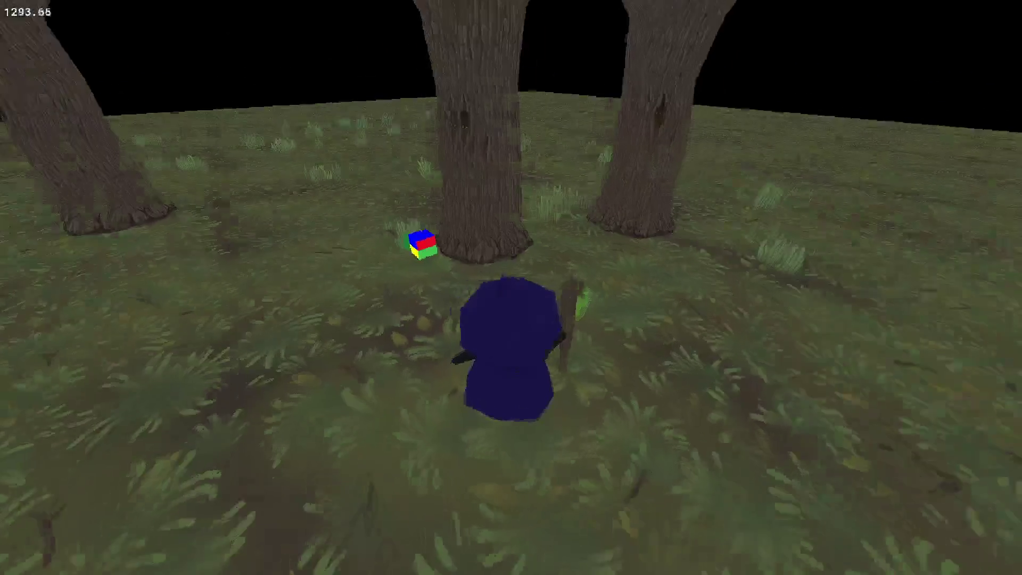
key(Escape)
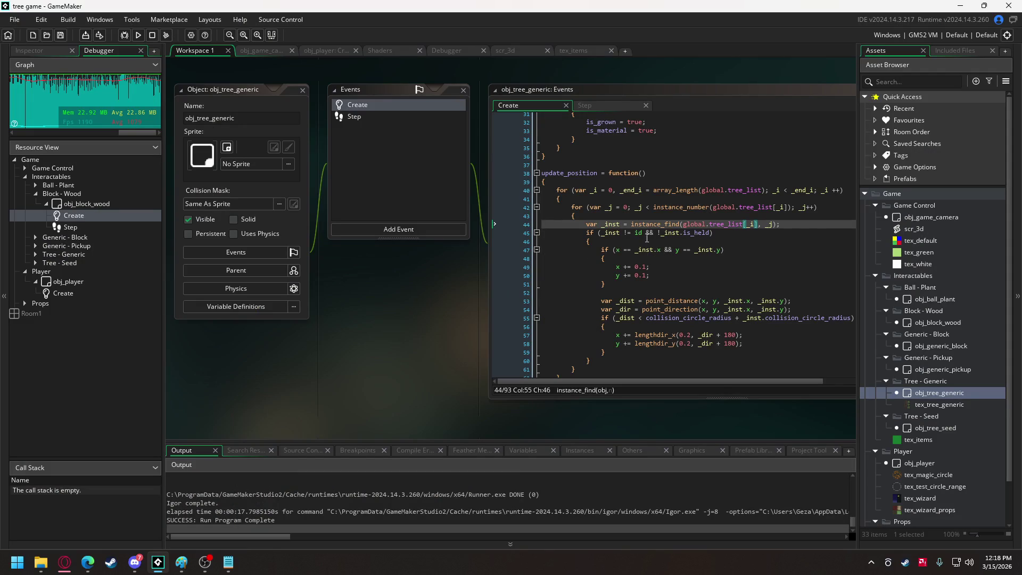
- Declare growth_size = 0.1; on a new line below growth_end in obj_tree_generic's code
key(Right)
key(Right)
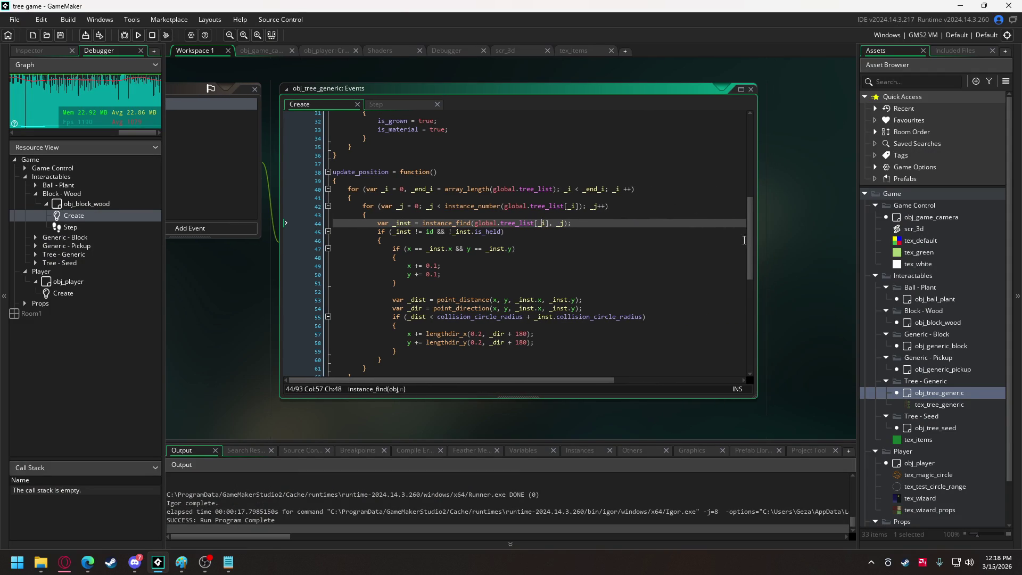
drag(750, 244, 745, 445)
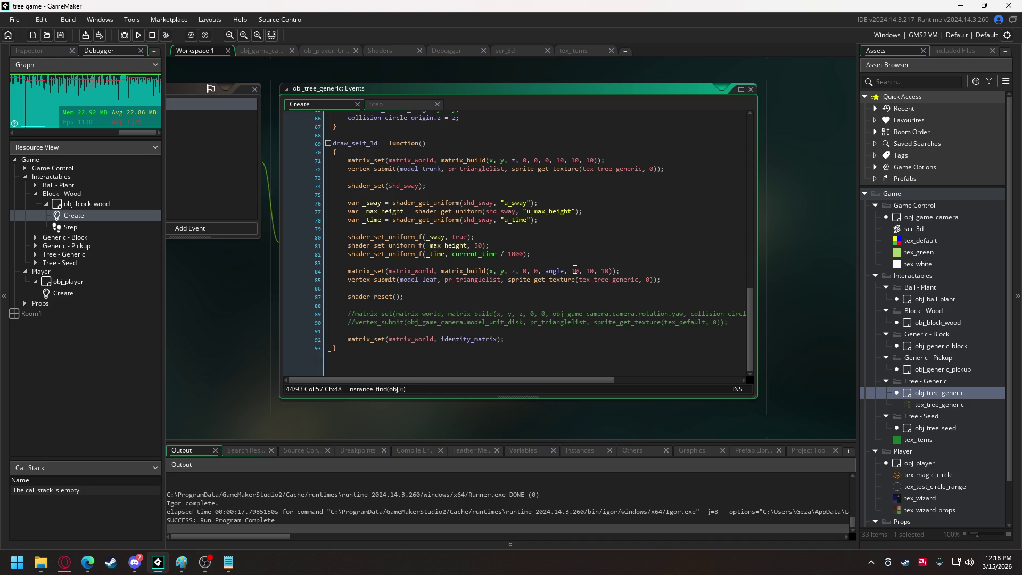
drag(748, 322, 744, 217)
scroll(743, 212, down, 4)
scroll(716, 260, down, 4)
click(475, 347)
click(475, 339)
scroll(431, 253, up, 12)
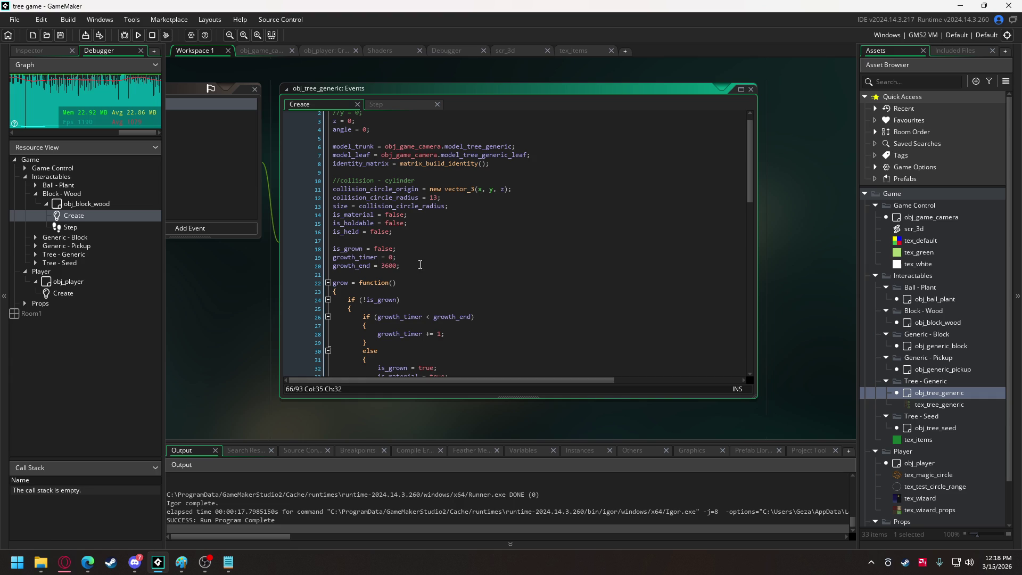
click(417, 265)
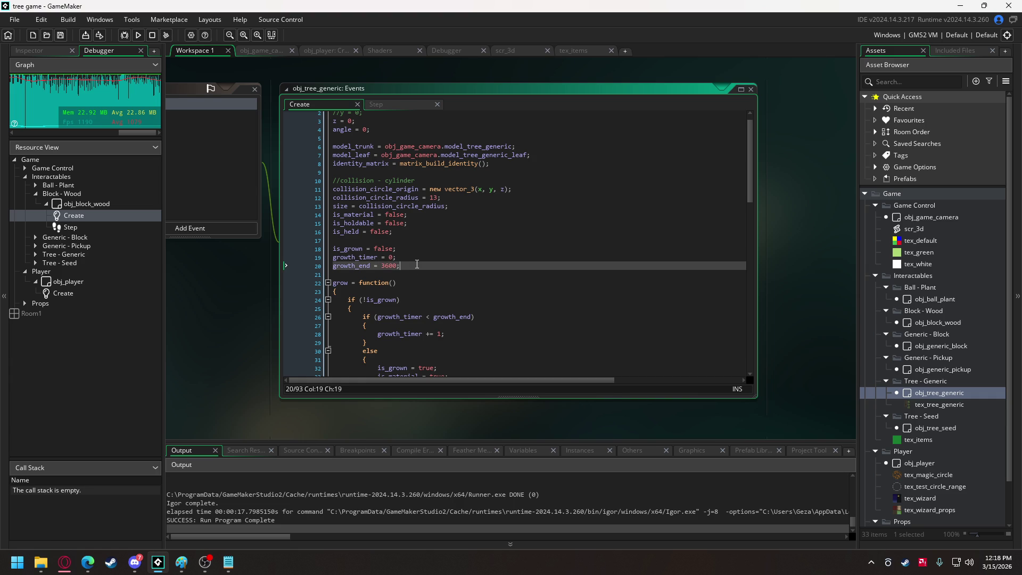
key(Return)
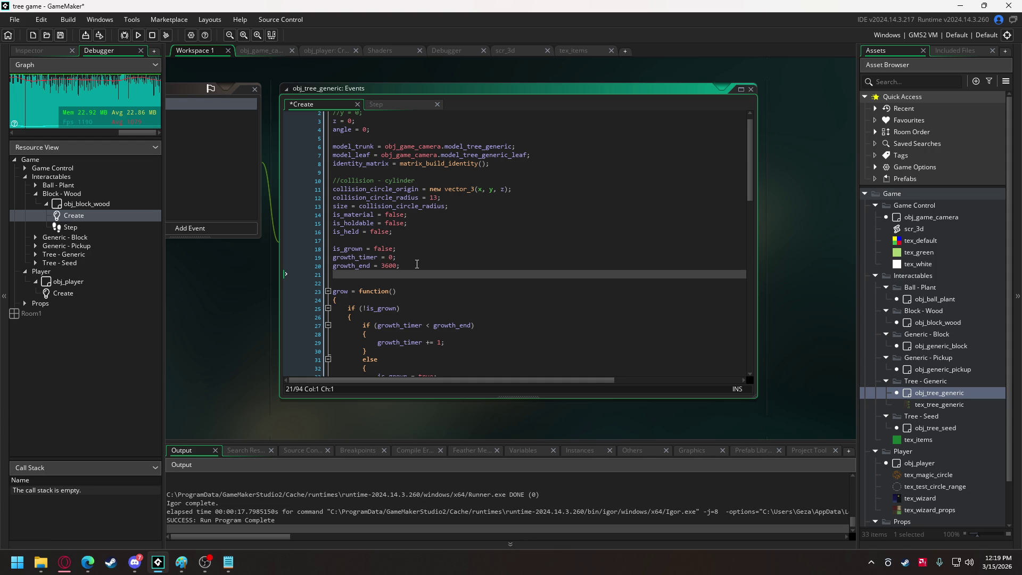
text(growth)
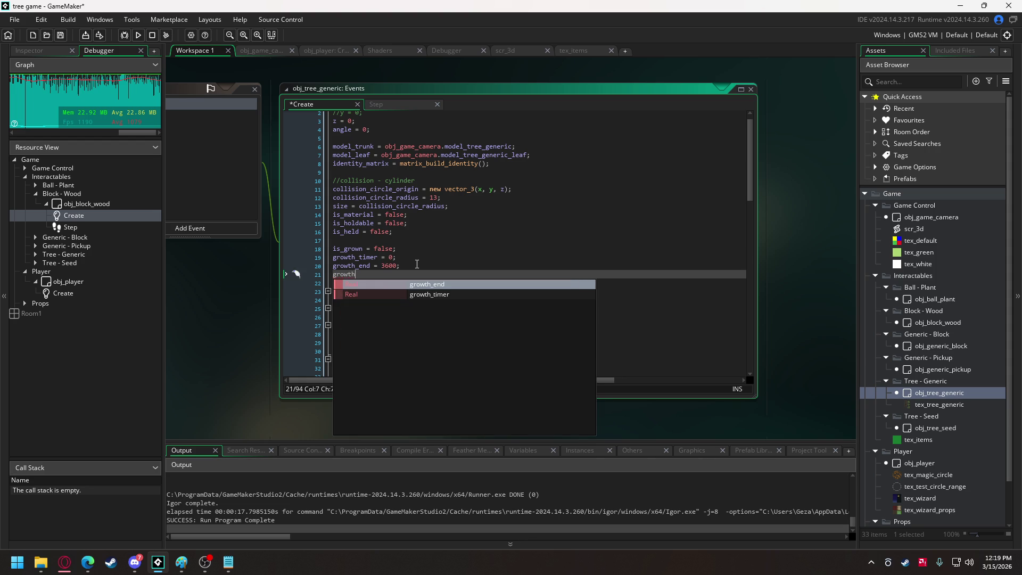
text(_size = )
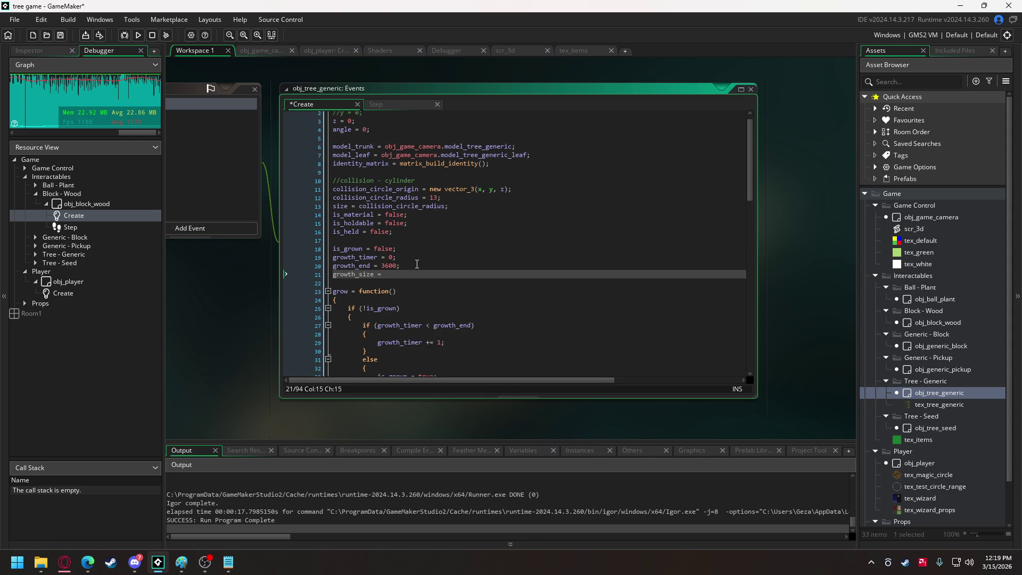
text(0.1;)
- Replace the fixed scale values of 10 for the trunk and leaves in draw_self_3d with growth_size
double_click(362, 274)
key(ctrl+c)
scroll(627, 277, down, 7)
scroll(627, 278, down, 15)
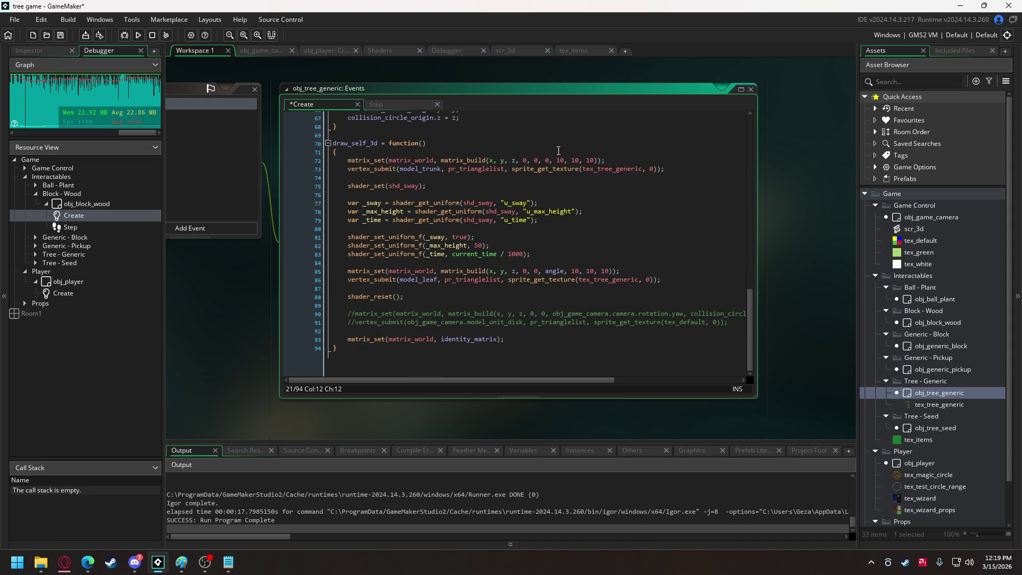
scroll(563, 161, up, 1)
double_click(562, 168)
key(ctrl+v)
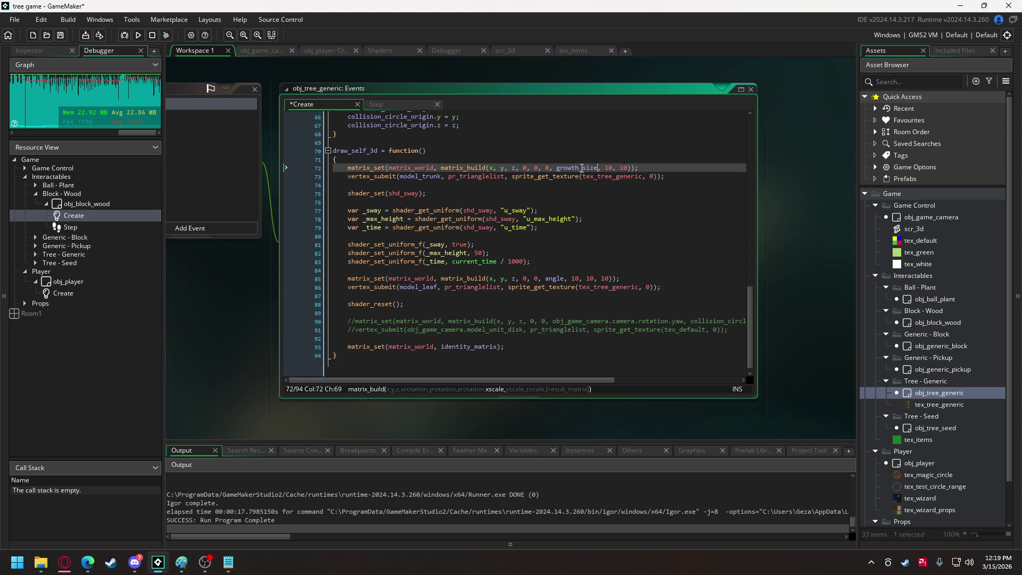
double_click(609, 168)
key(ctrl+v)
double_click(658, 168)
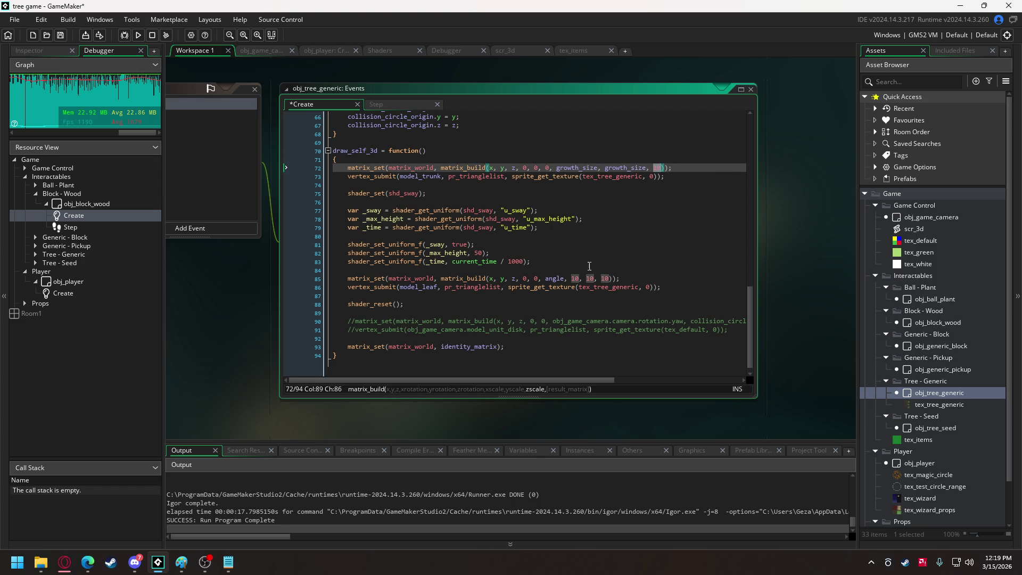
key(ctrl+v)
double_click(575, 279)
key(ctrl+v)
double_click(627, 278)
key(ctrl+v)
click(672, 278)
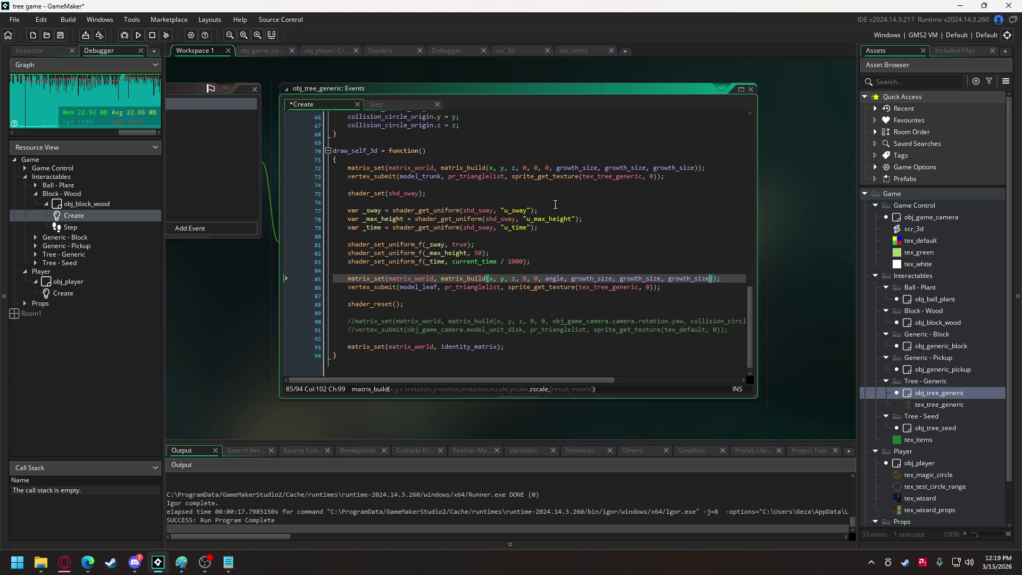
- Add growth_size = max(0.1, growth_timer / growth_end); in update_position and run the game
scroll(499, 317, up, 5)
click(500, 318)
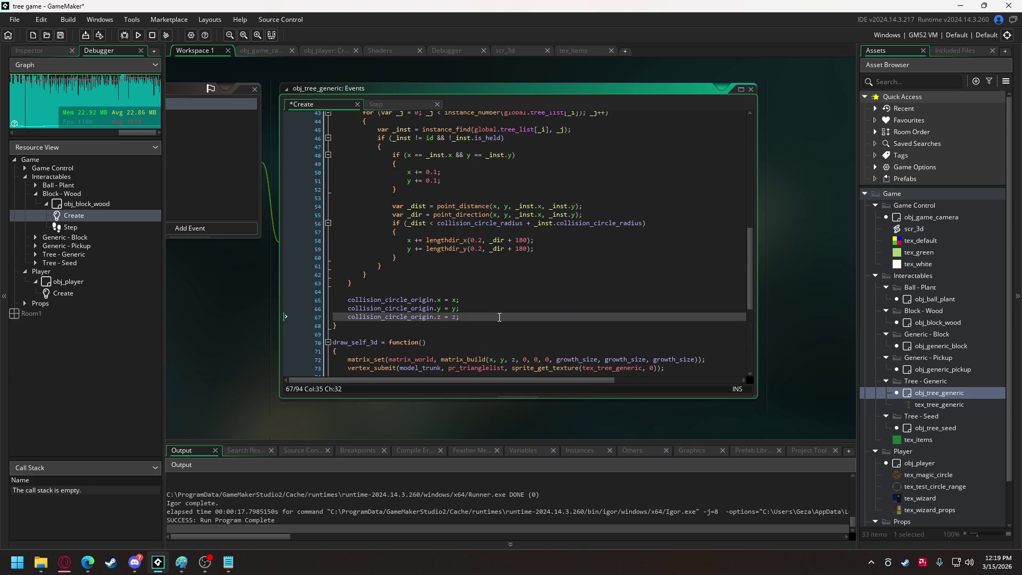
key(Return)
key(Return)
text(growth_size = )
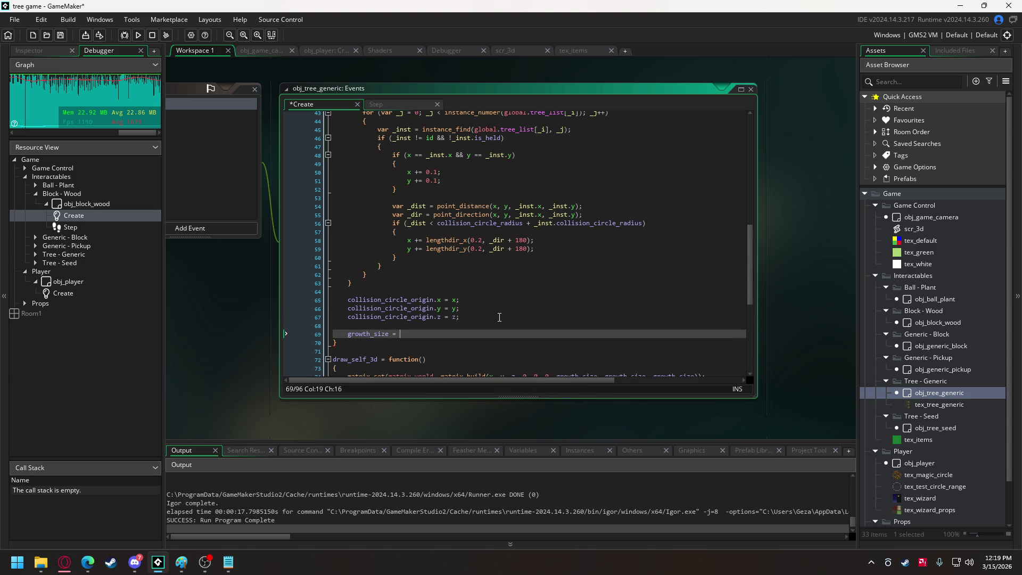
text(ma)
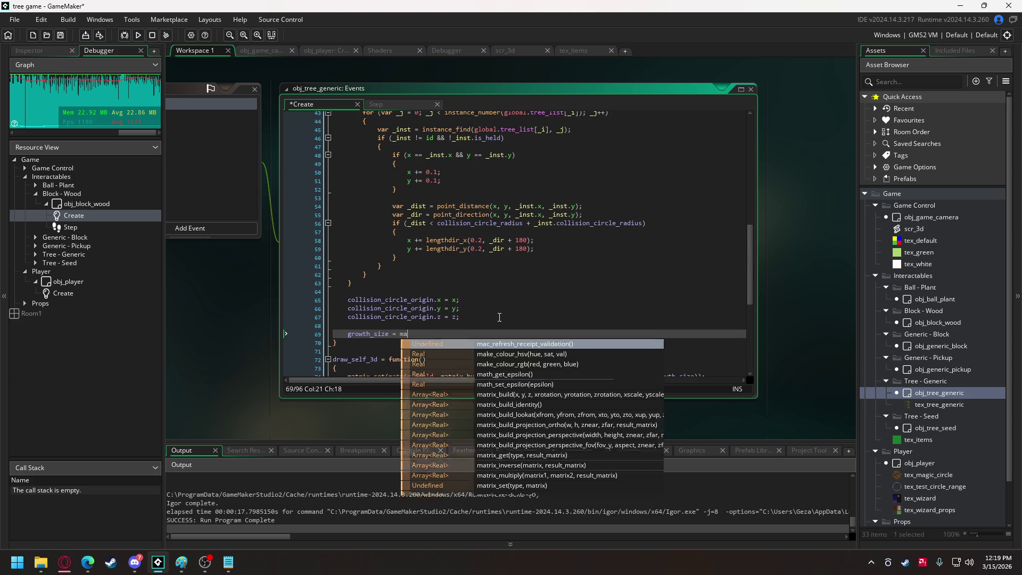
text(x(0.1, )
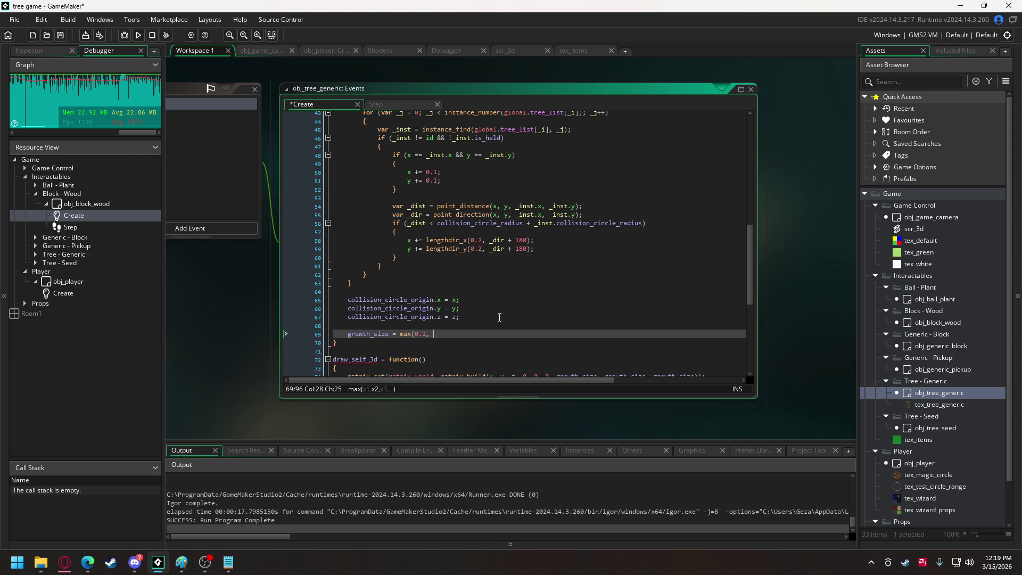
text(growth_timer / gro)
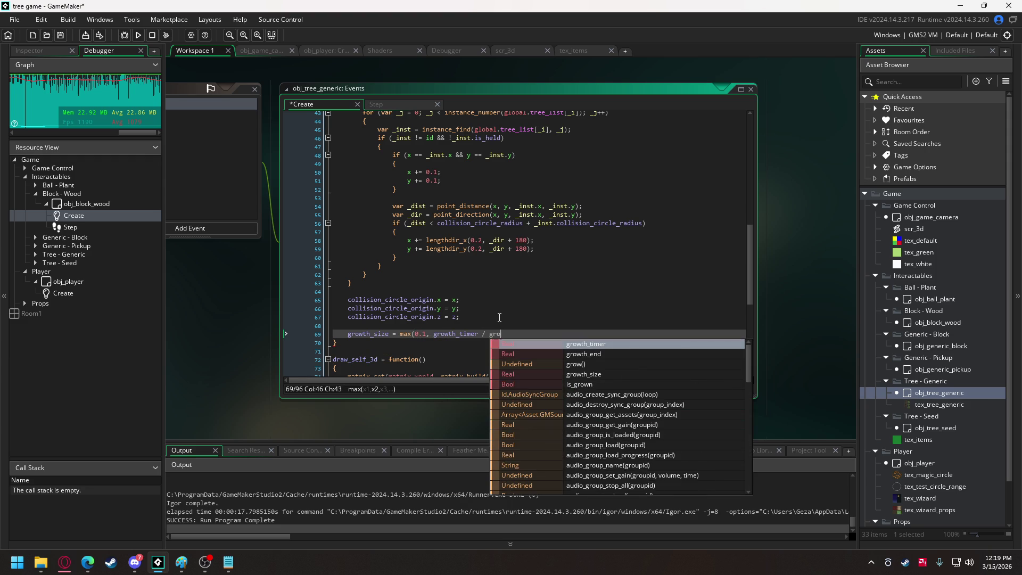
key(Down)
key(Return)
text())
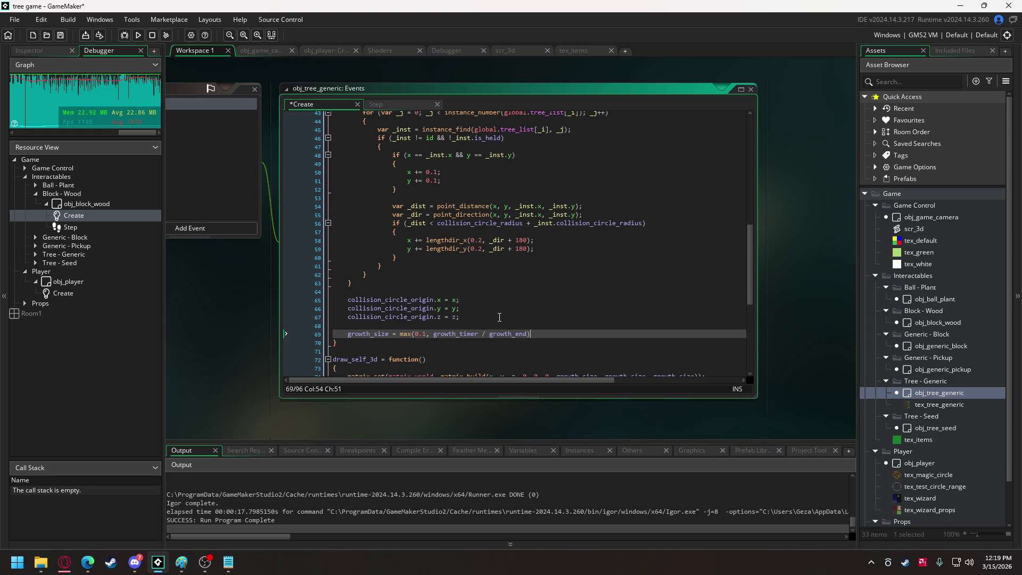
text(;)
click(138, 34)
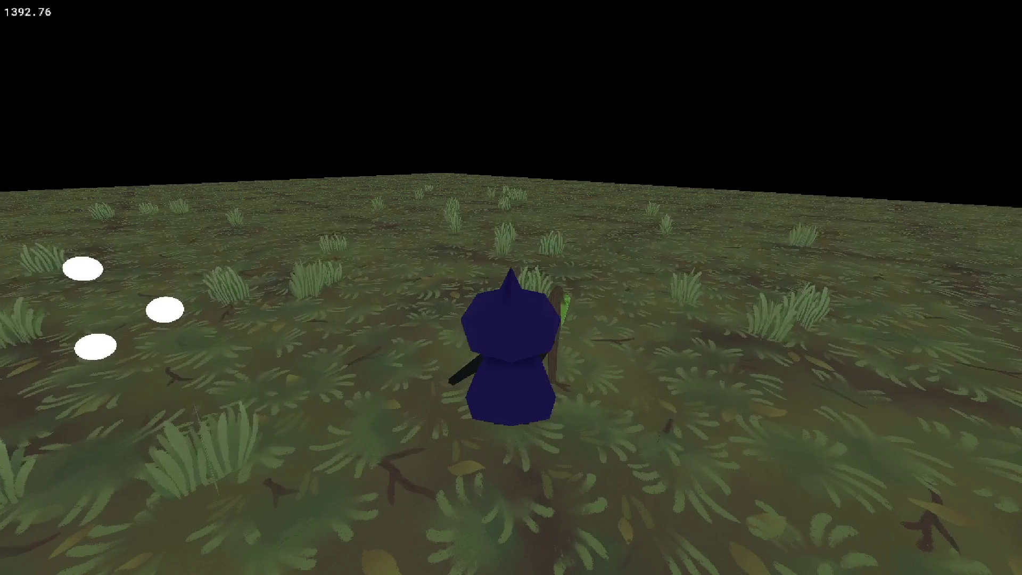
- Close the running game and copy the growth_timer variable name
key(Escape)
scroll(412, 236, up, 2)
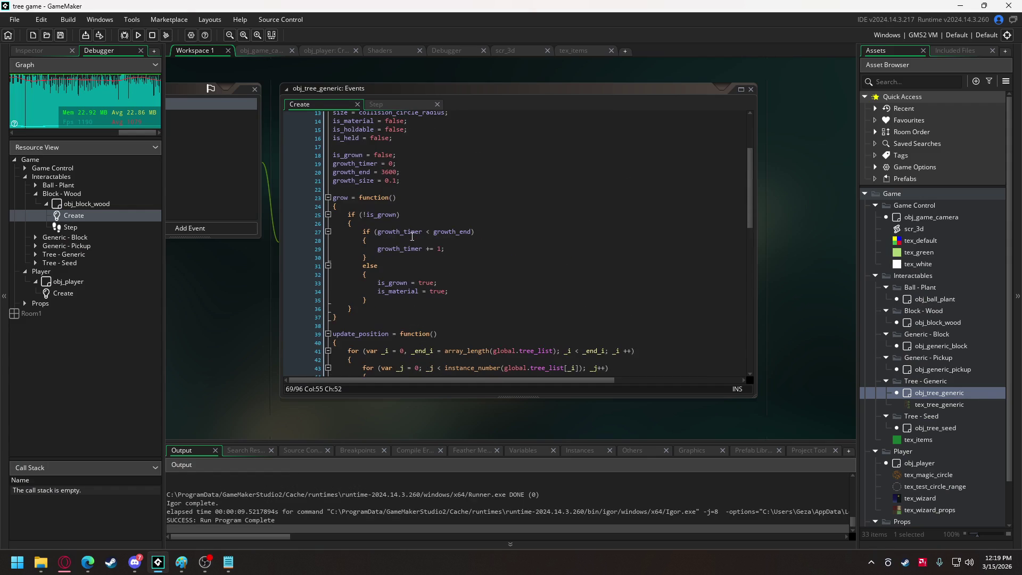
double_click(359, 165)
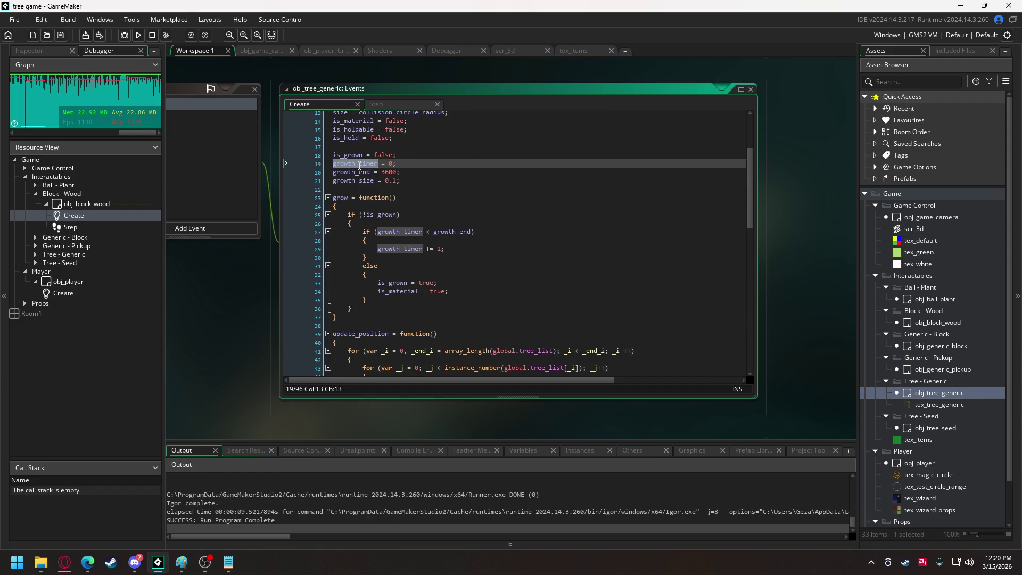
- Add growth_timer = 3600 to obj_game_camera's tree spawn loop and relaunch the game
click(254, 50)
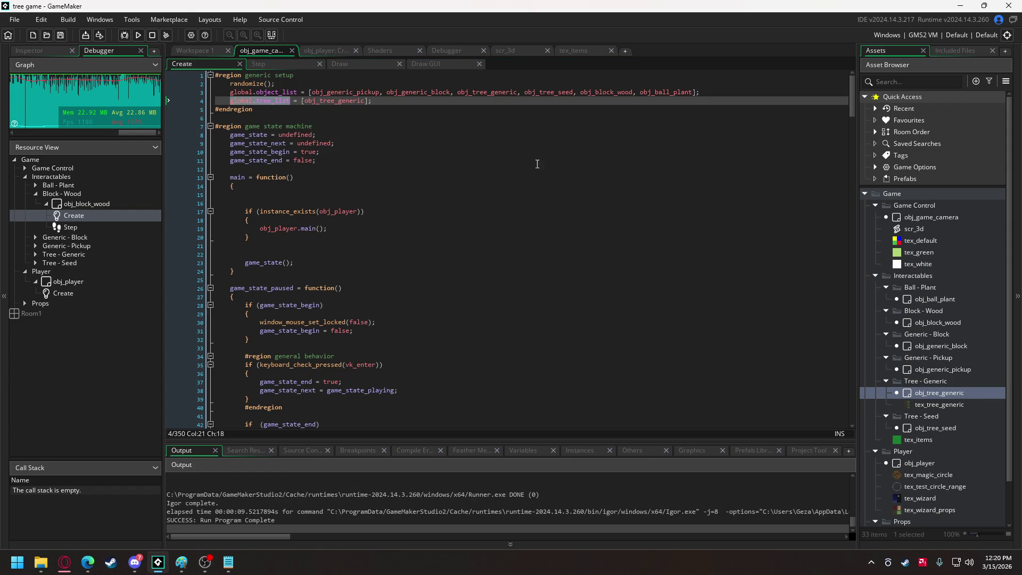
drag(855, 103, 852, 397)
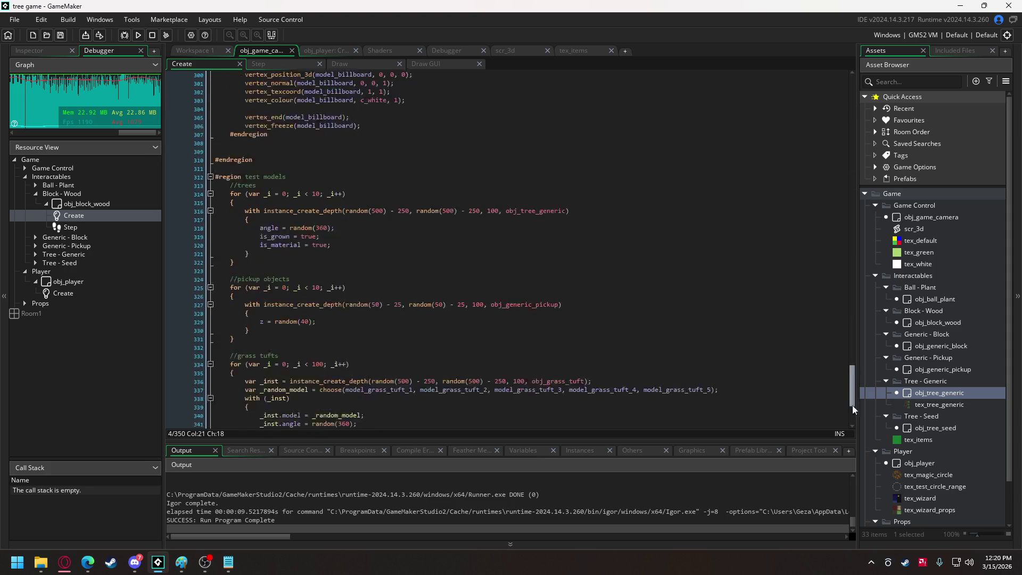
scroll(557, 257, up, 3)
click(357, 237)
key(Return)
key(ctrl+v)
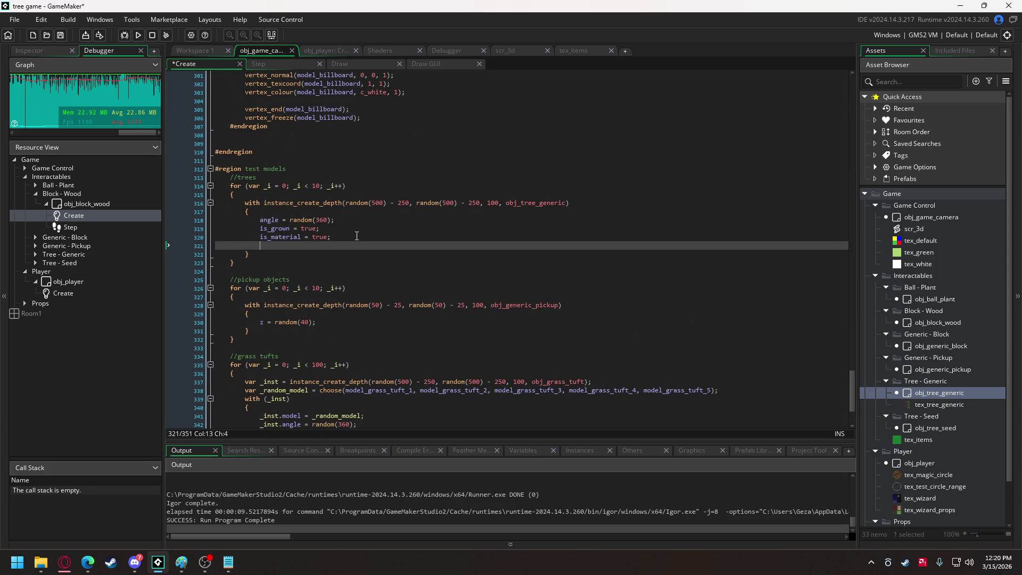
text(3600;)
click(137, 35)
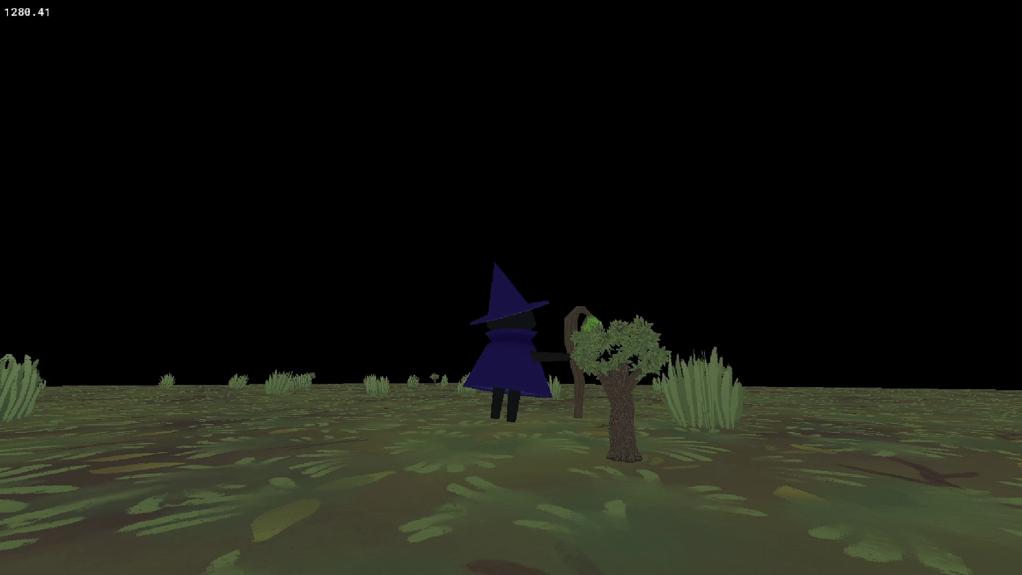
- Close the game, append * 10 to obj_tree_generic's growth_size line, and run again
key(Escape)
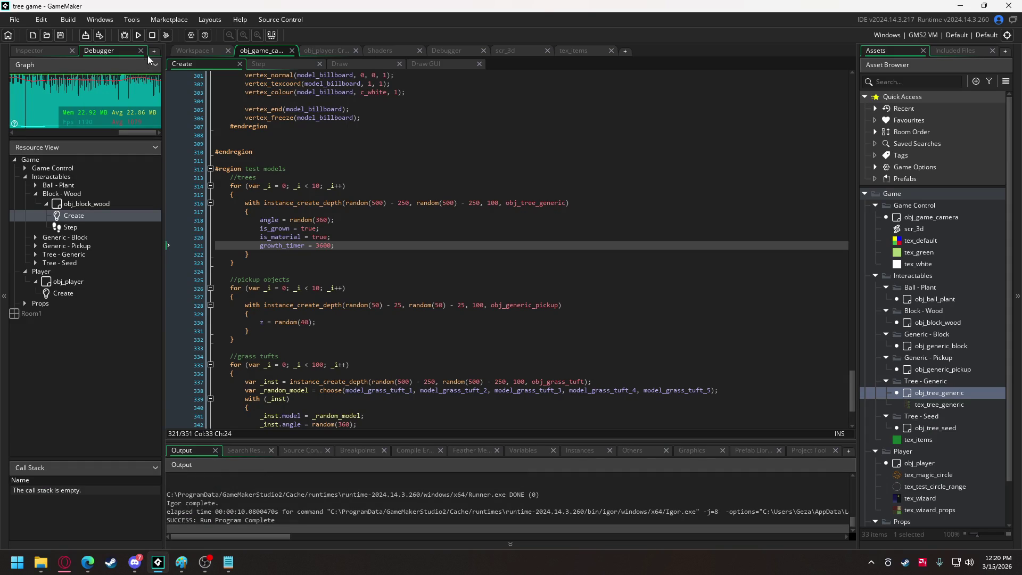
click(192, 52)
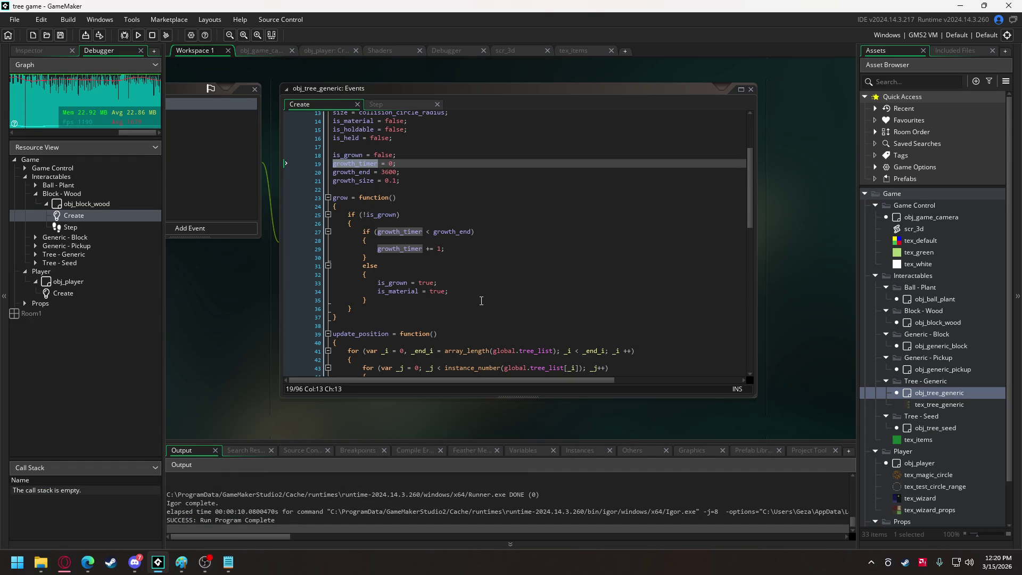
scroll(477, 295, down, 14)
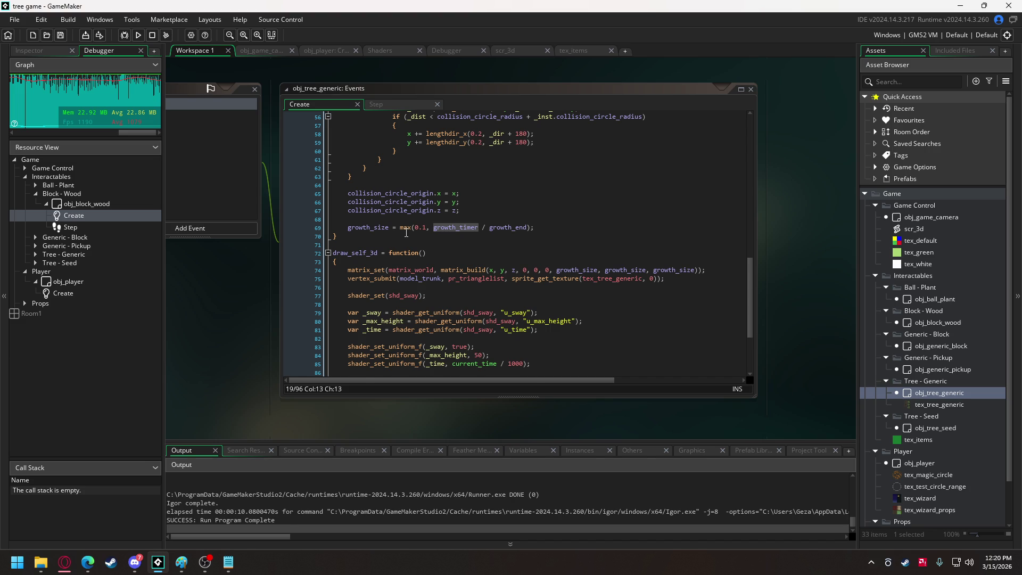
scroll(406, 232, up, 13)
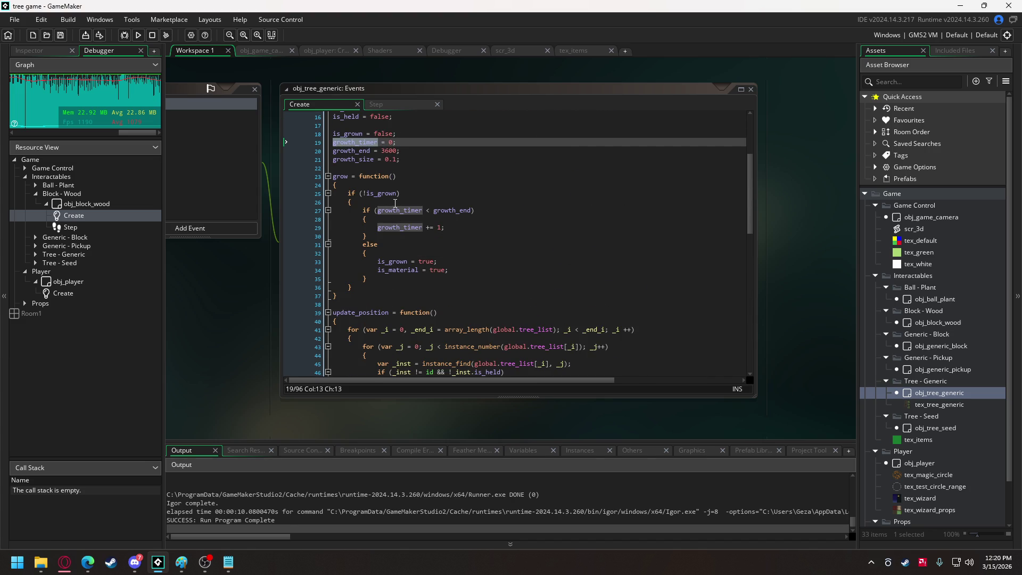
scroll(395, 203, down, 12)
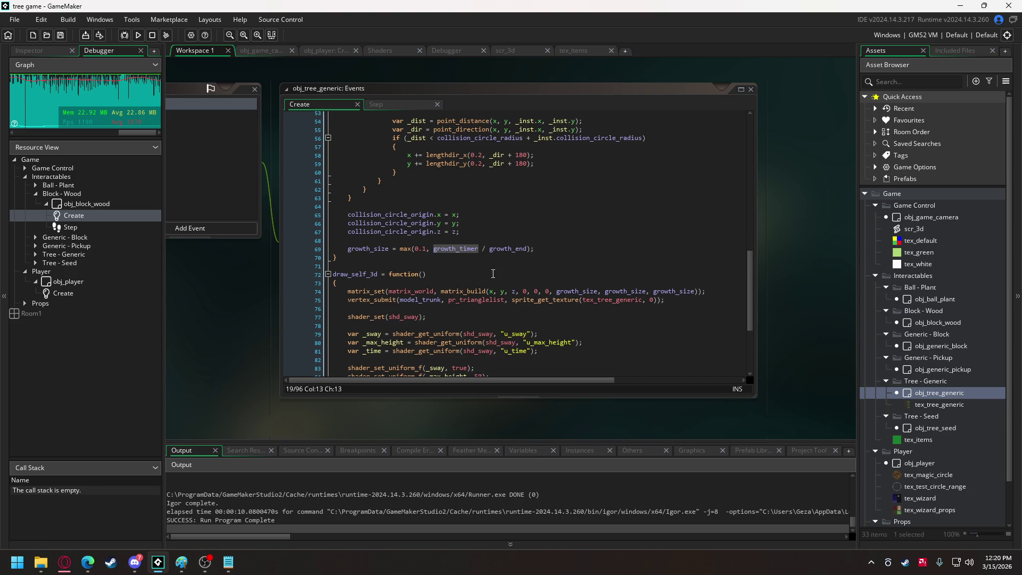
click(535, 248)
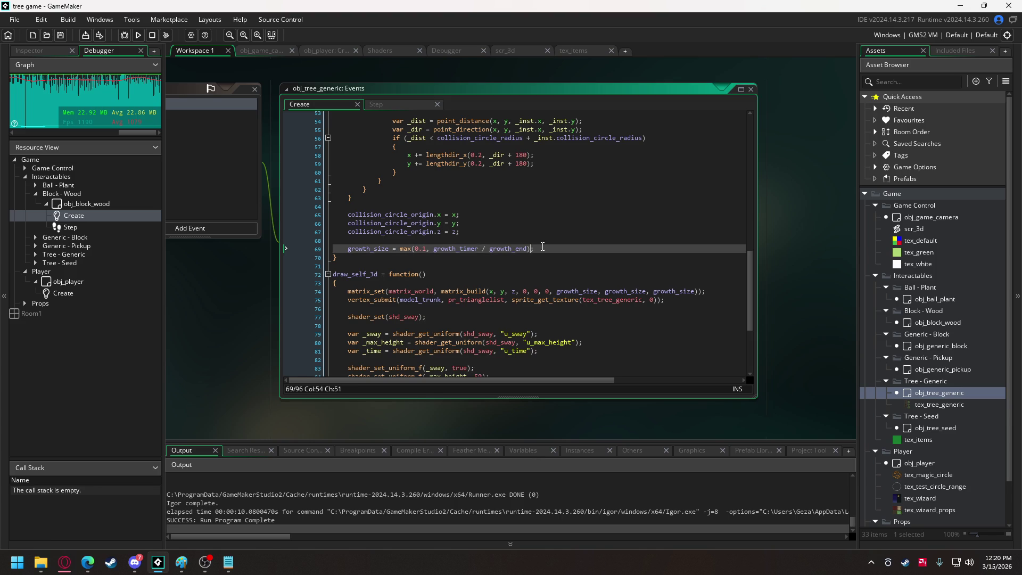
text(* 10)
click(138, 35)
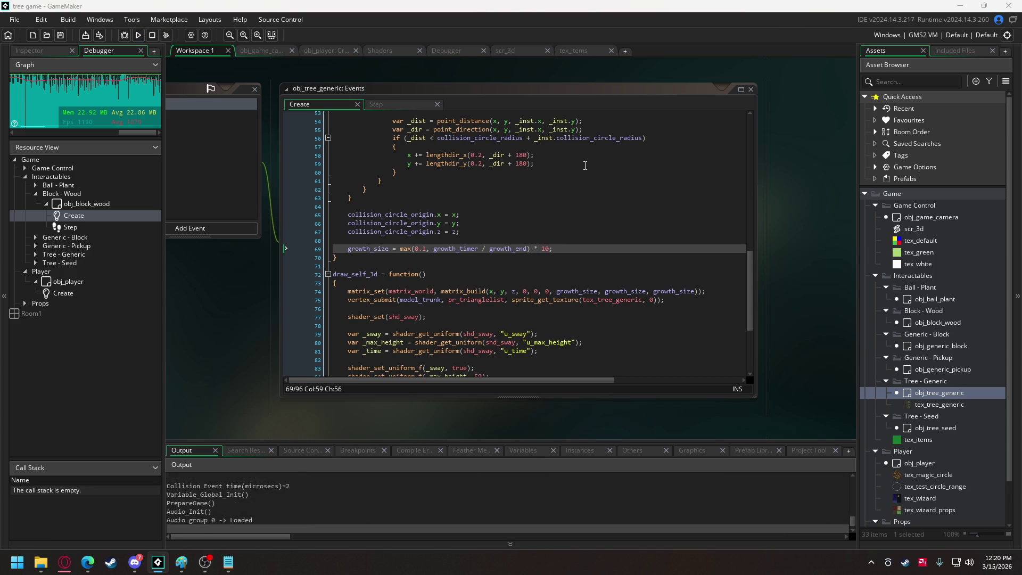
- Walk the witch around the grove, turning left and right to inspect the grown trees
key(w)
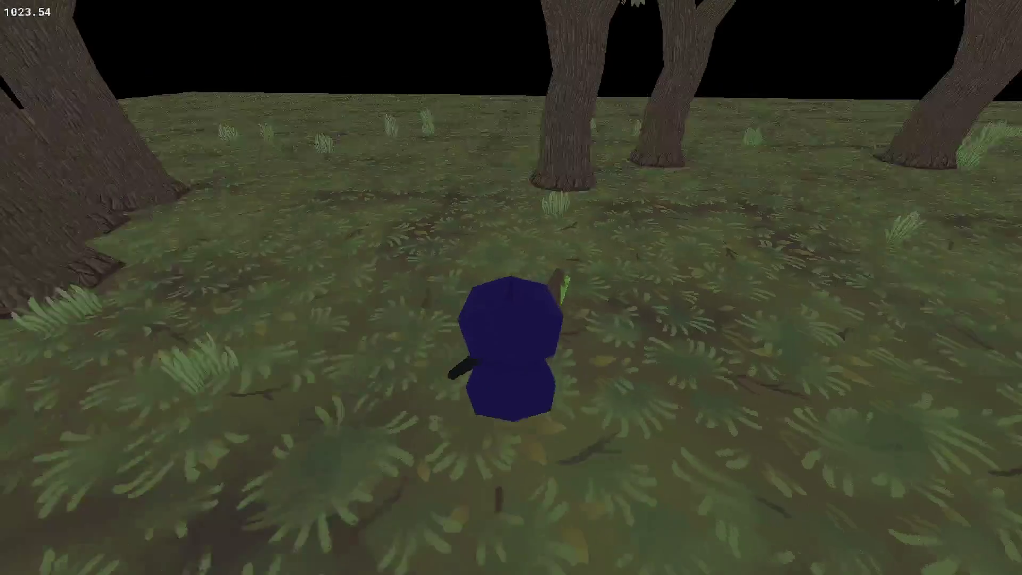
key(s)
key(e)
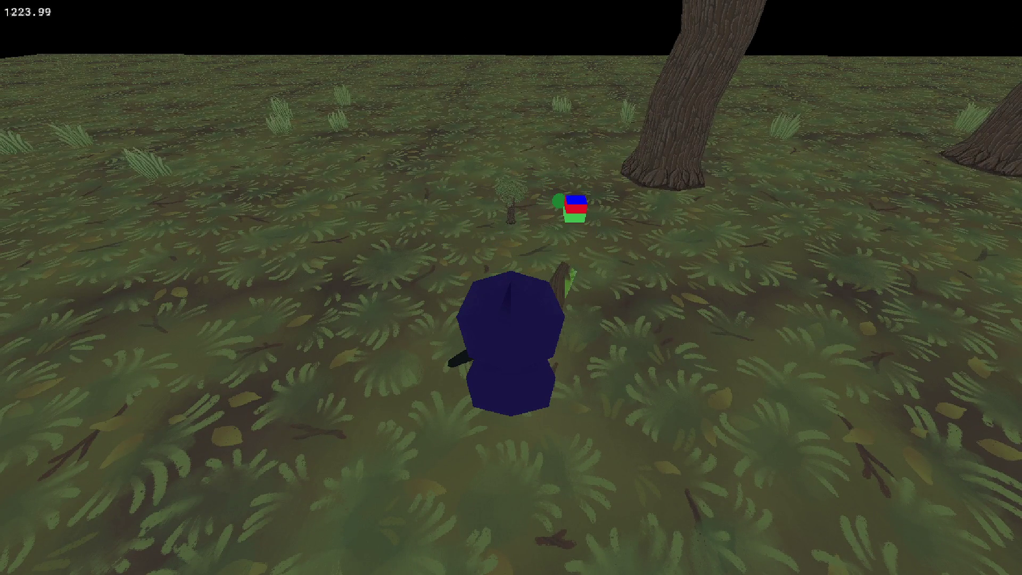
key(w)
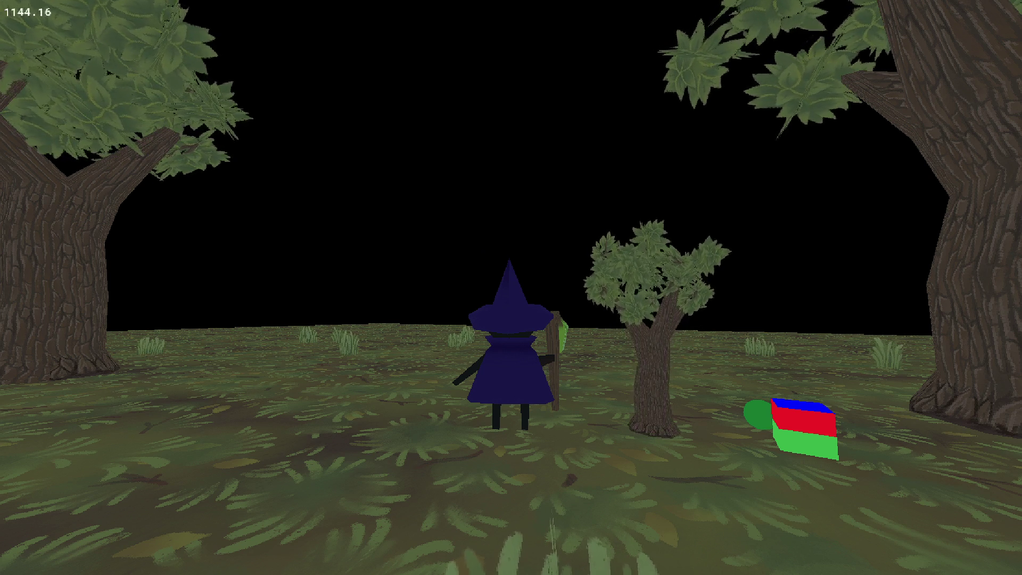
key(d)
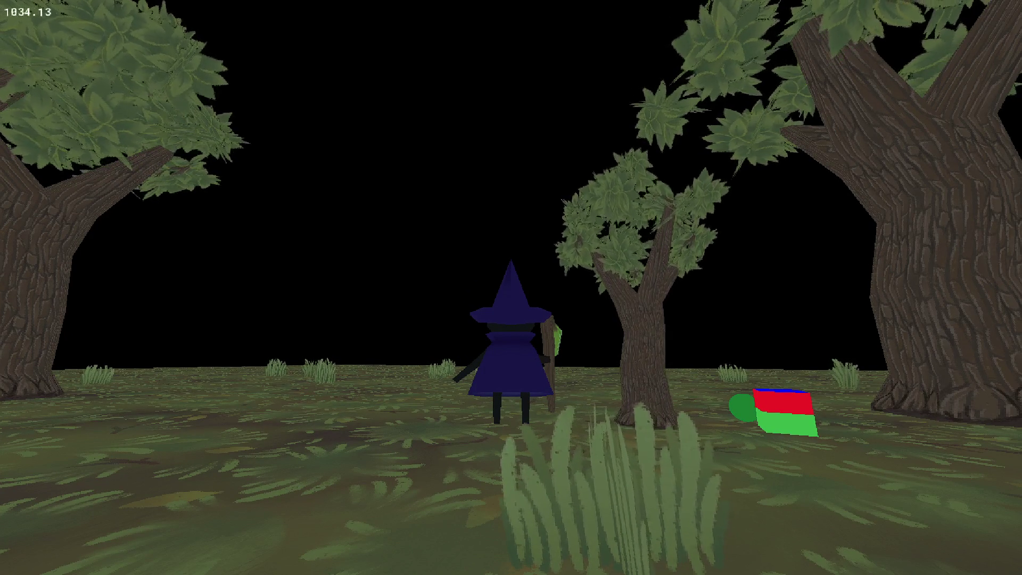
key(w)
key(s)
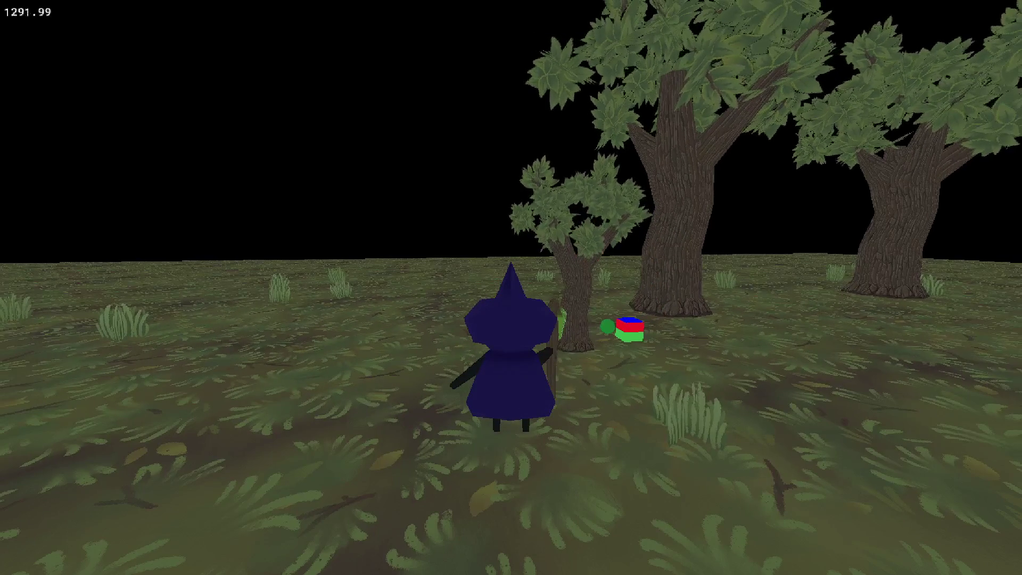
key(d)
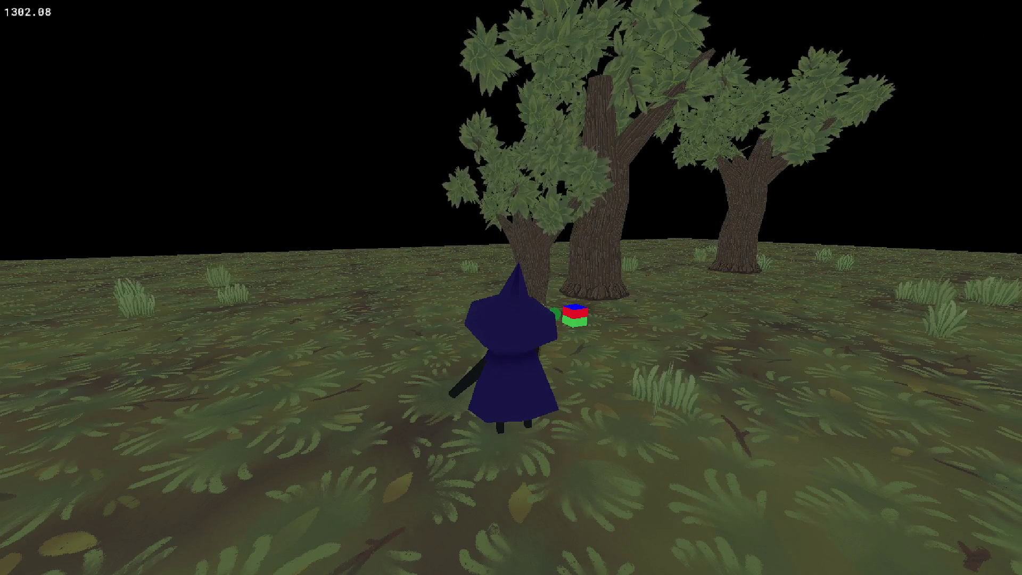
key(a)
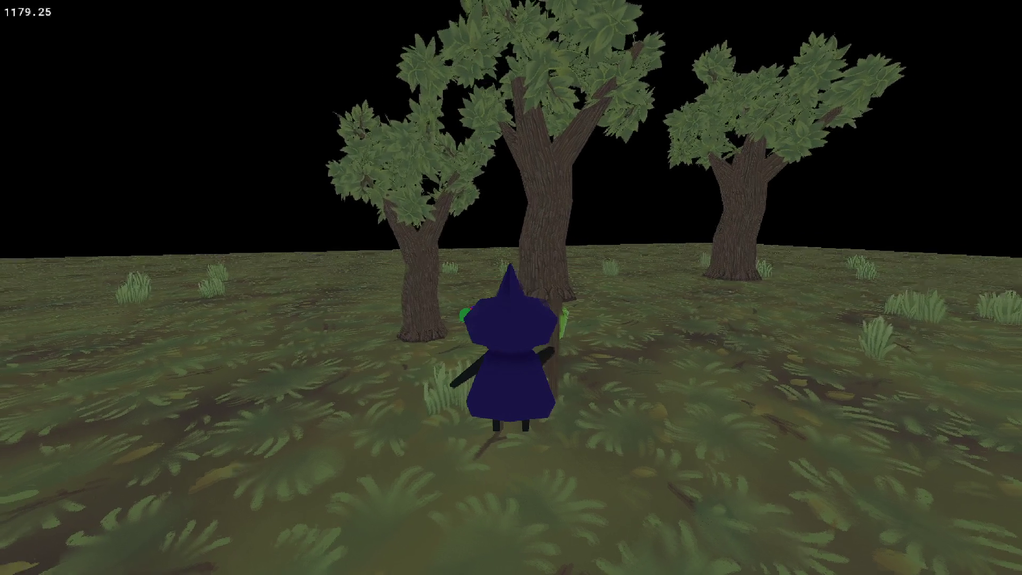
key(d)
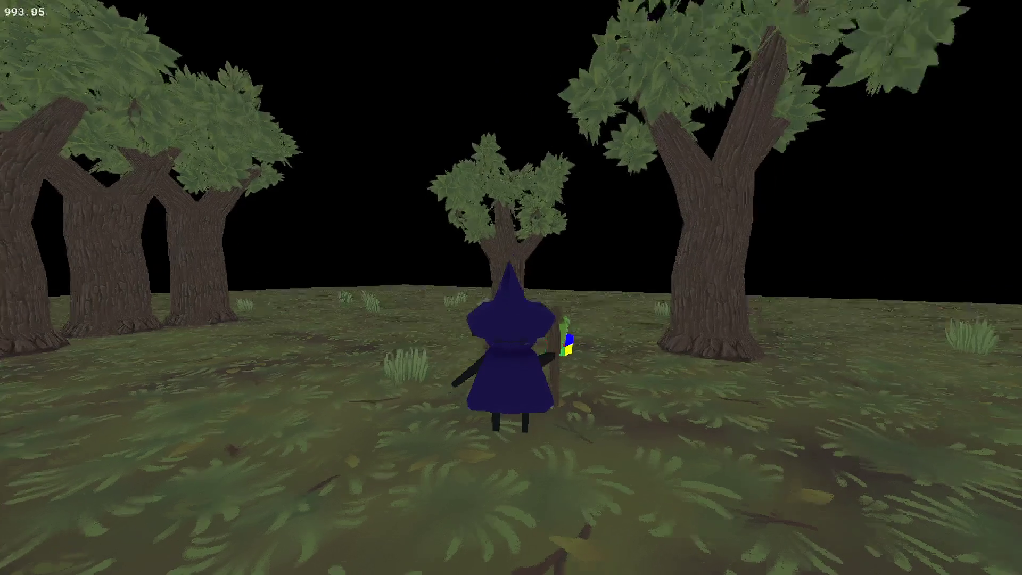
key(a)
key(a)
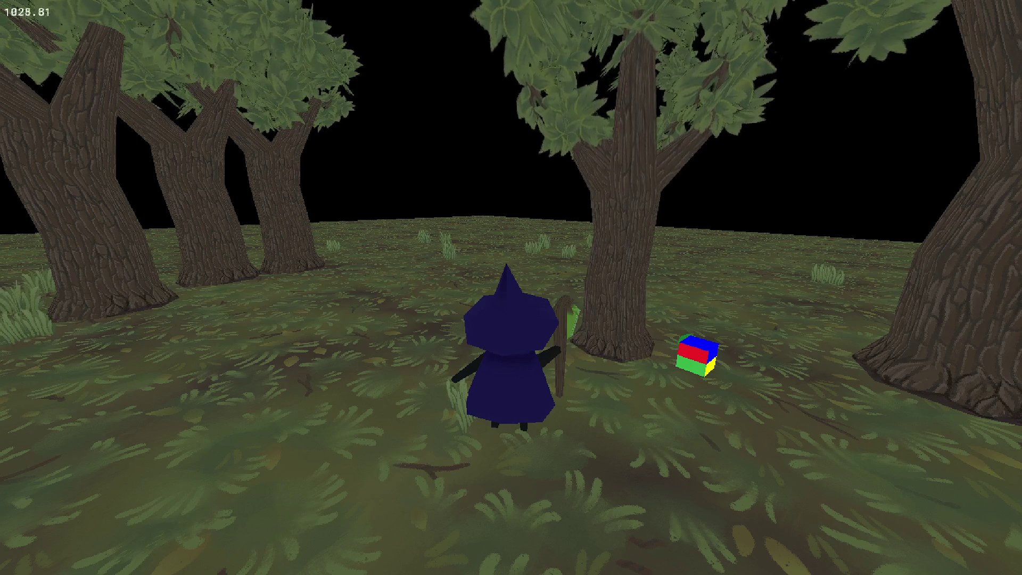
- Walk the witch to a tree, fuse it away with space, and close the game
drag(511, 287, 511, 207)
drag(511, 288, 442, 320)
key(w)
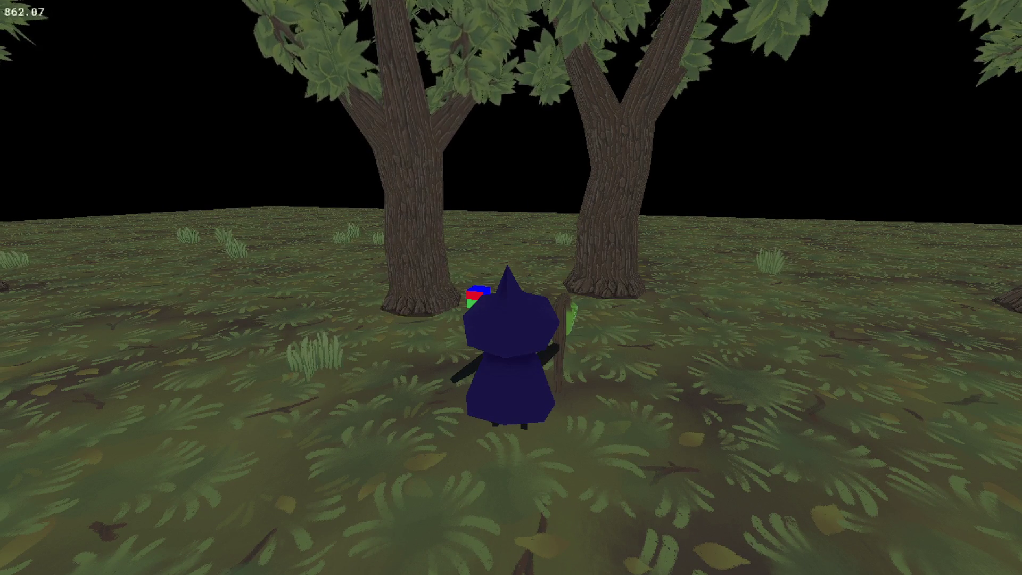
key(Left)
key(Left)
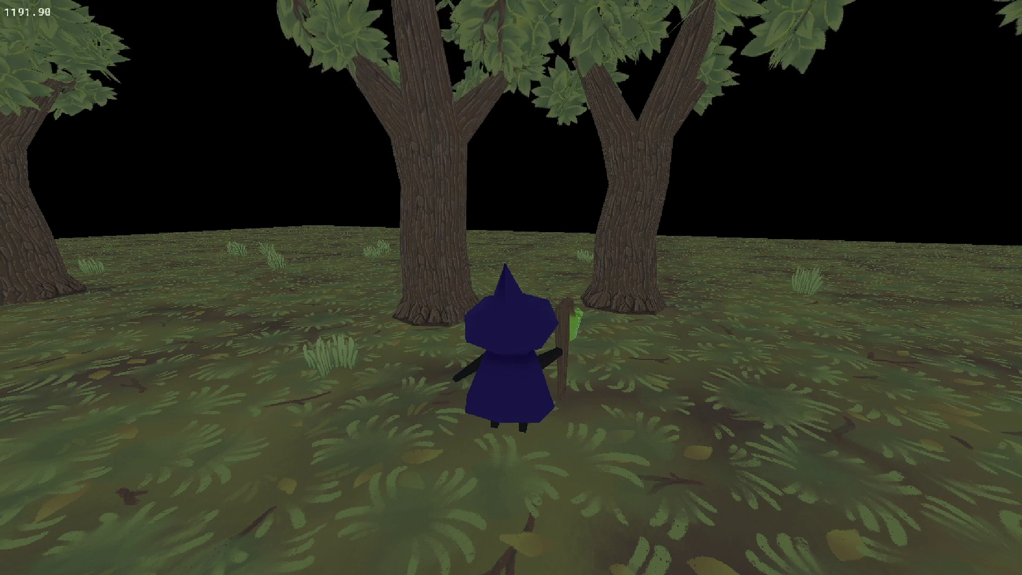
key(Left)
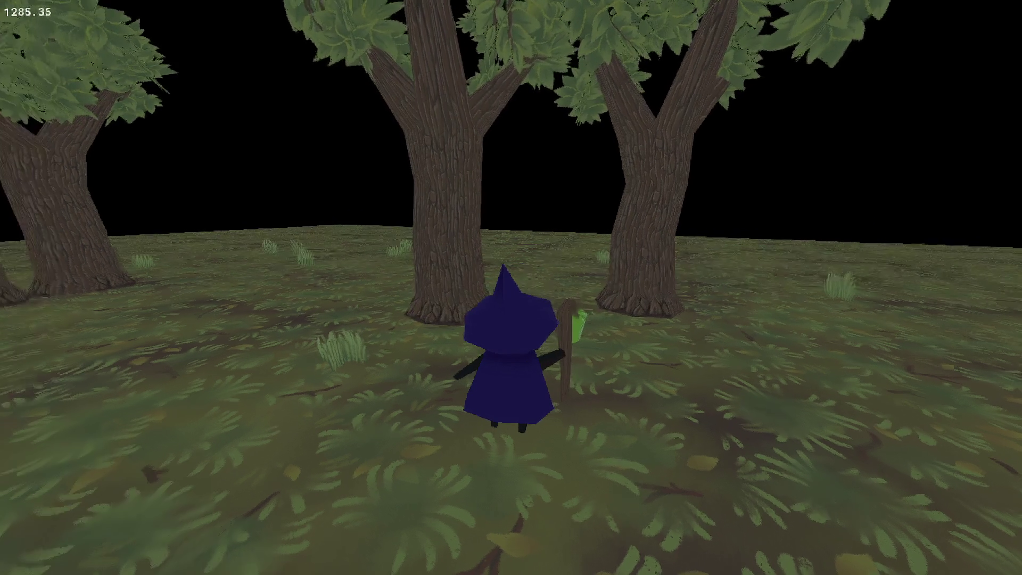
key(Up)
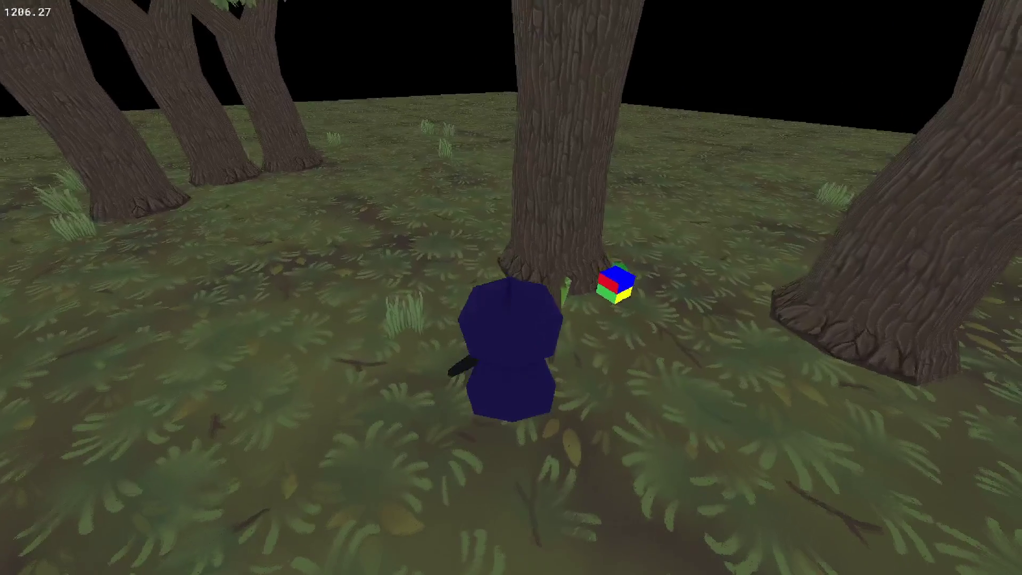
key(space)
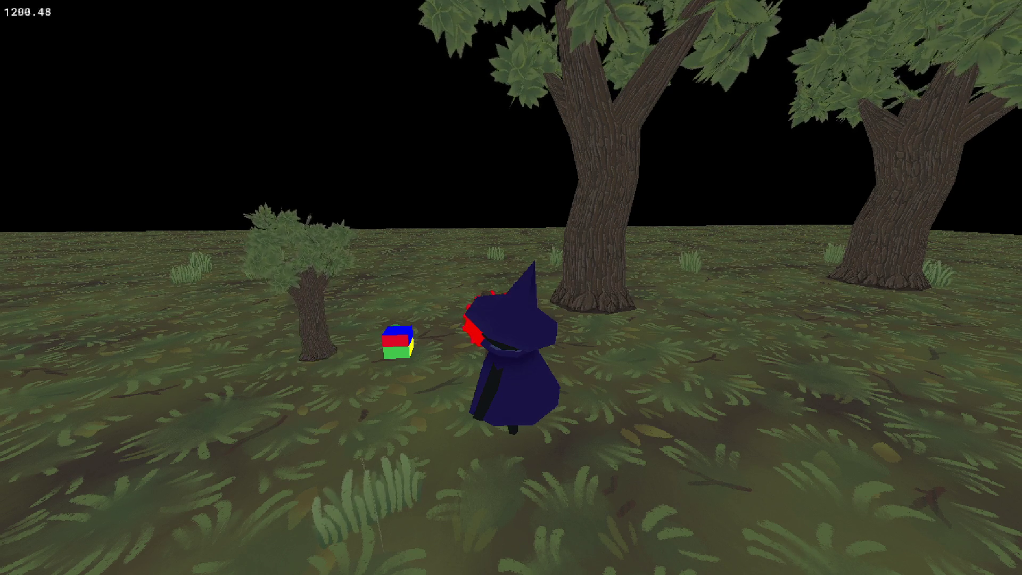
key(Escape)
scroll(466, 281, up, 3)
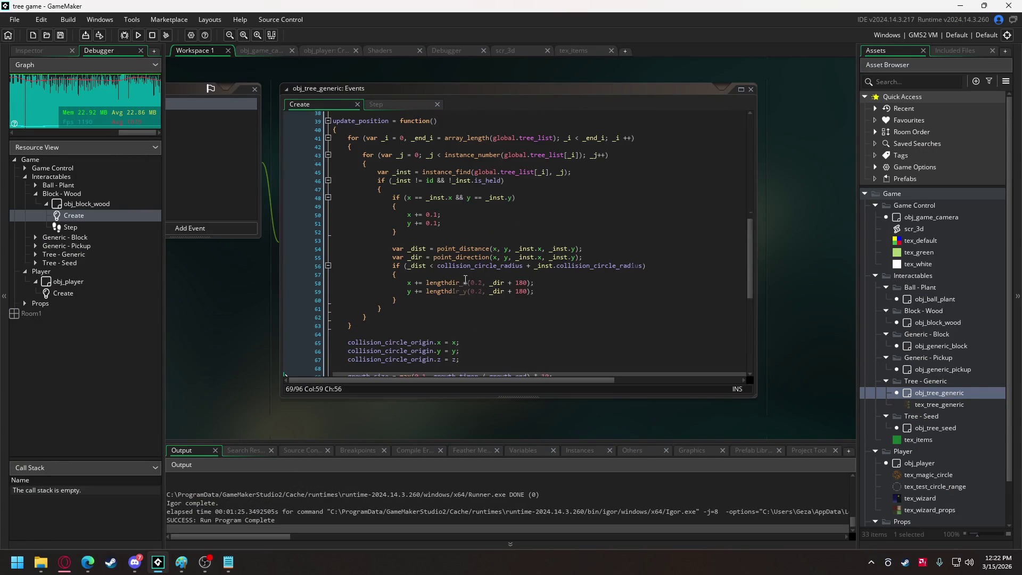
- Leave obj_tree_generic's code and switch to obj_player's Create code with the Grow Tree recipe
scroll(472, 213, up, 6)
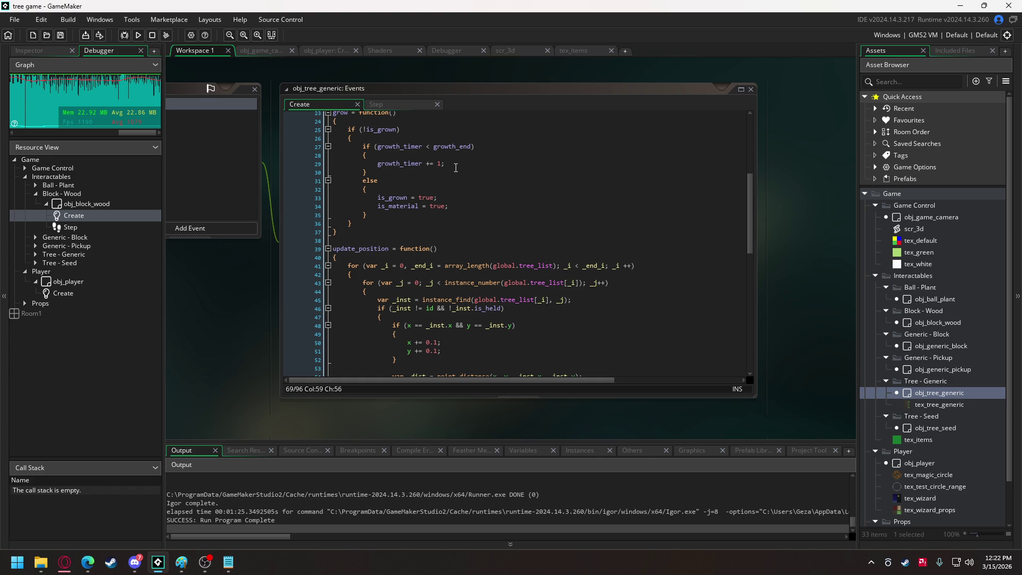
scroll(456, 167, up, 7)
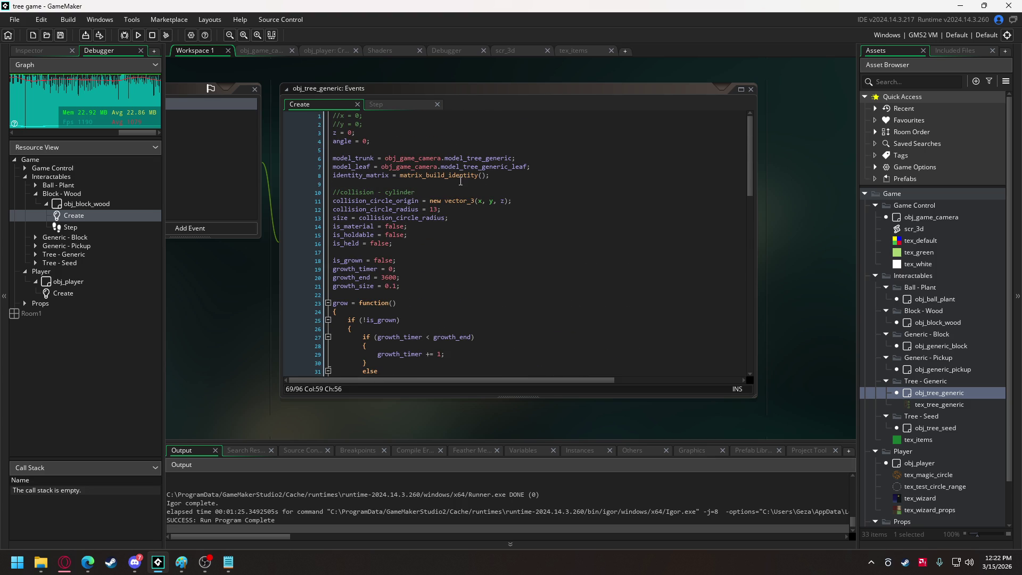
click(319, 50)
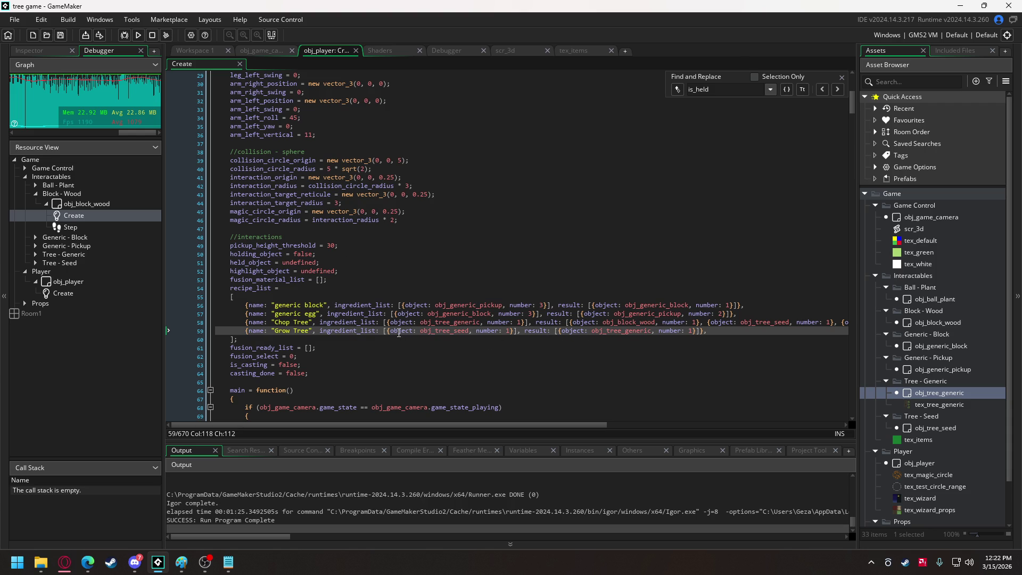
- Add a second Grow Tree ingredient, 3 obj_ball_plant, after the obj_tree_seed entry on line 59
drag(388, 331, 515, 332)
key(ctrl+c)
click(515, 331)
text(,)
key(ctrl+v)
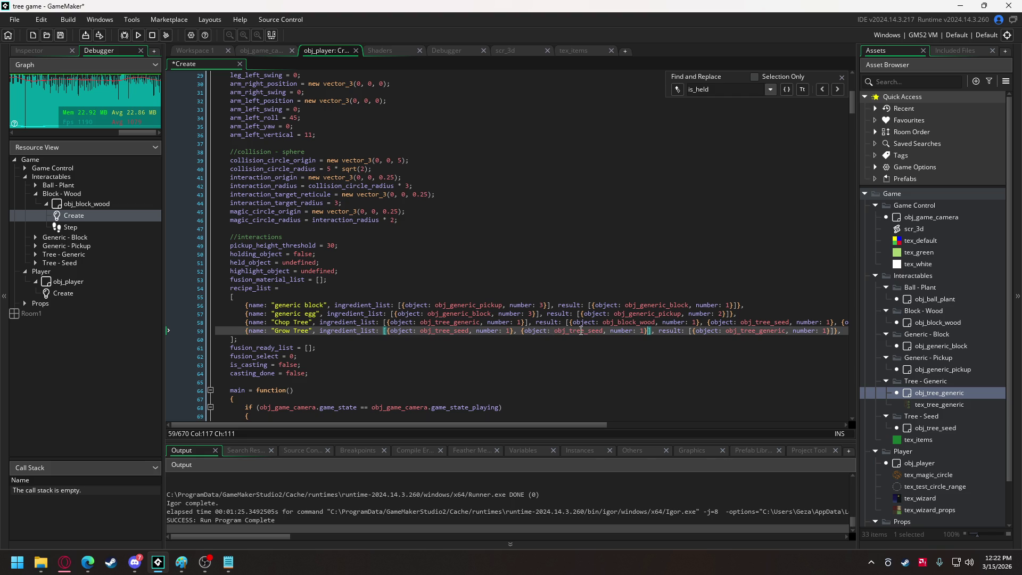
click(575, 332)
drag(570, 331, 603, 332)
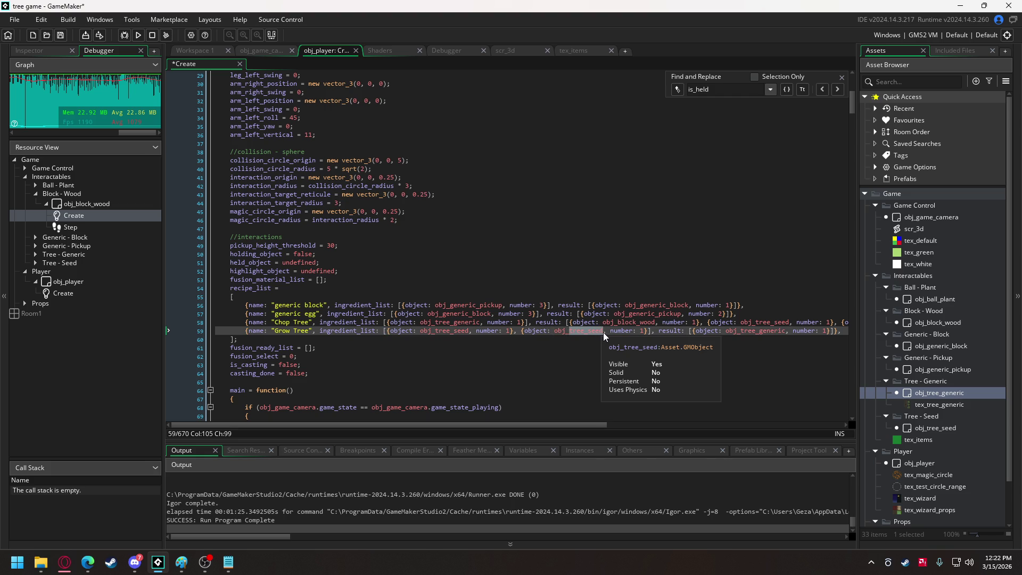
text(ball_plant)
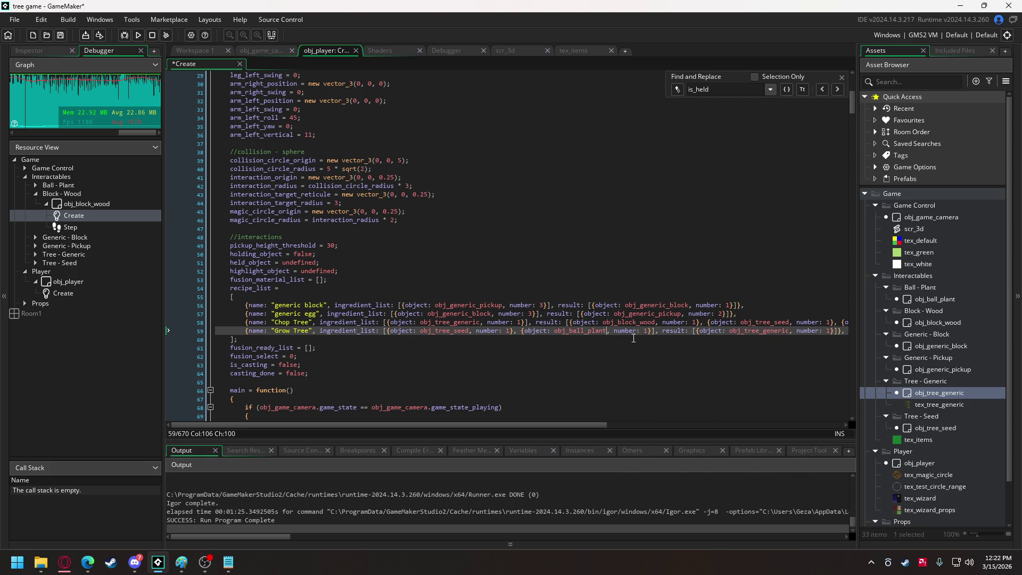
click(645, 331)
text(3)
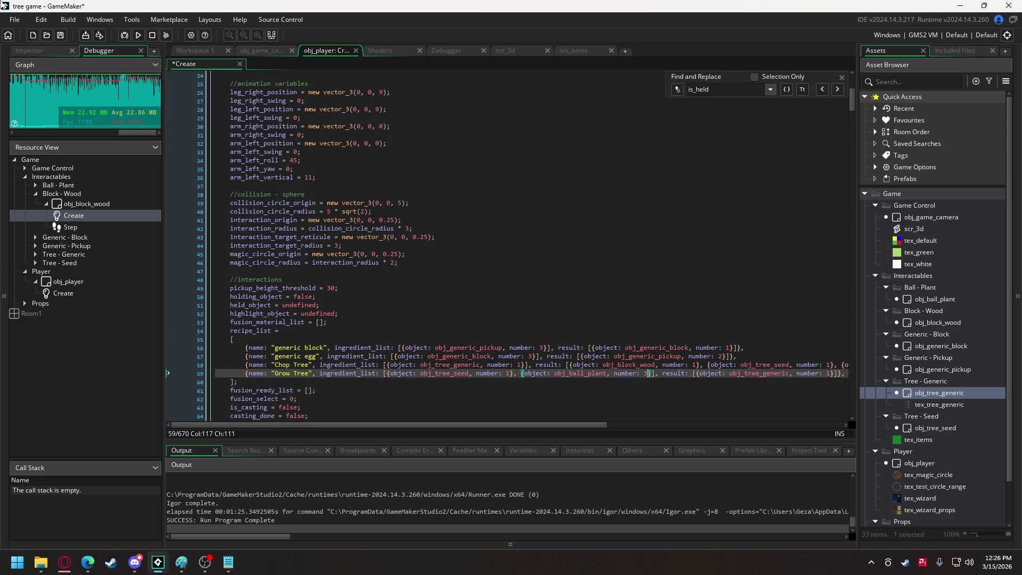
- Build and run the game, walk the witch toward a tree, then close it
click(143, 34)
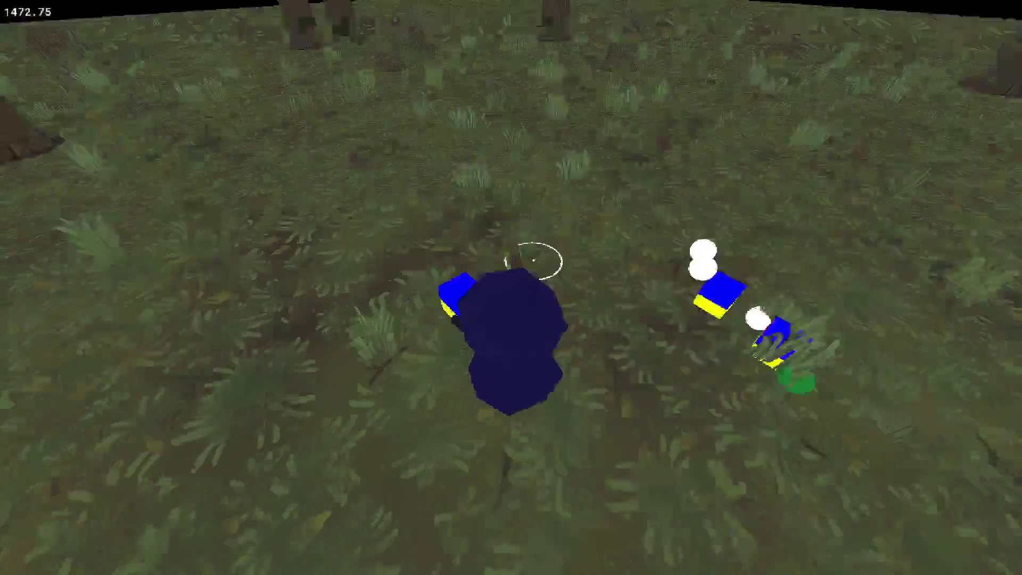
key(w)
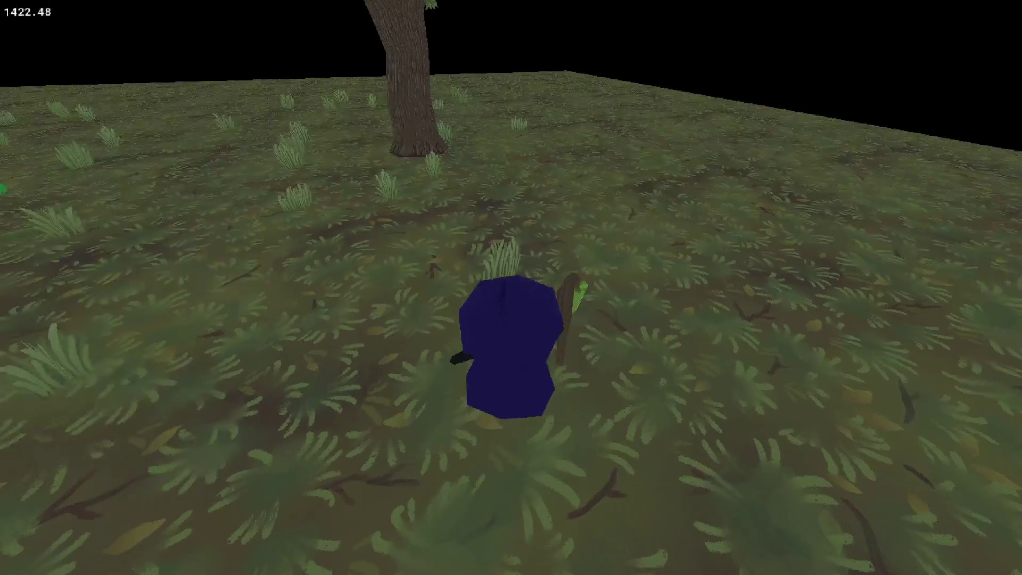
key(Escape)
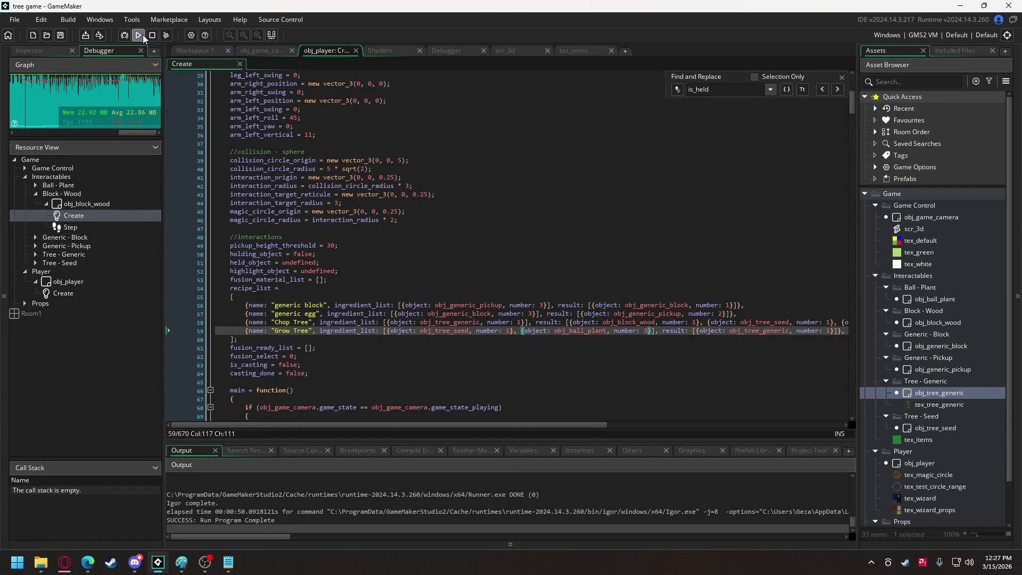
- Rebuild the game and walk the witch forward up to a tree trunk
click(139, 35)
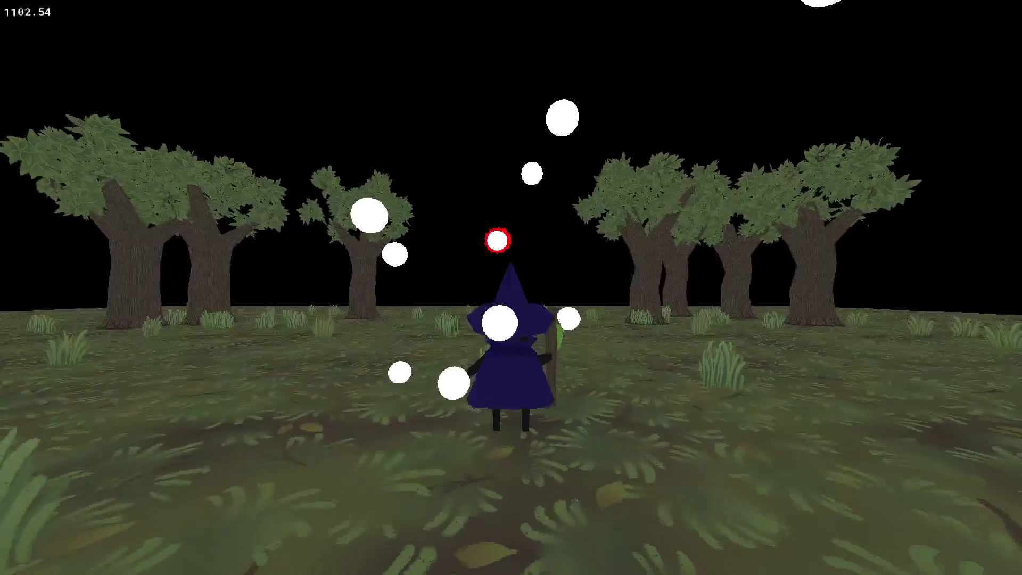
key(w)
key(w)
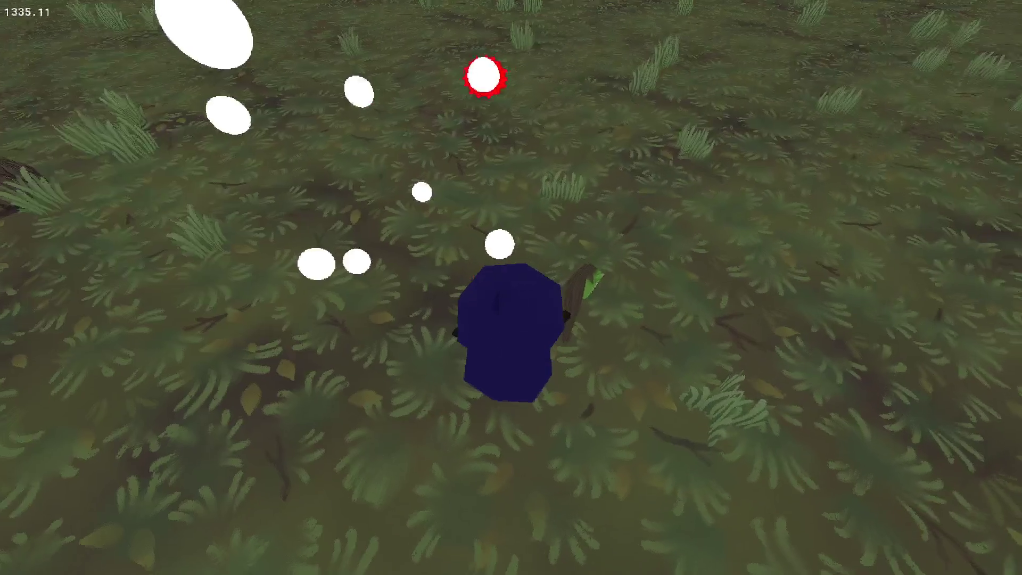
key(w)
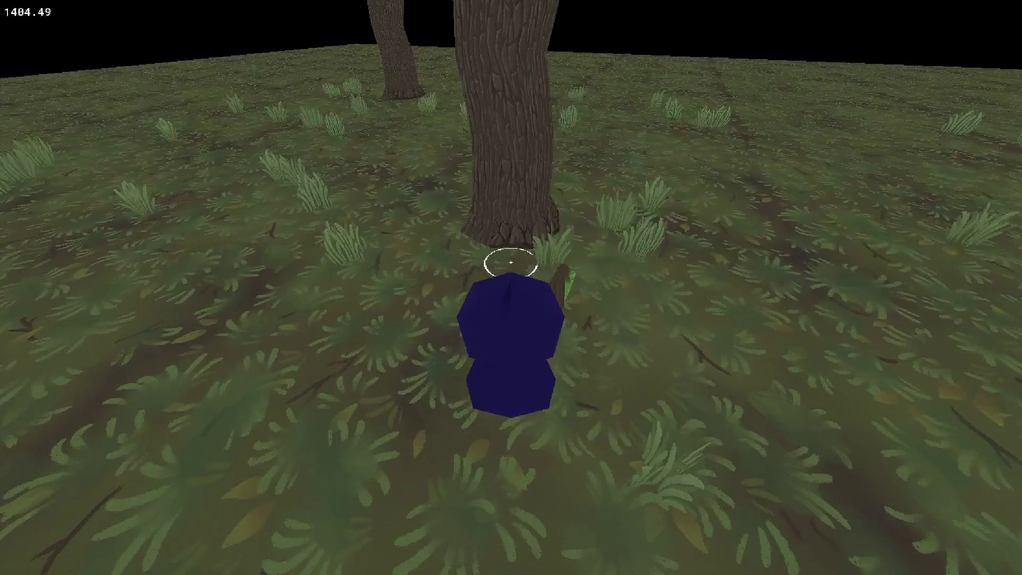
key(w)
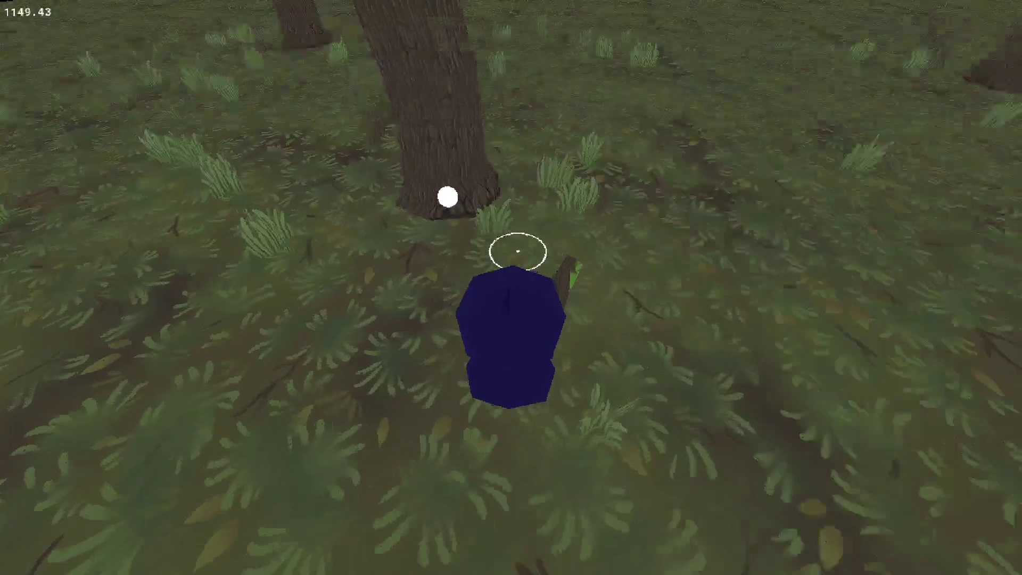
key(w)
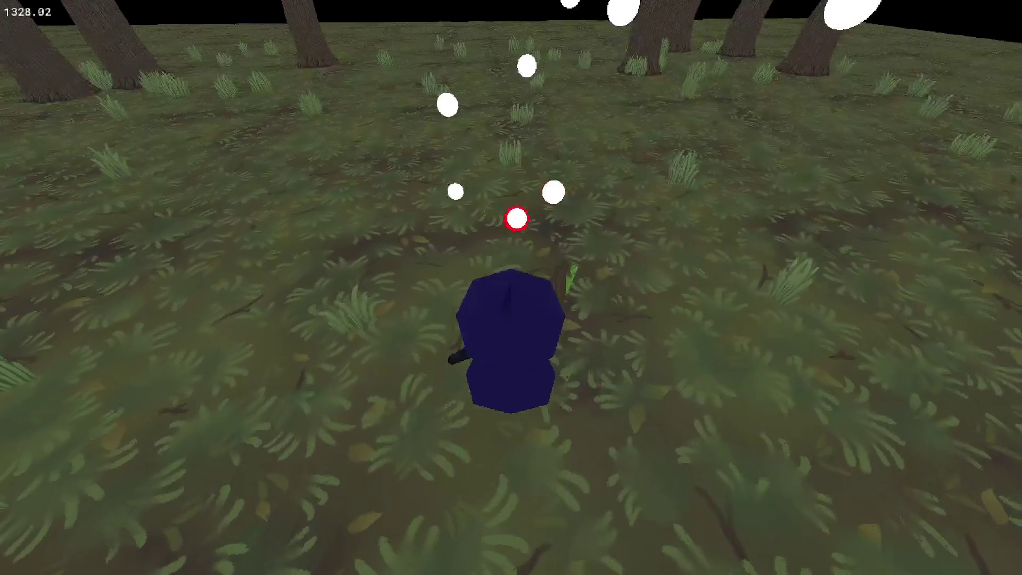
key(w)
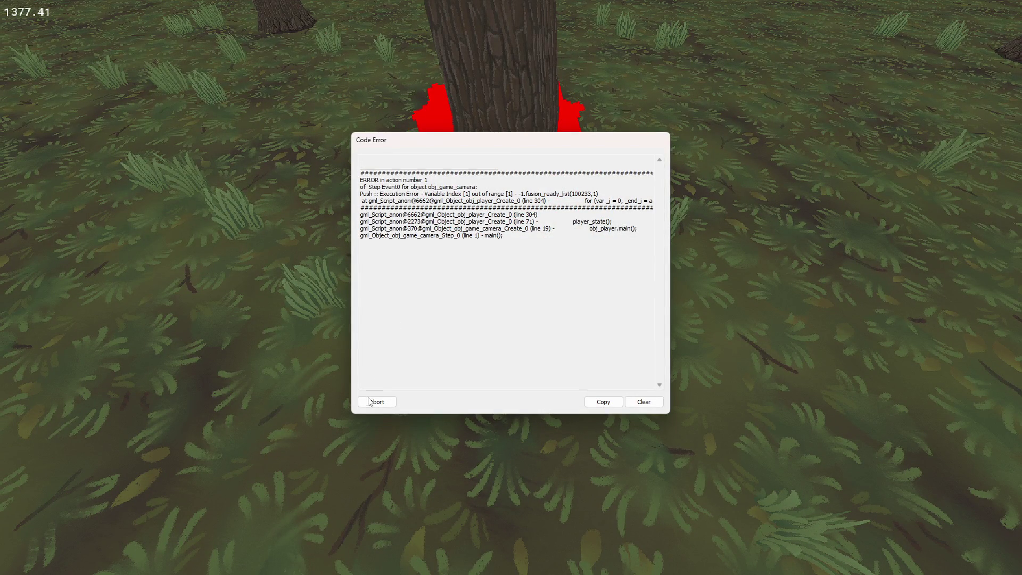
- Abort the crashed game and scroll obj_player's Create code to the fusion_ready_list loop
click(369, 401)
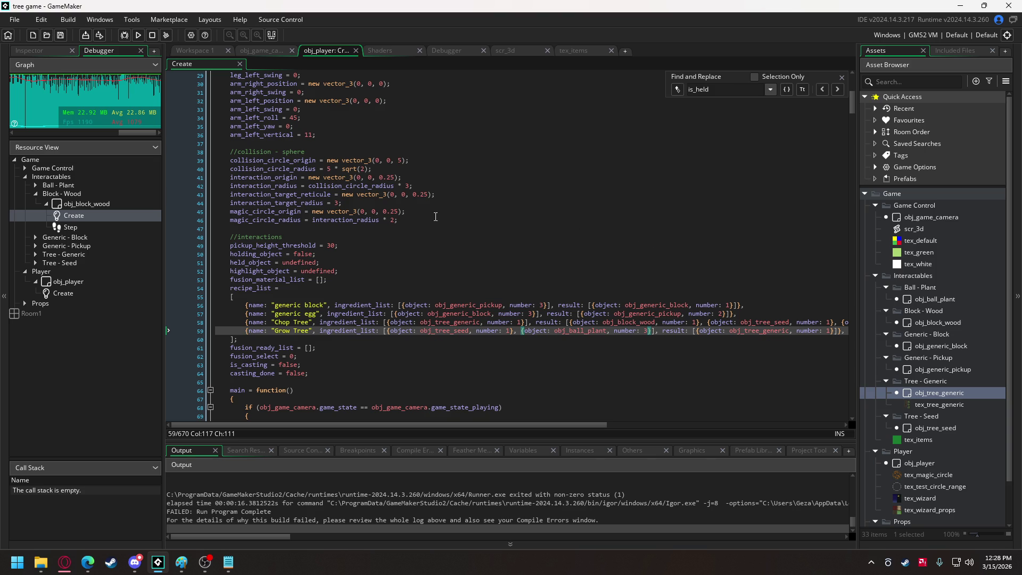
drag(851, 105, 852, 221)
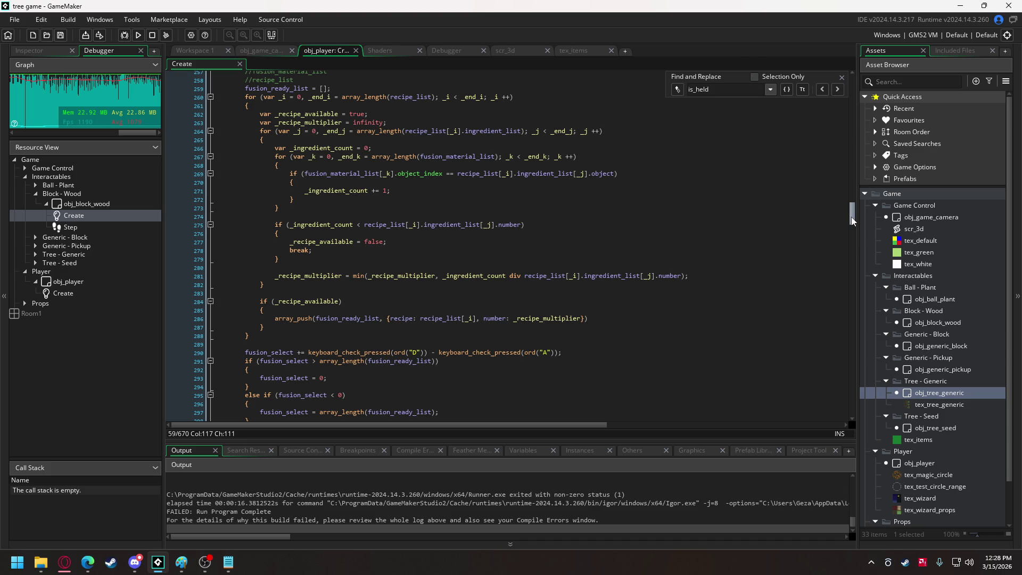
- Make fusion_select wrap to array_length(fusion_ready_list) - 1 on line 297, then rebuild and run
drag(851, 221, 850, 228)
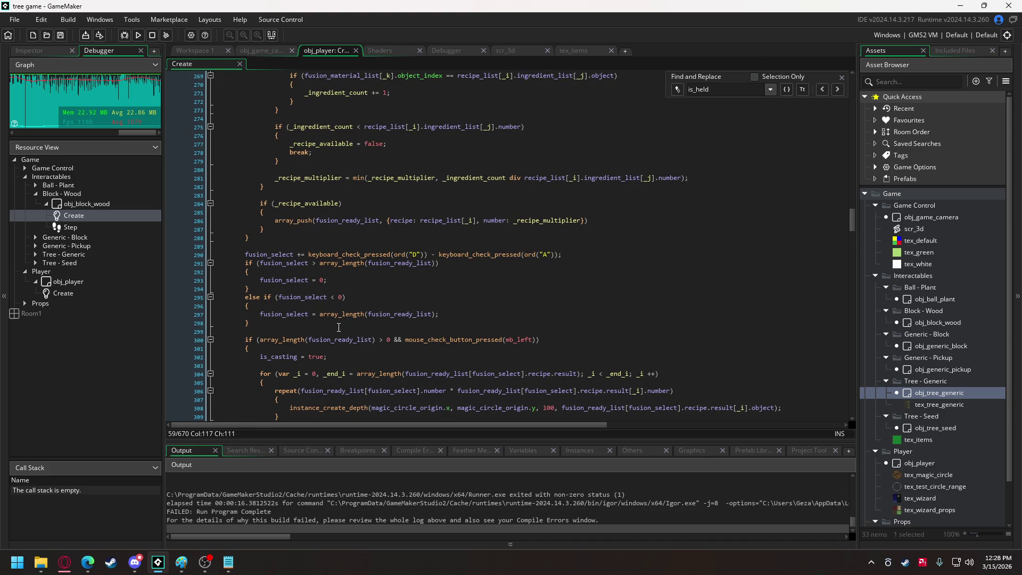
click(436, 314)
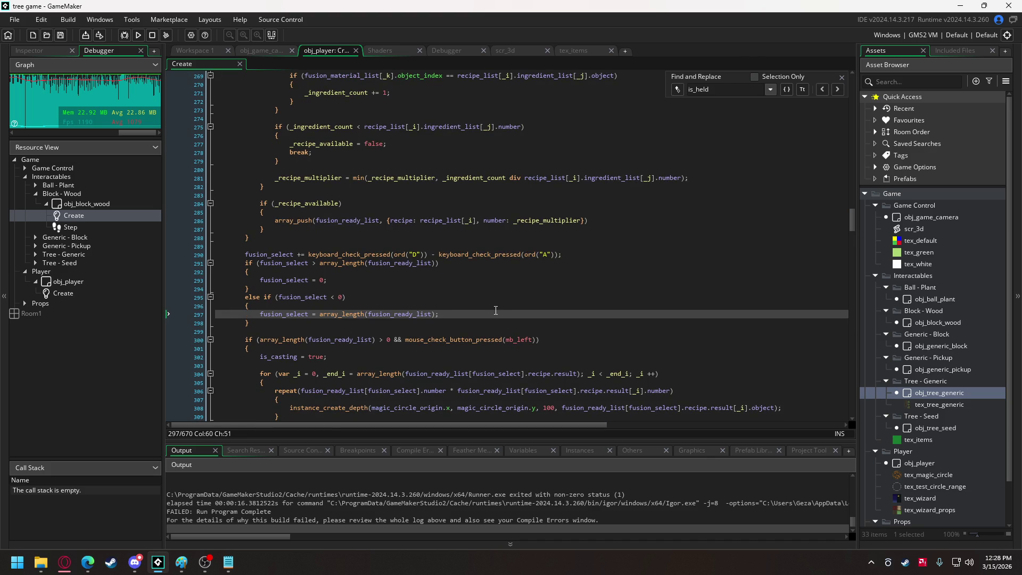
text(- 1)
scroll(435, 274, up, 10)
scroll(411, 263, down, 12)
scroll(416, 236, up, 1)
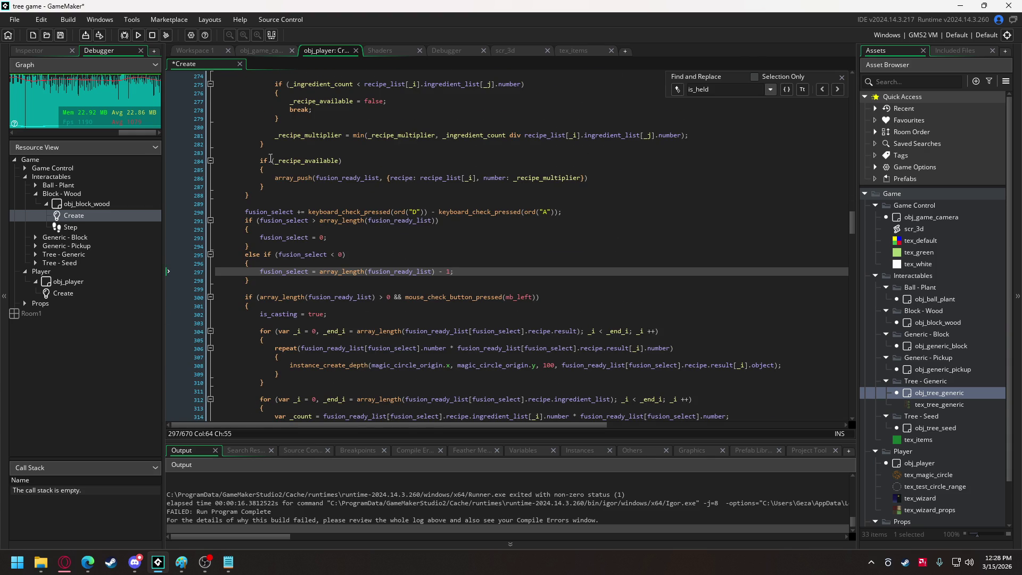
click(142, 36)
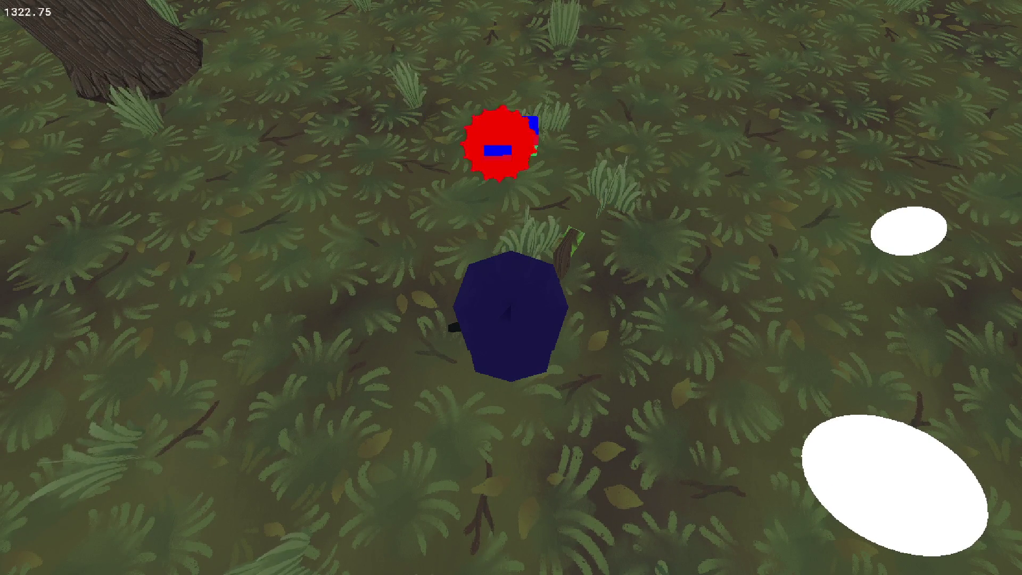
- Quit the running game with Escape, returning to obj_player's Create code
key(Escape)
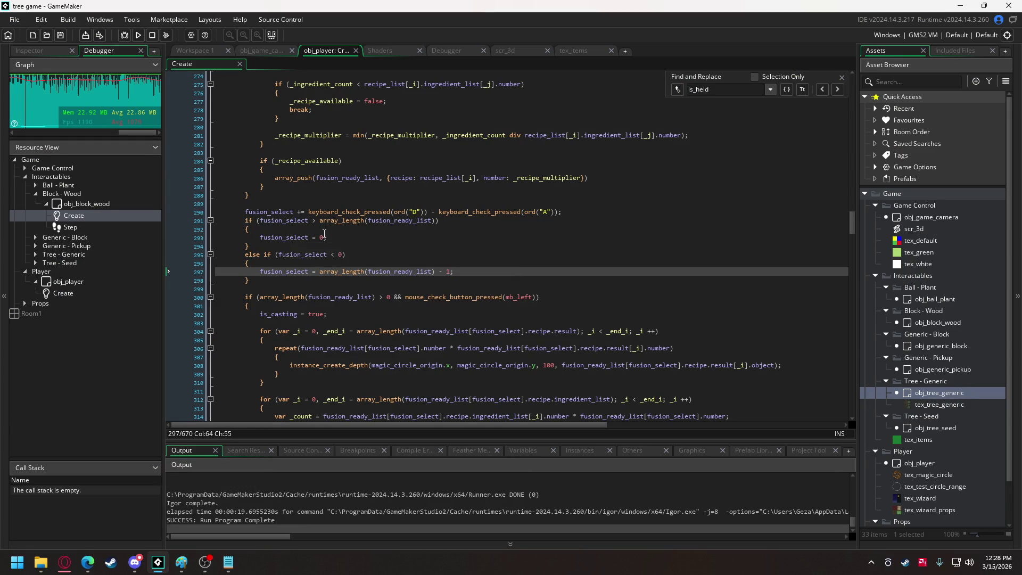
- Add fusion_number += keyboard_check_pressed(ord("W")) - keyboard_check_pressed(ord("s")); below the fusion_select checks
click(266, 281)
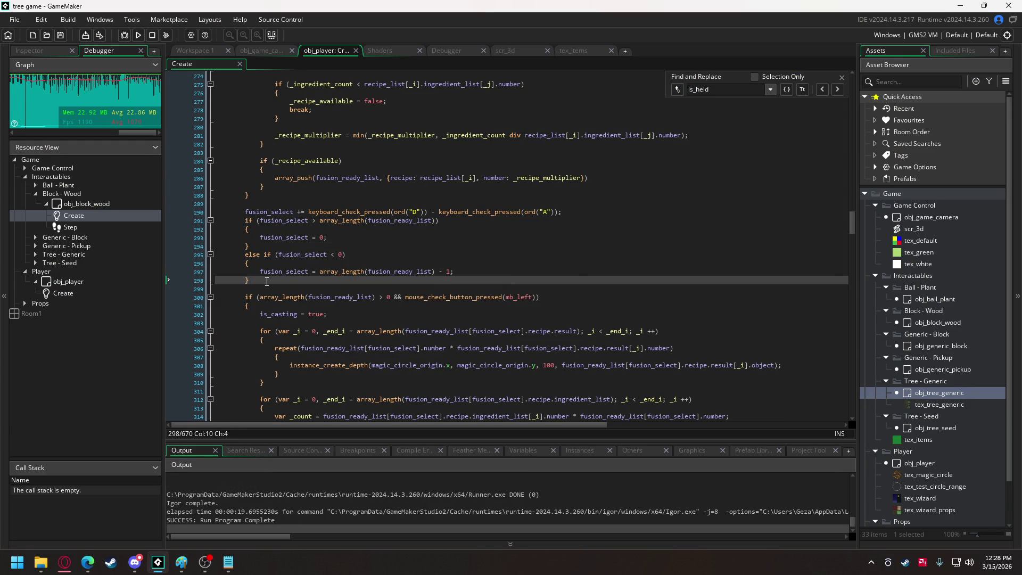
key(Return)
key(Return)
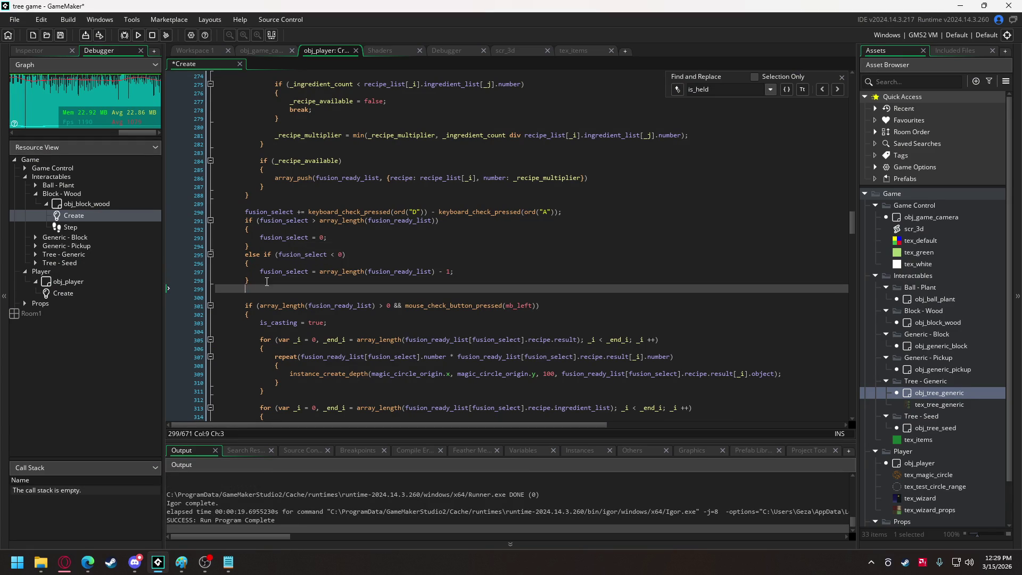
text(fusion)
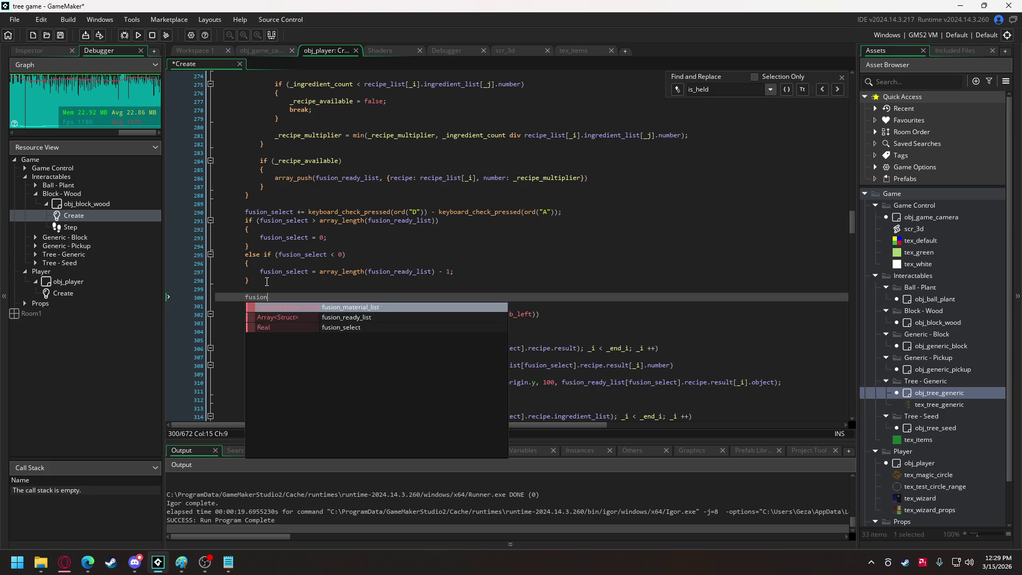
text(_number )
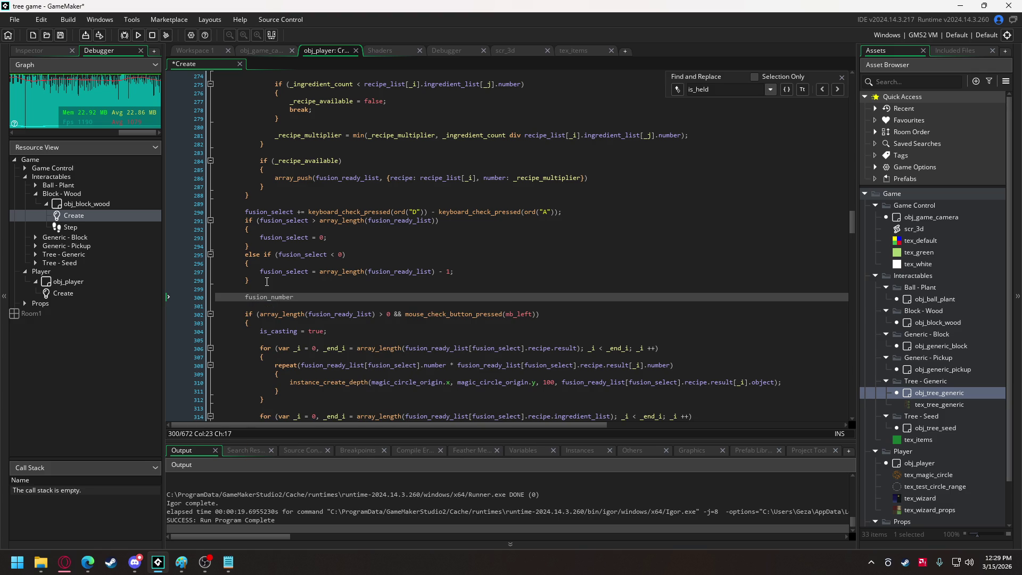
text(+=)
drag(307, 211, 561, 220)
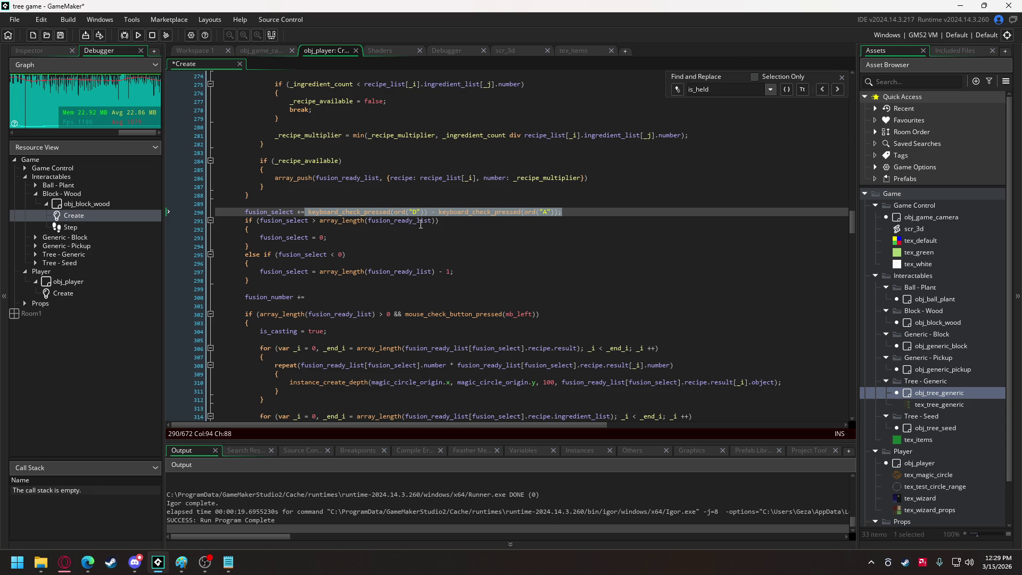
key(ctrl+c)
click(327, 297)
key(ctrl+v)
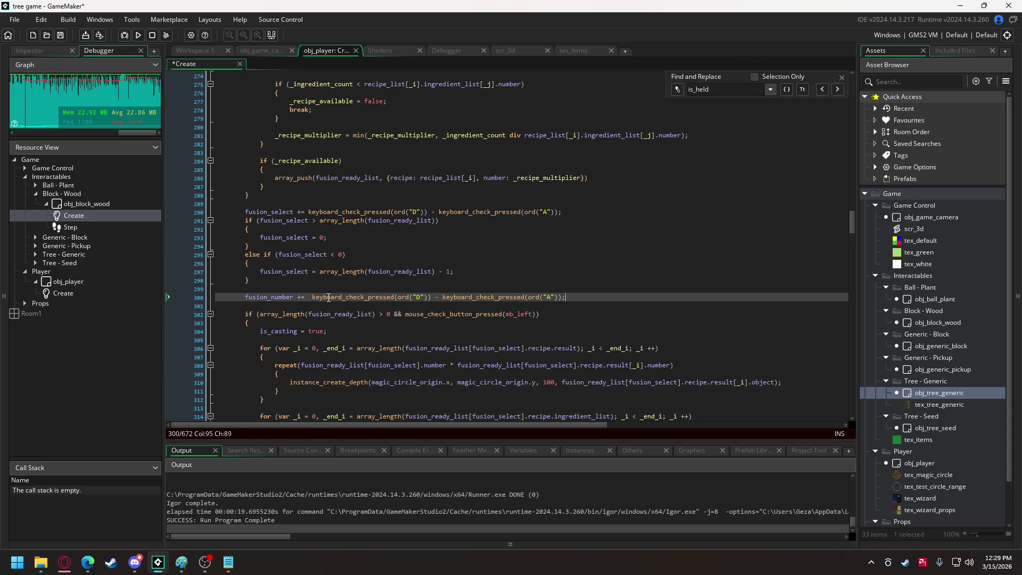
click(311, 296)
key(BackSpace)
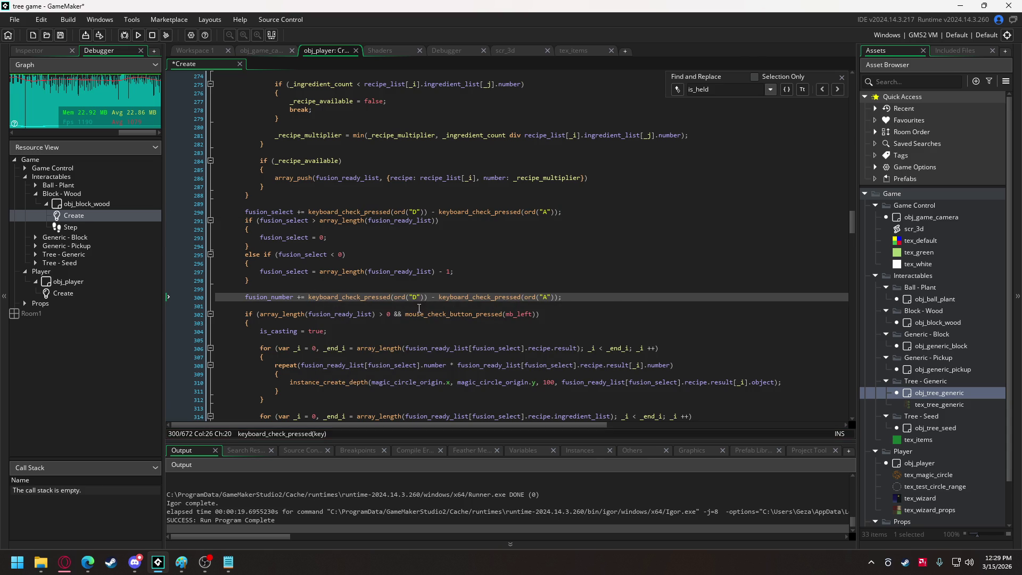
text(W)
click(544, 296)
text(S)
double_click(264, 300)
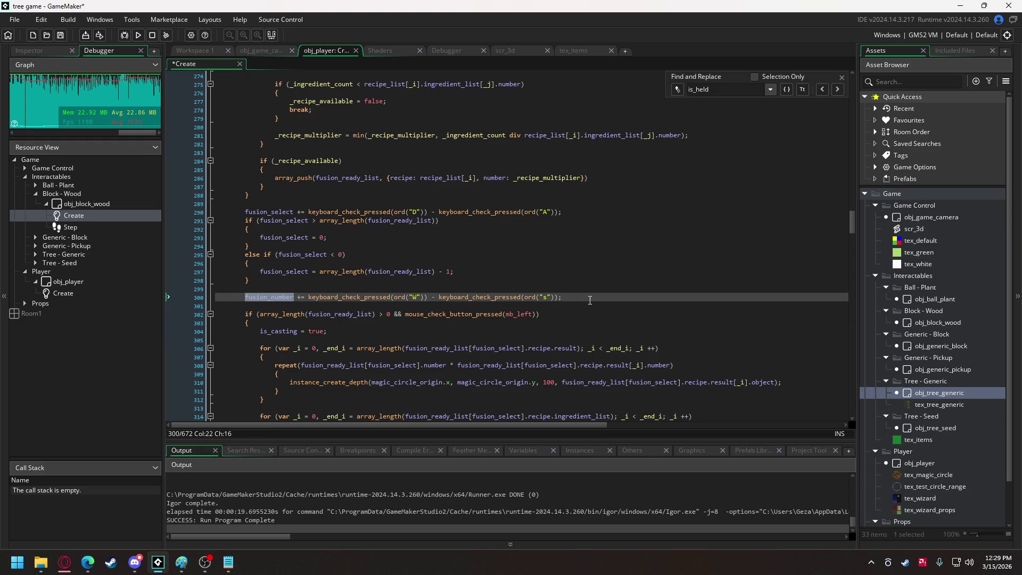
- Start a new line 301 with an unfinished 'if (' statement
click(595, 297)
key(Return)
text(if ()
key(ctrl+f)
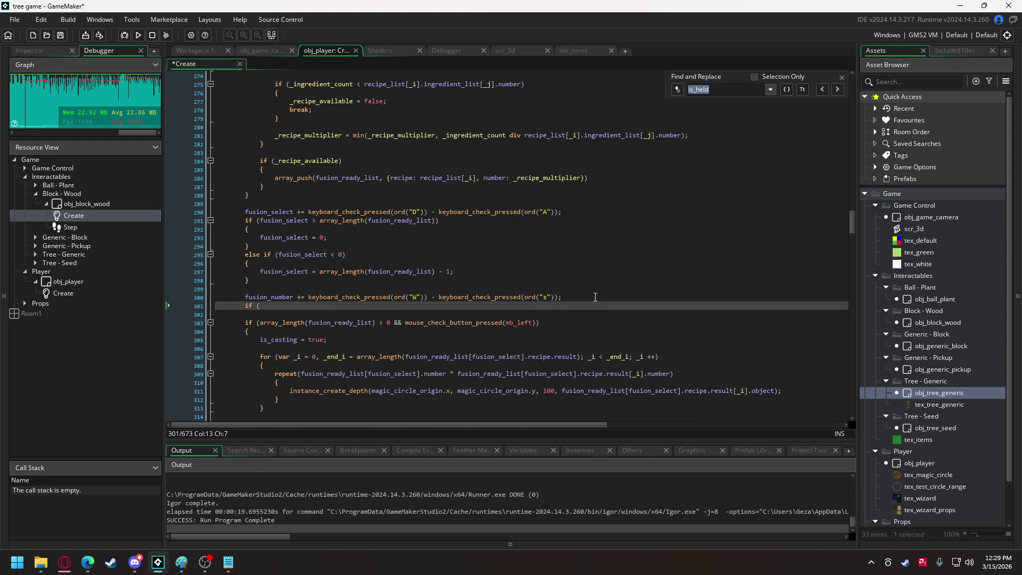
key(Escape)
- Complete the condition as fusion_number > fusion_ready_list[fusion_select].number with an empty { } block
text(fusion_number >)
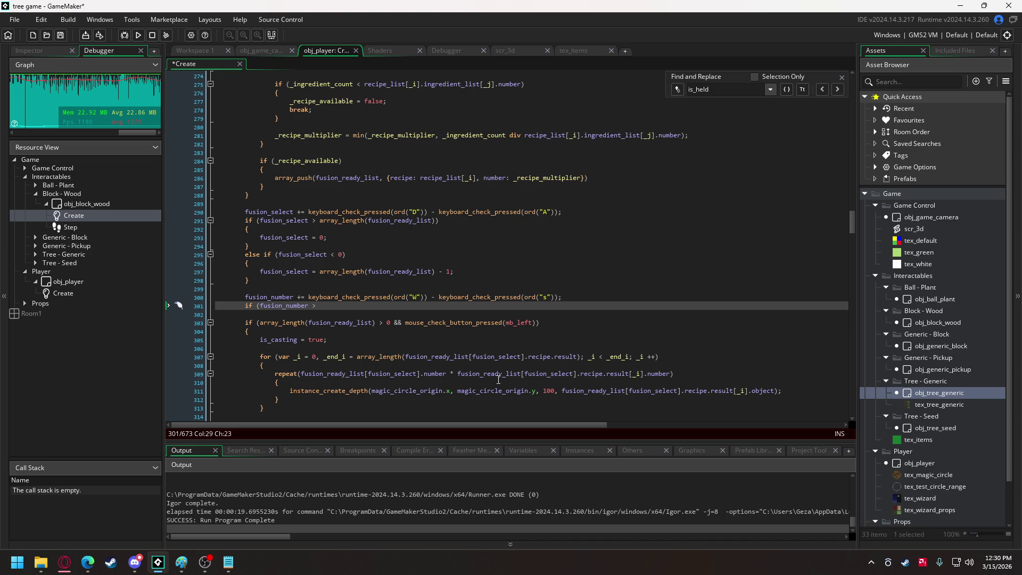
drag(302, 374, 447, 374)
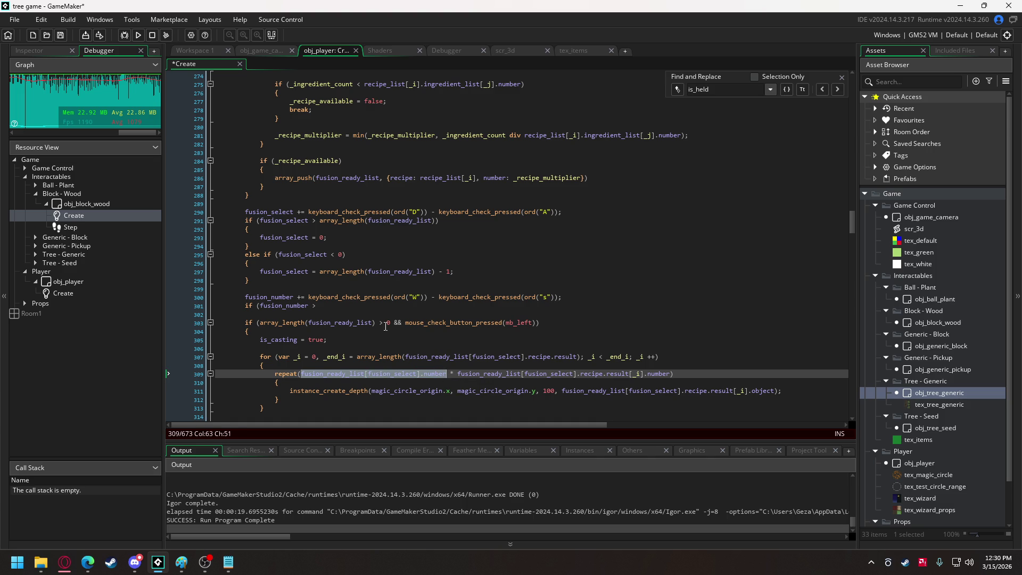
click(333, 303)
key(ctrl+v)
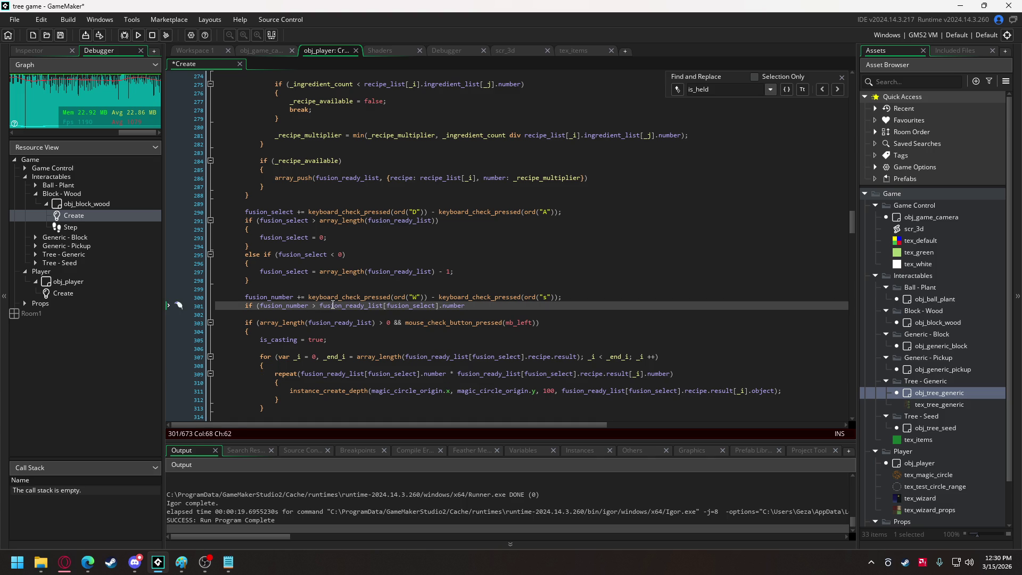
text())
key(Return)
text({)
key(Return)
key(Return)
text(})
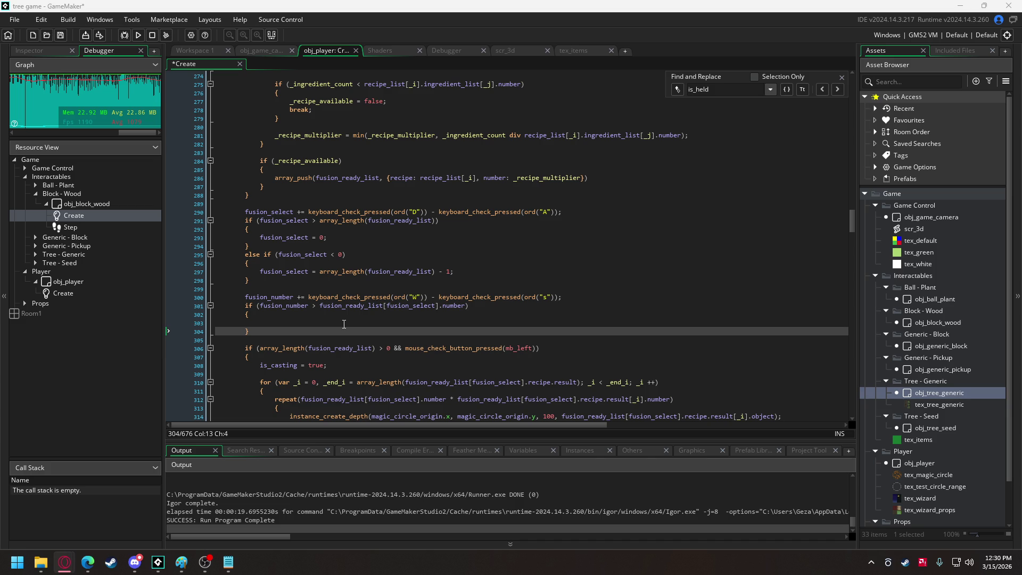
- Add an else if (fusion_number < 0) reset to 0, and make fusion_number the repeat count
text(else if (fusion_number < 0) 		{ 			fusion_number)
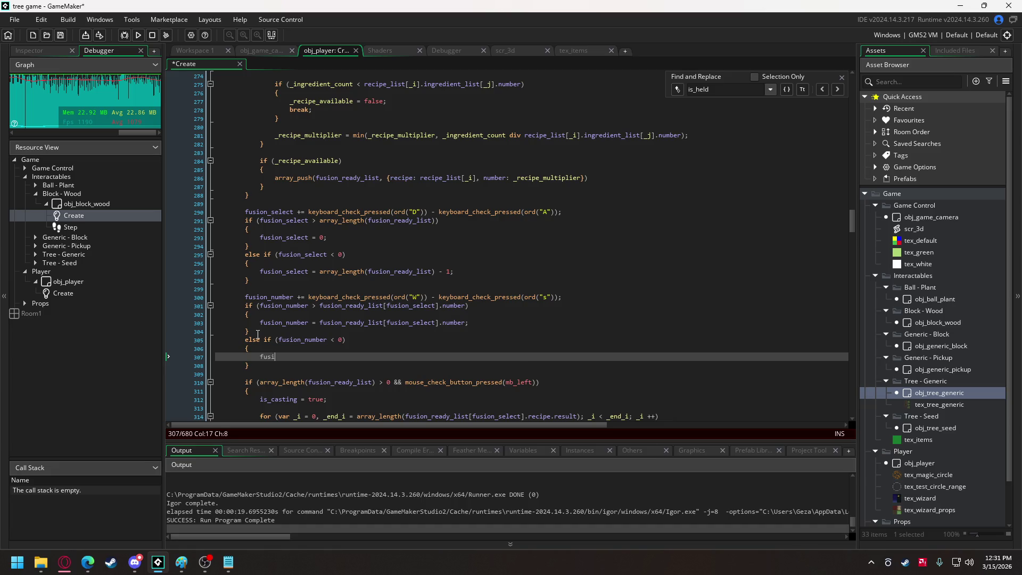
text( = 0;)
double_click(292, 356)
scroll(501, 288, down, 4)
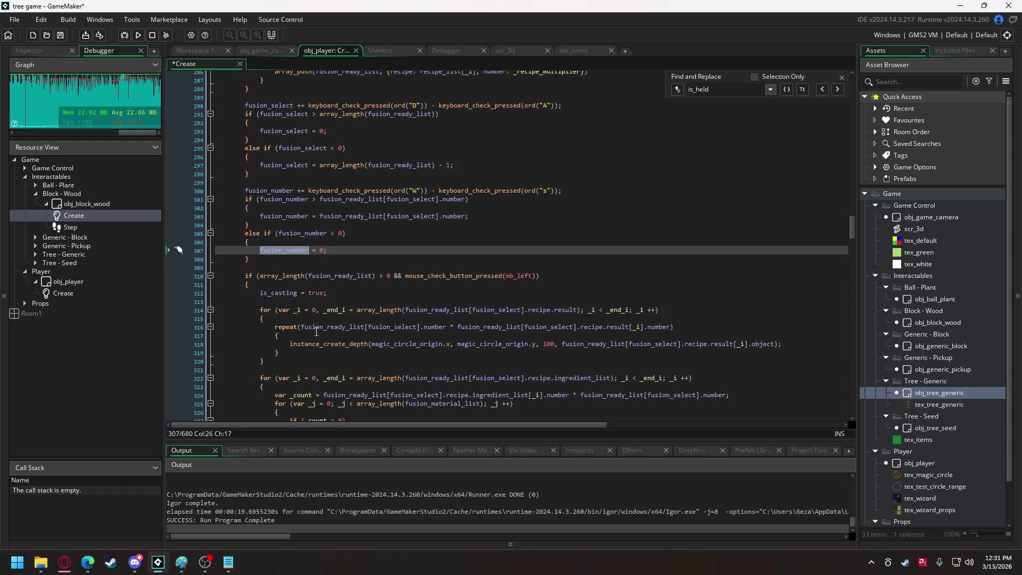
drag(301, 327, 447, 327)
text(fusion_number)
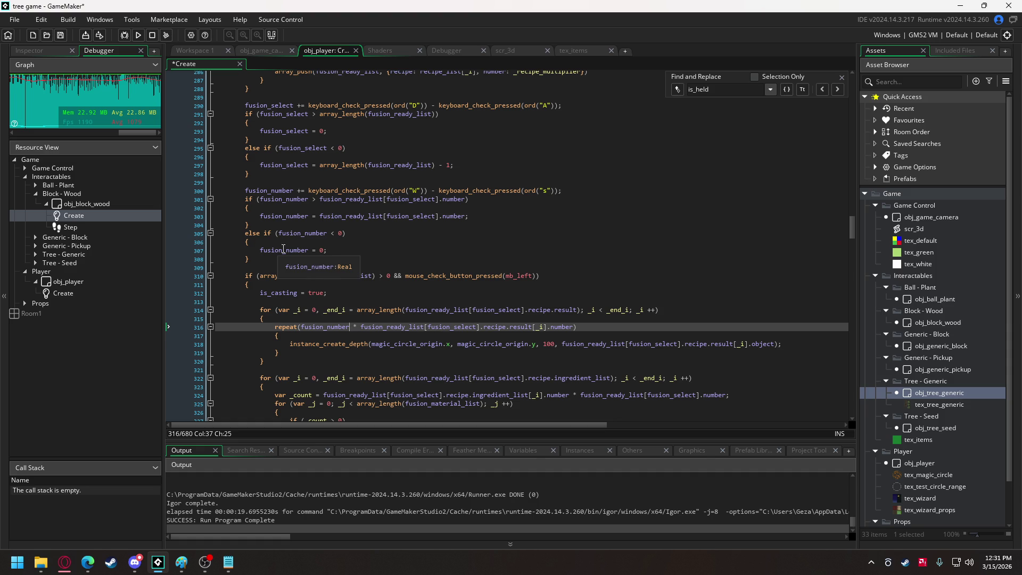
- Add fusion_number = 0; after fusion_select = 0; and run the game
drag(328, 249, 259, 250)
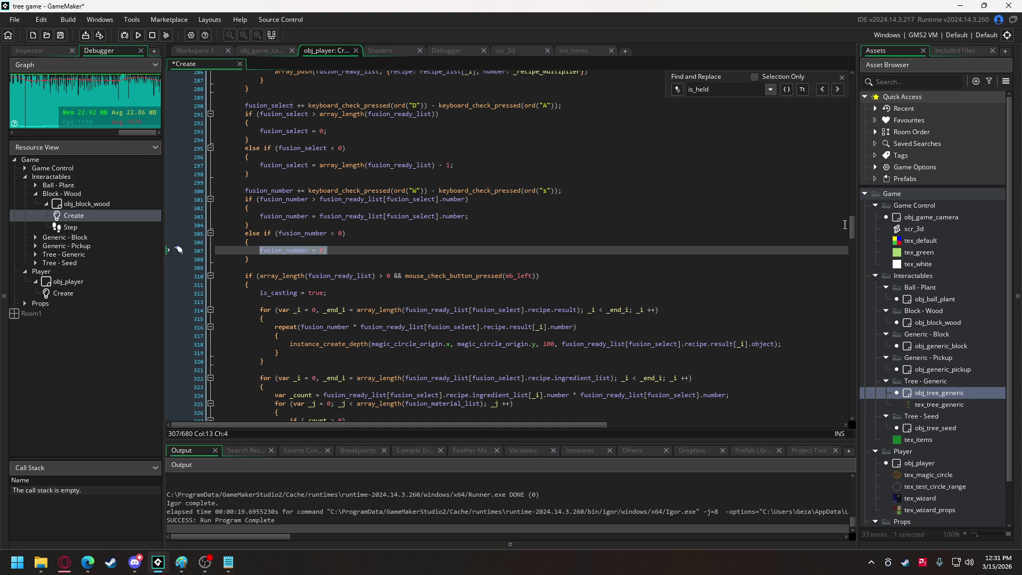
drag(850, 229, 863, 108)
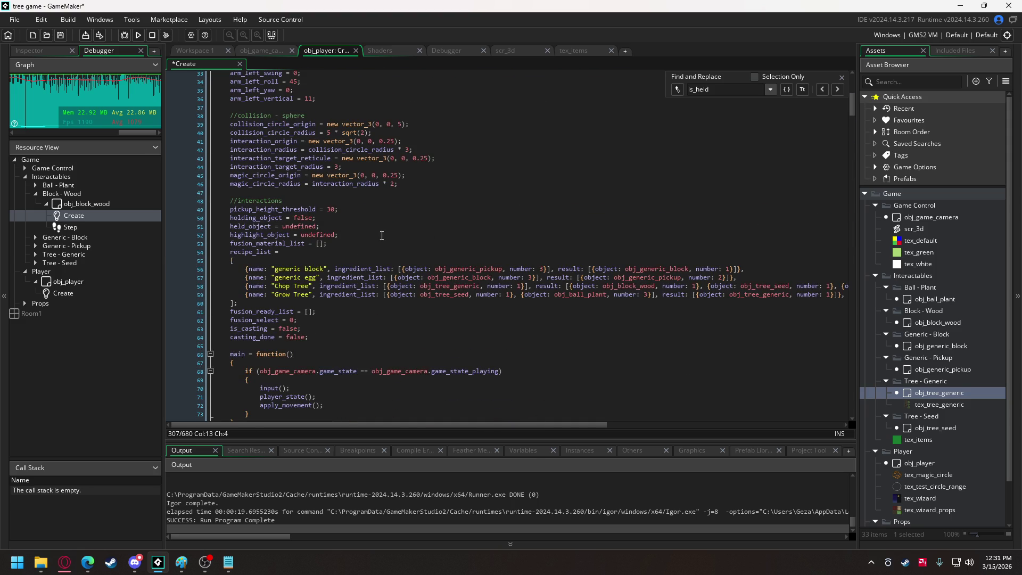
click(298, 320)
key(Return)
key(ctrl+v)
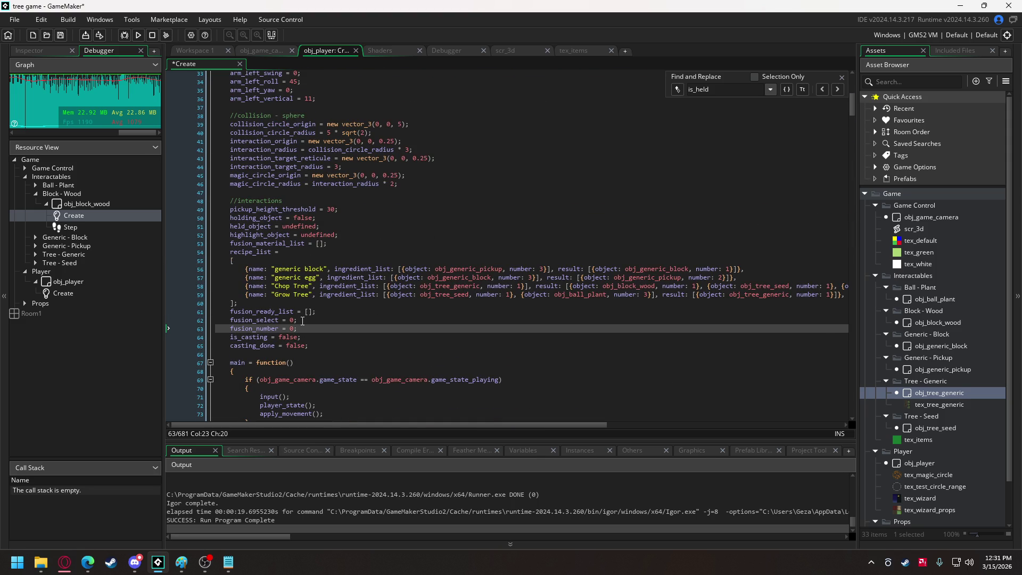
click(138, 35)
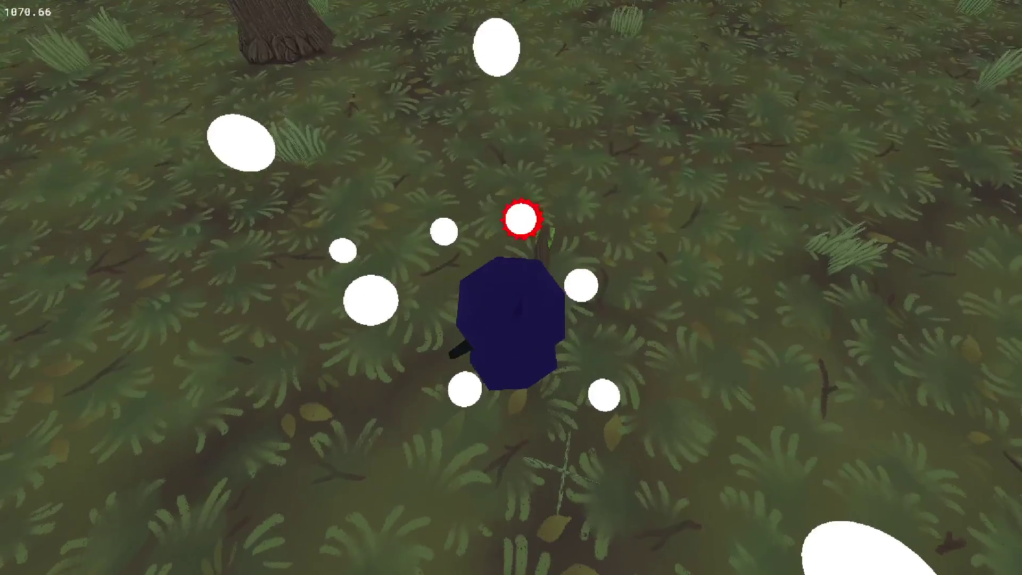
key(space)
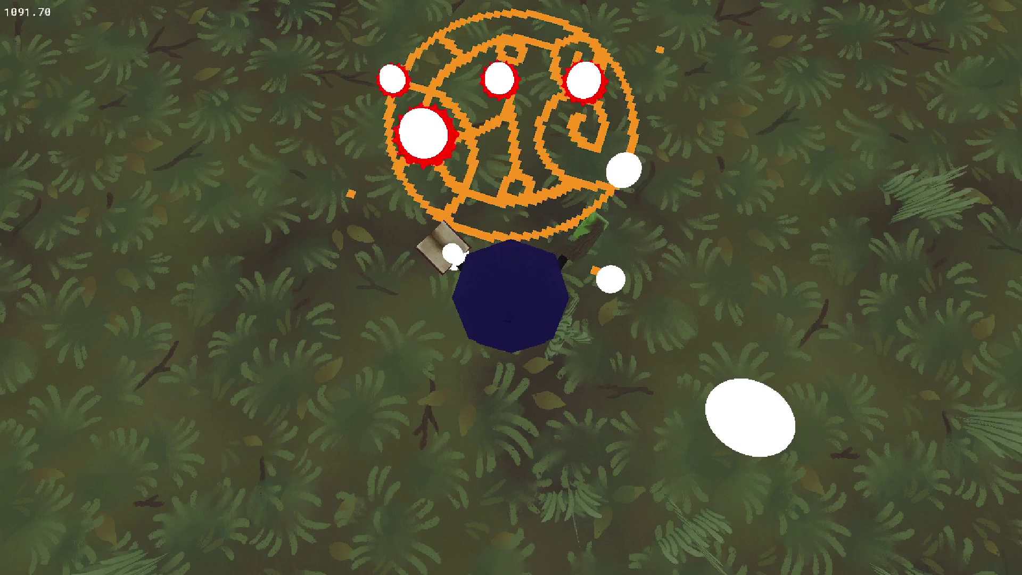
key(space)
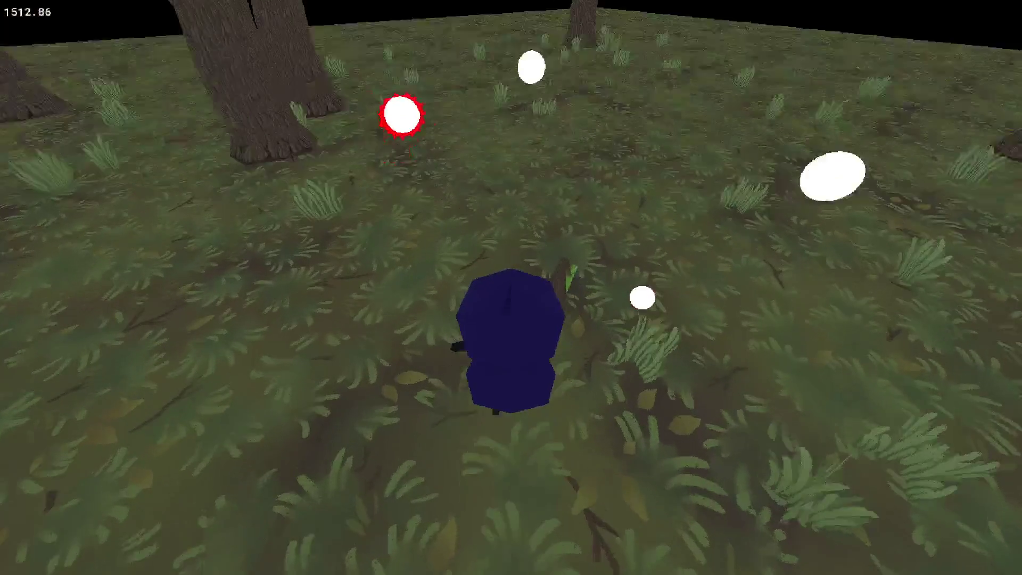
key(Escape)
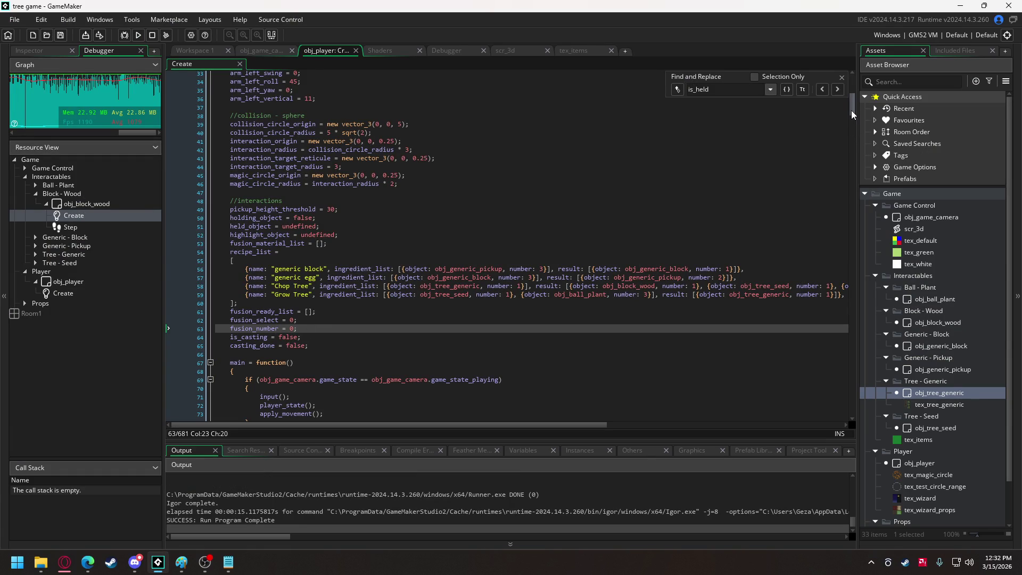
- Change fusion_number's initial value, lower-bound check and reset value from 0 to 1
click(292, 329)
text(1)
drag(851, 104, 848, 229)
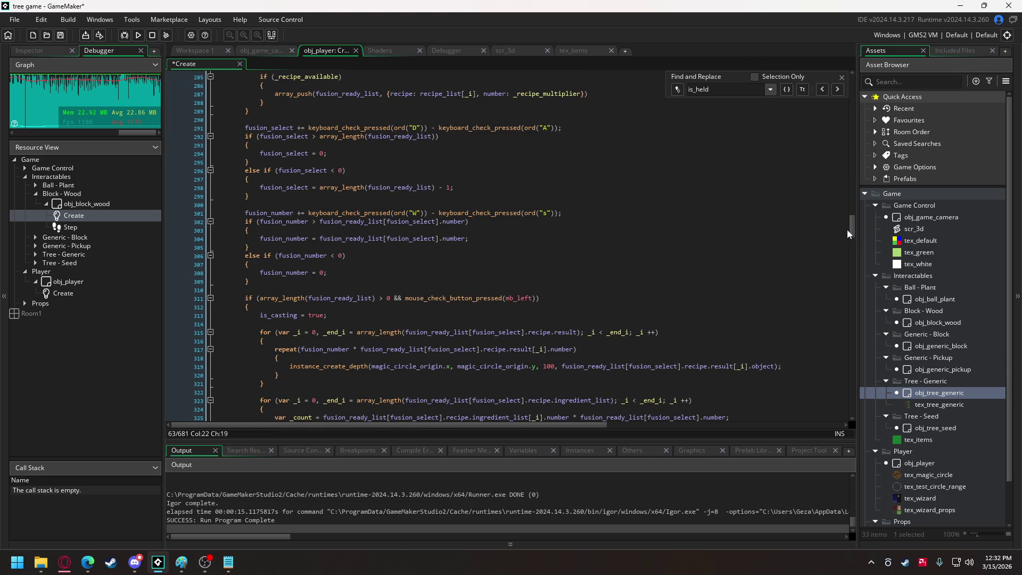
double_click(340, 256)
text(1)
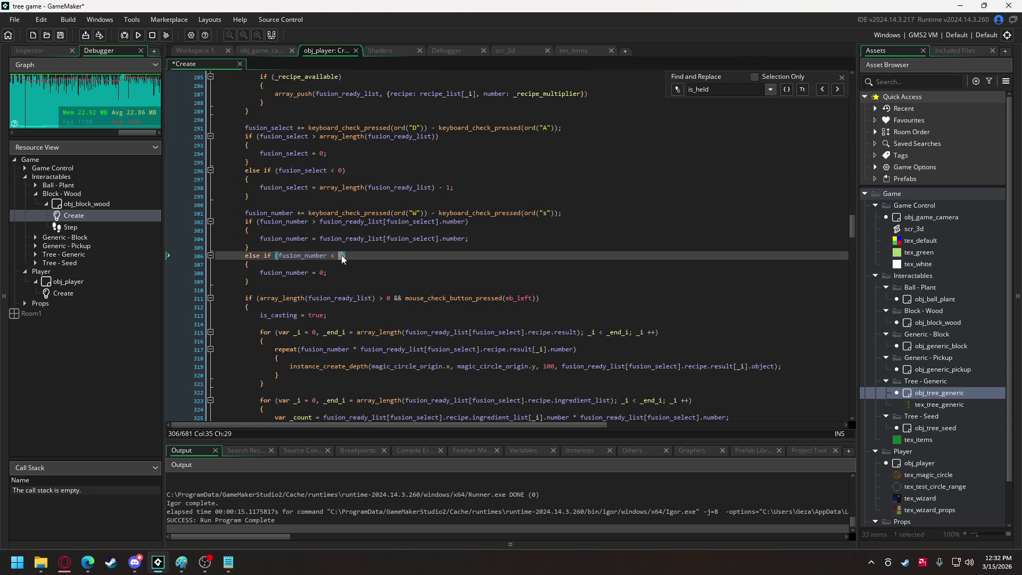
double_click(322, 272)
text(1)
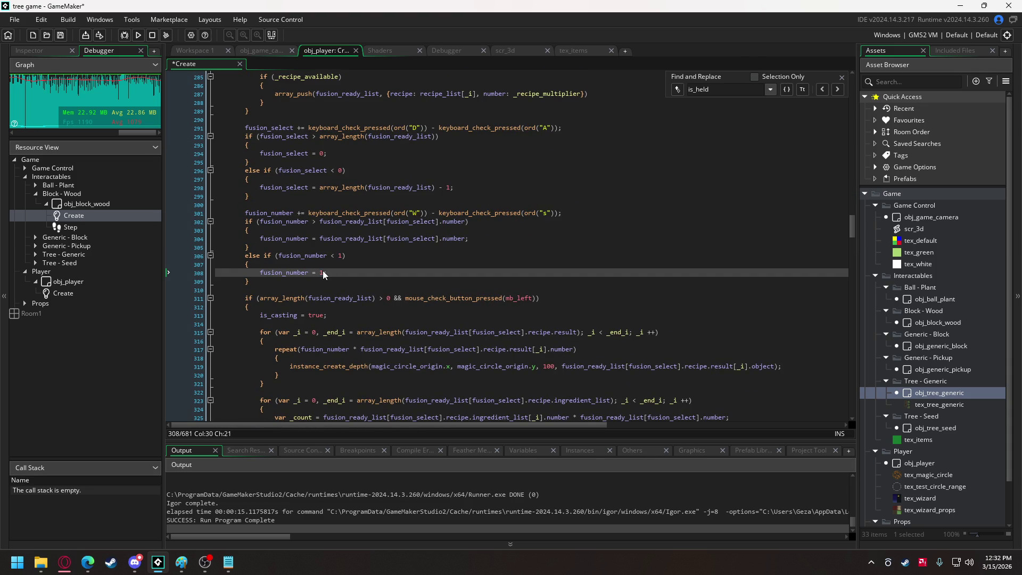
- On line 325, replace fusion_ready_list[fusion_select].number in the ingredient count with fusion_number
scroll(378, 226, down, 3)
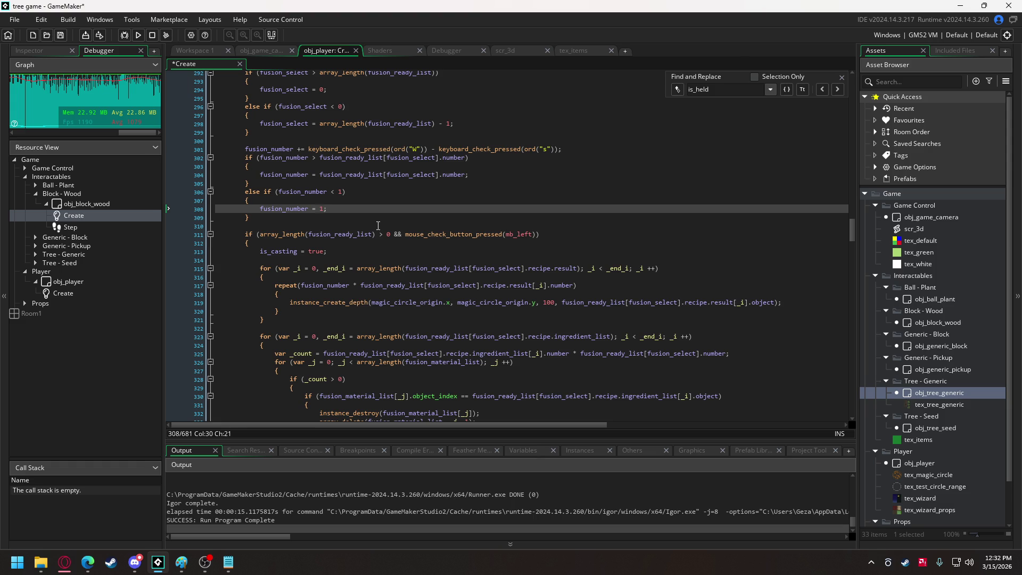
double_click(280, 210)
key(ctrl+c)
scroll(324, 289, down, 2)
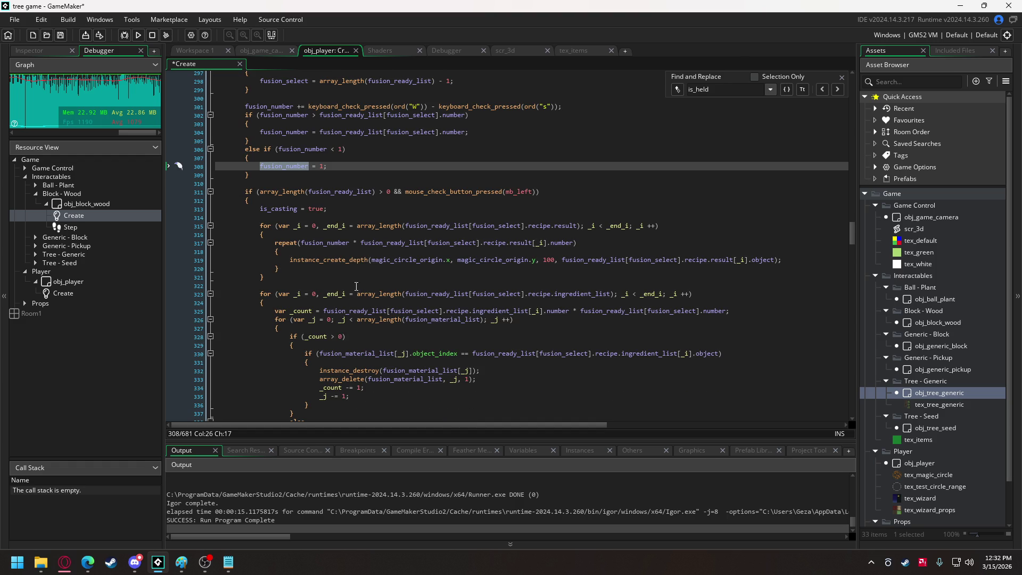
click(388, 243)
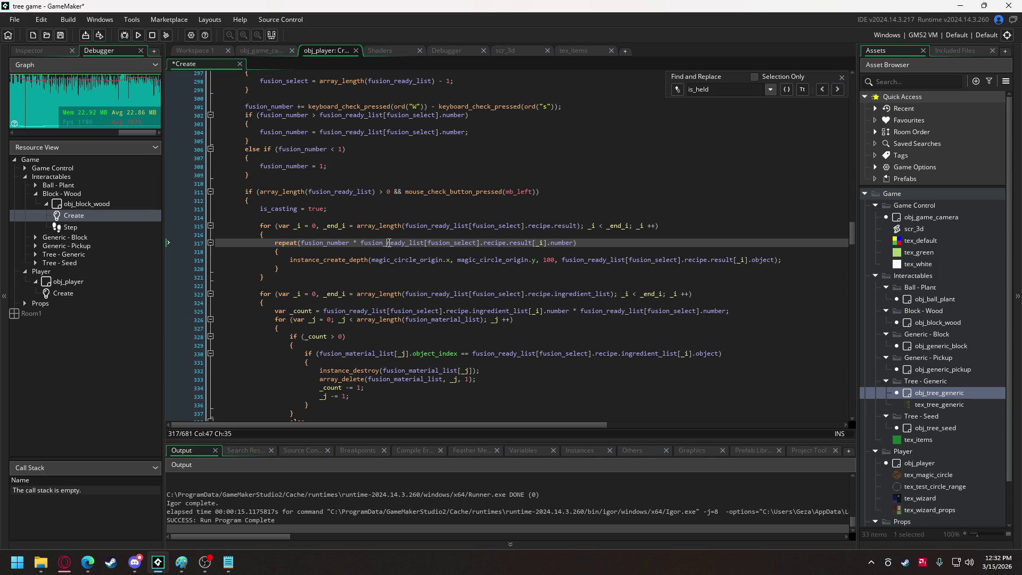
double_click(388, 242)
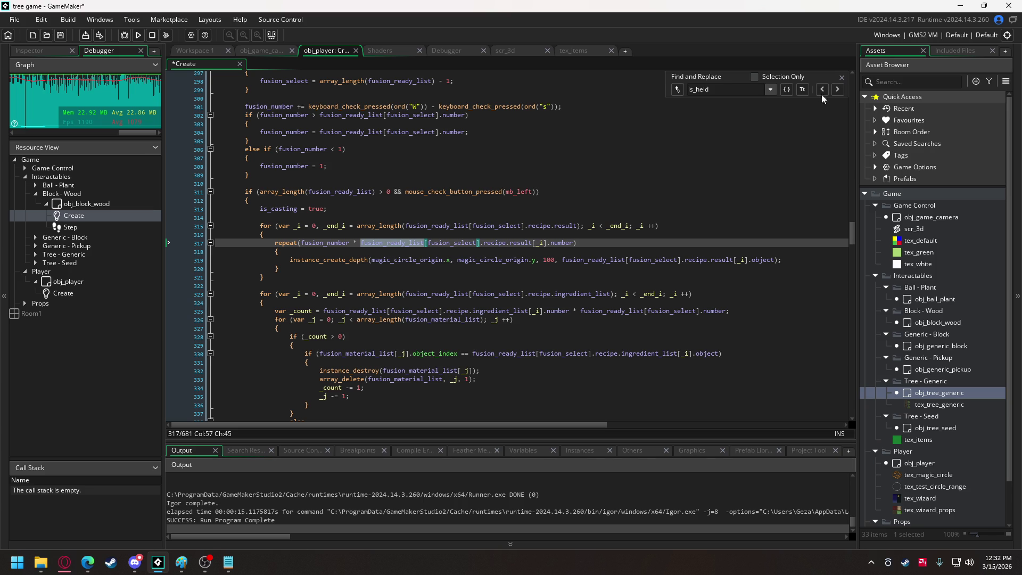
click(842, 78)
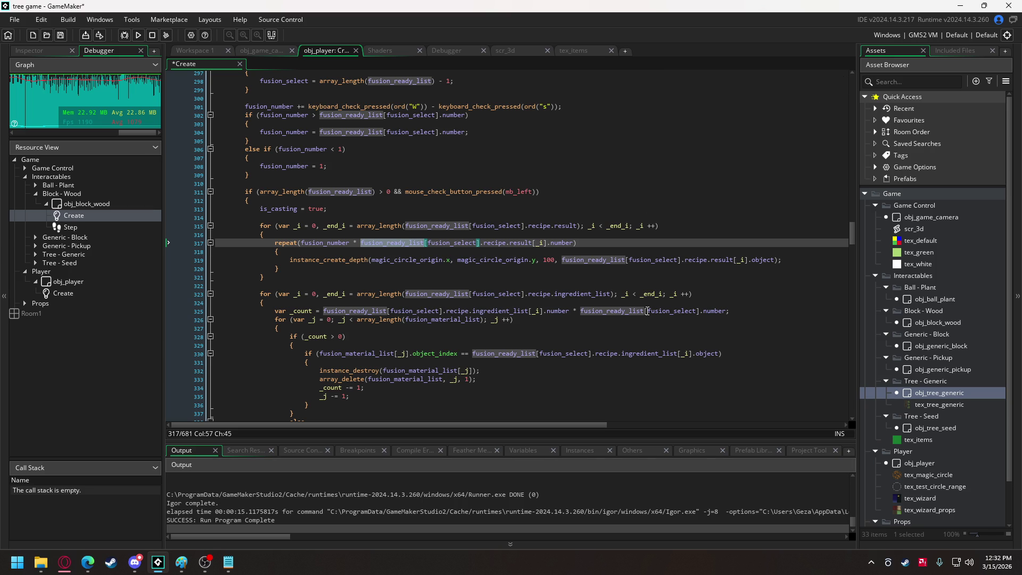
click(581, 313)
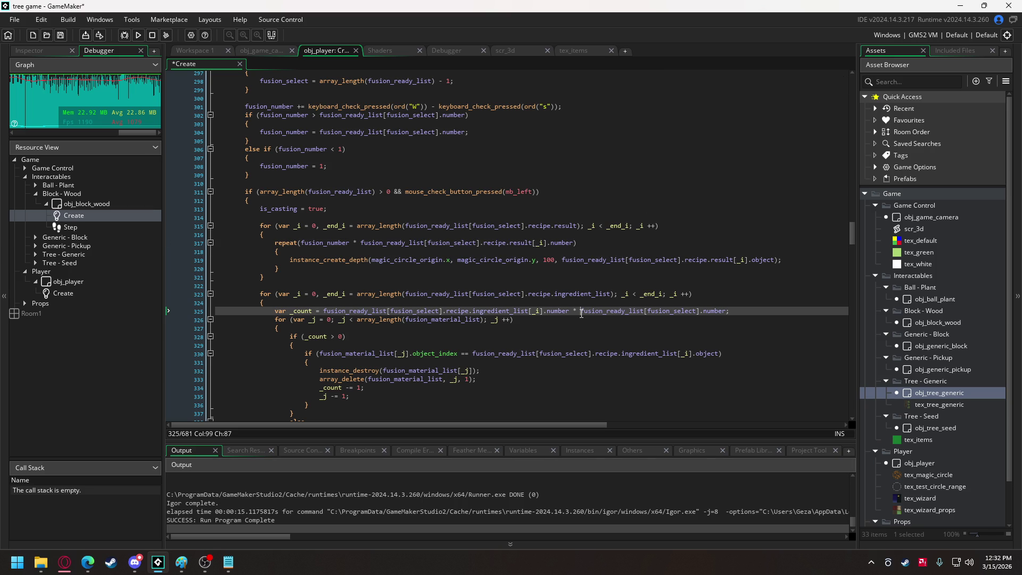
drag(582, 313, 715, 312)
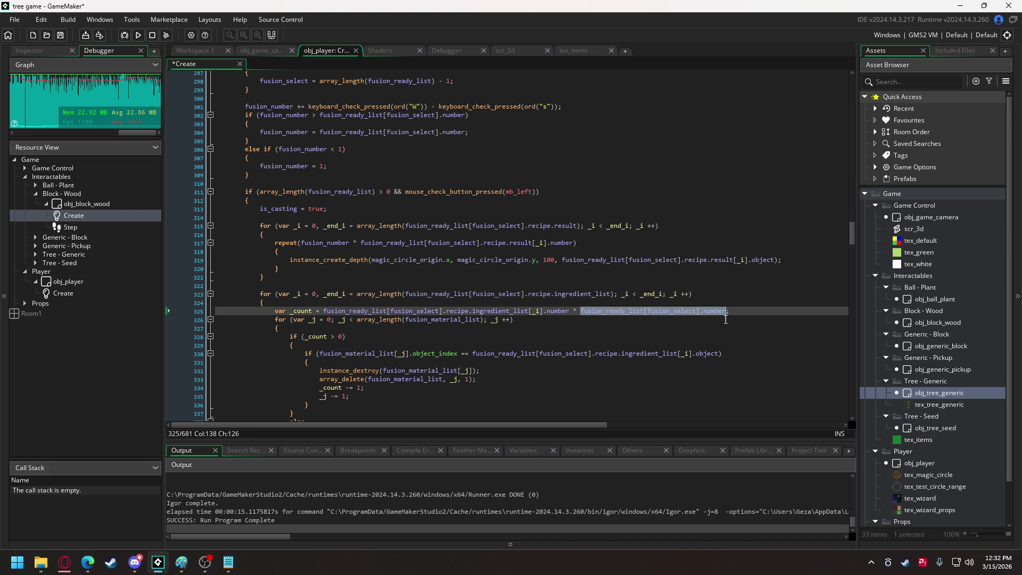
key(ctrl+v)
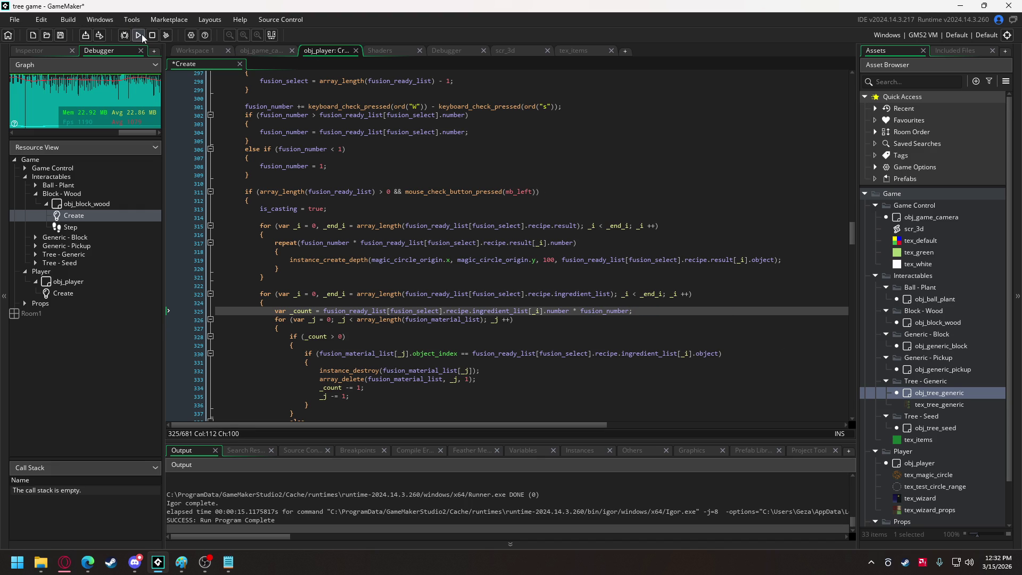
- Run the game, hit the out-of-range fusion_ready_list index error at line 302, and abort
click(139, 35)
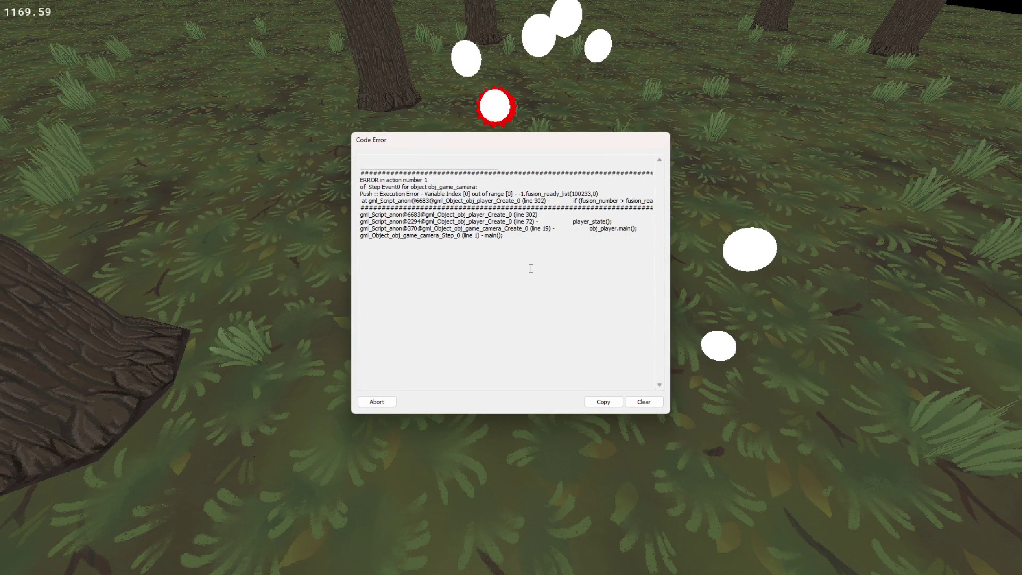
click(370, 400)
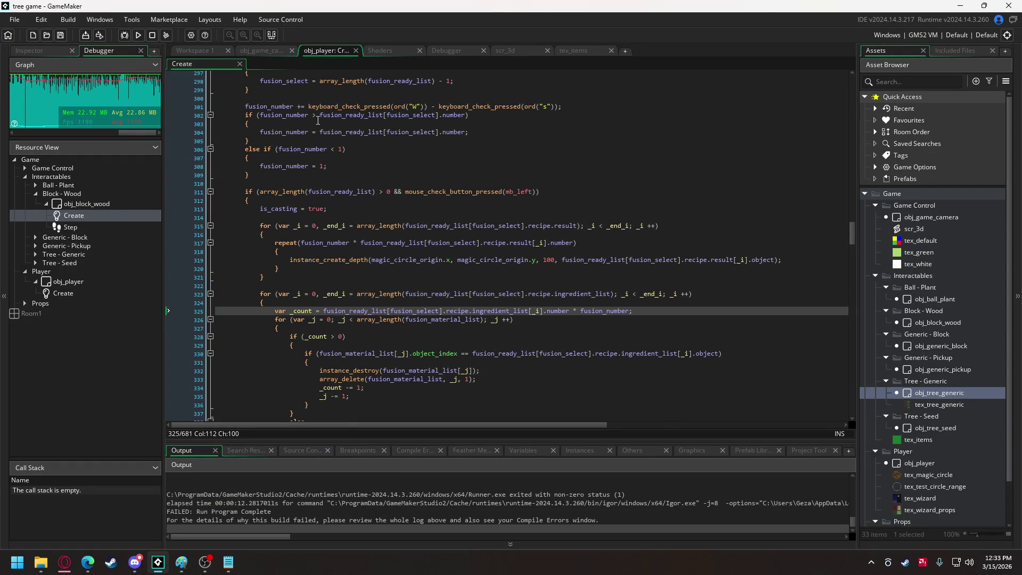
scroll(400, 485, up, 5)
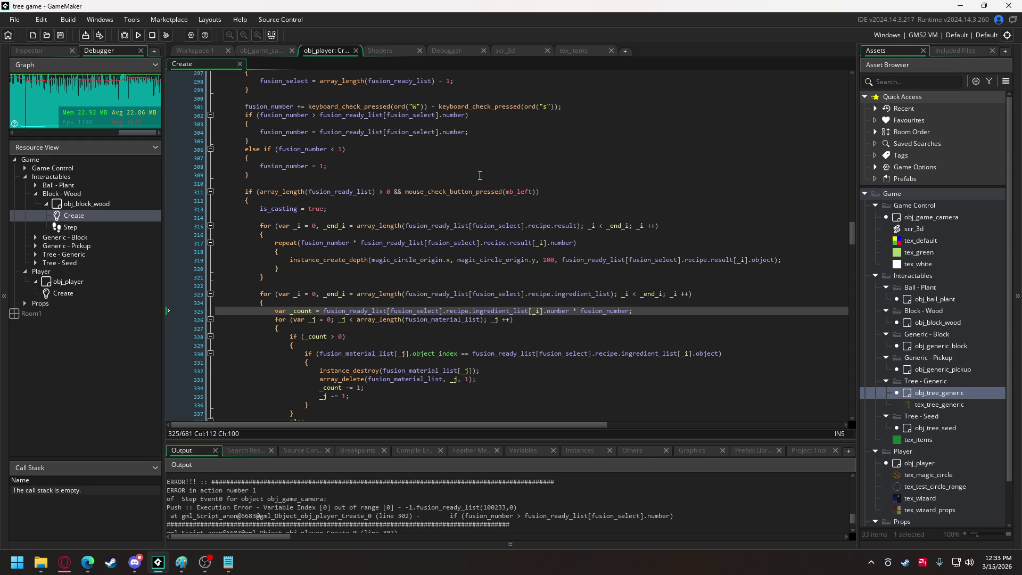
scroll(410, 180, up, 1)
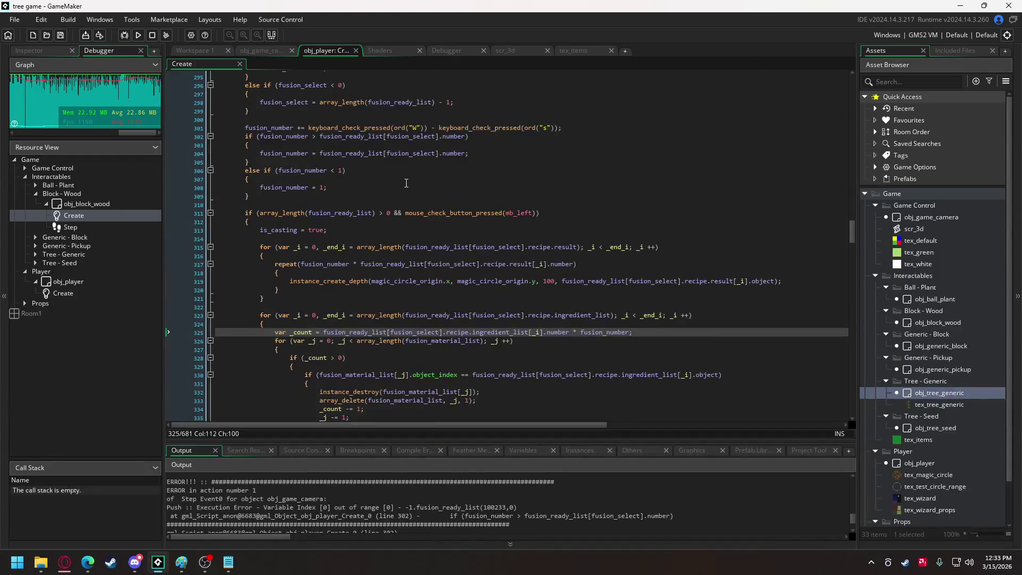
scroll(407, 184, up, 1)
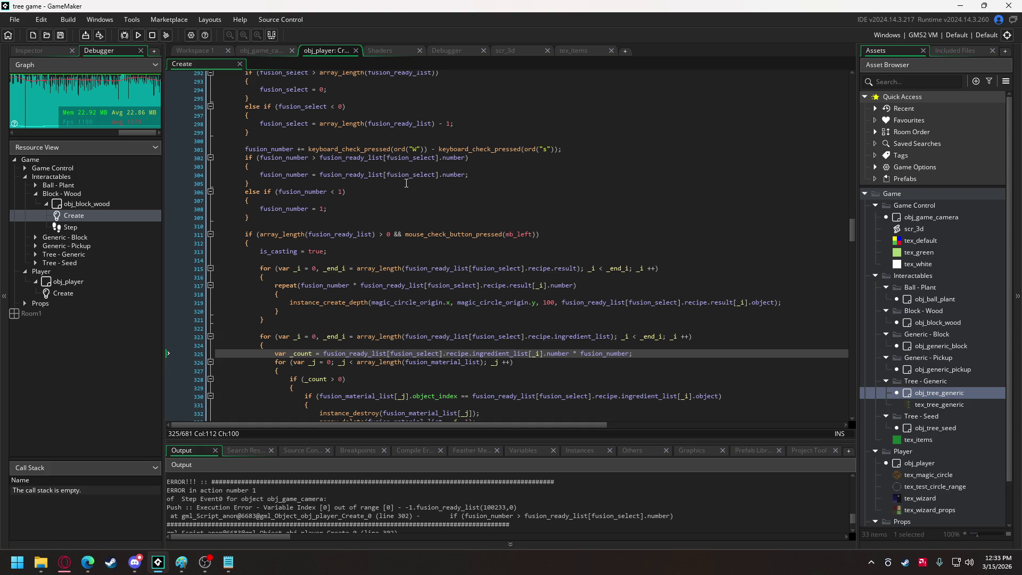
scroll(406, 183, up, 3)
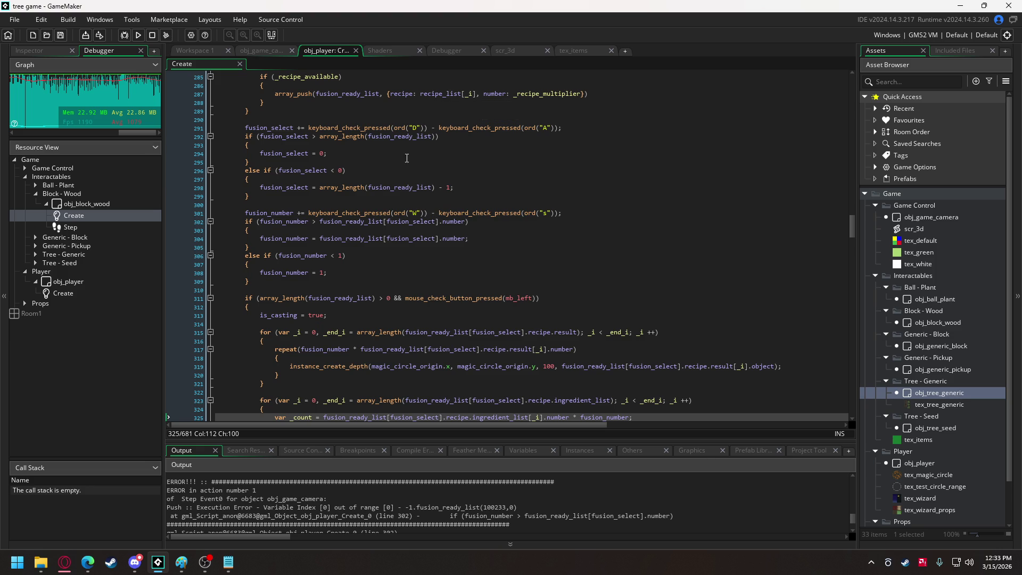
scroll(362, 216, up, 3)
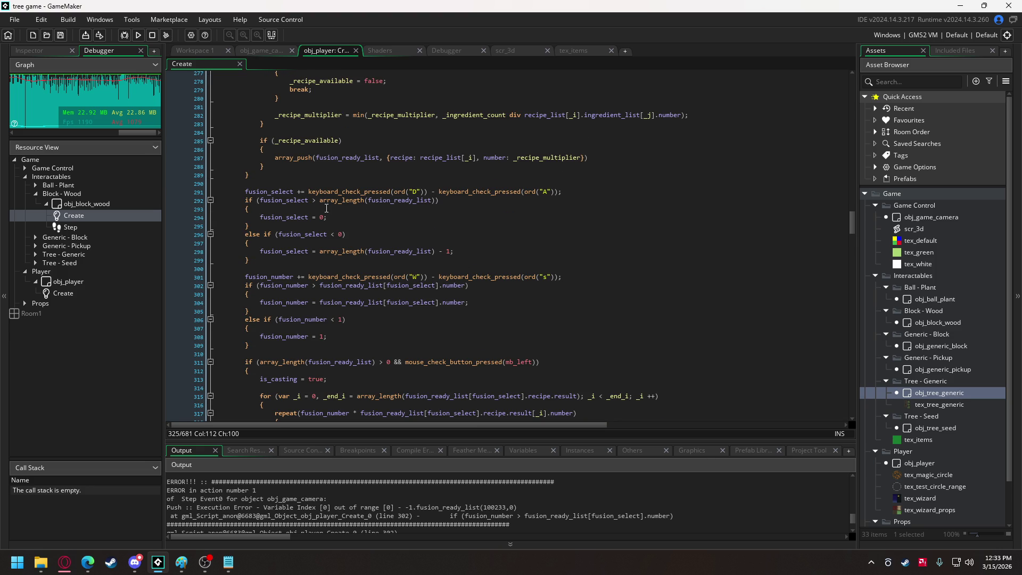
mouse_move(319, 202)
mouse_down()
mouse_move(453, 202)
mouse_move(436, 202)
mouse_up()
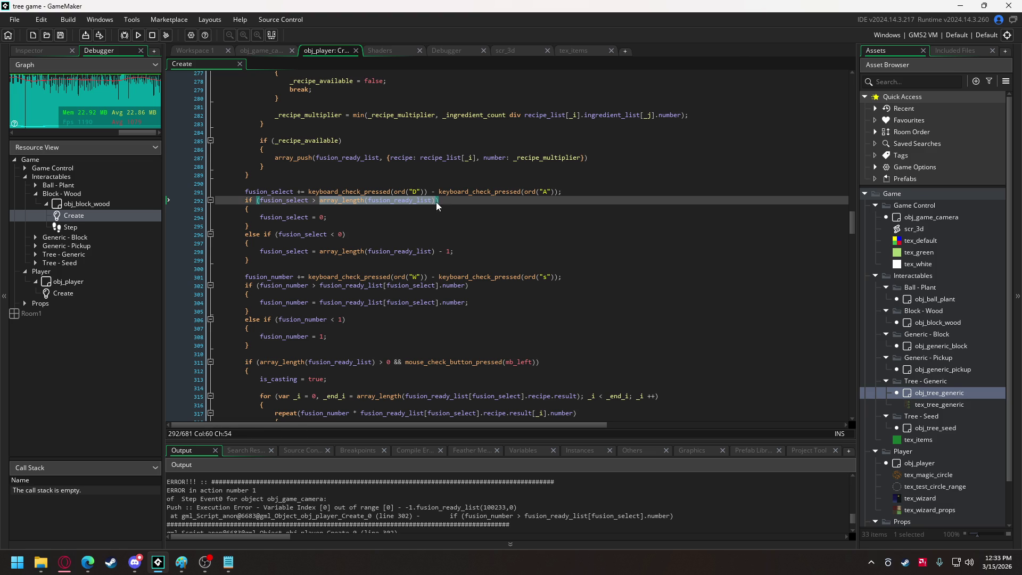
- Insert if (array_length(fusion_ready_list) > 0) { above the fusion_number code
click(259, 268)
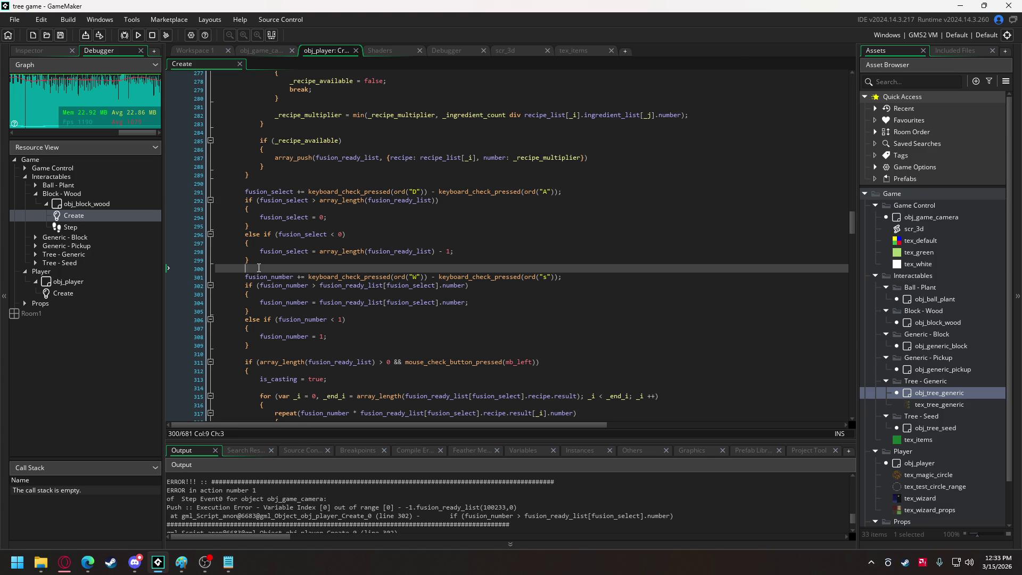
key(Return)
text(if)
text(array_length(fusion_ready_list))
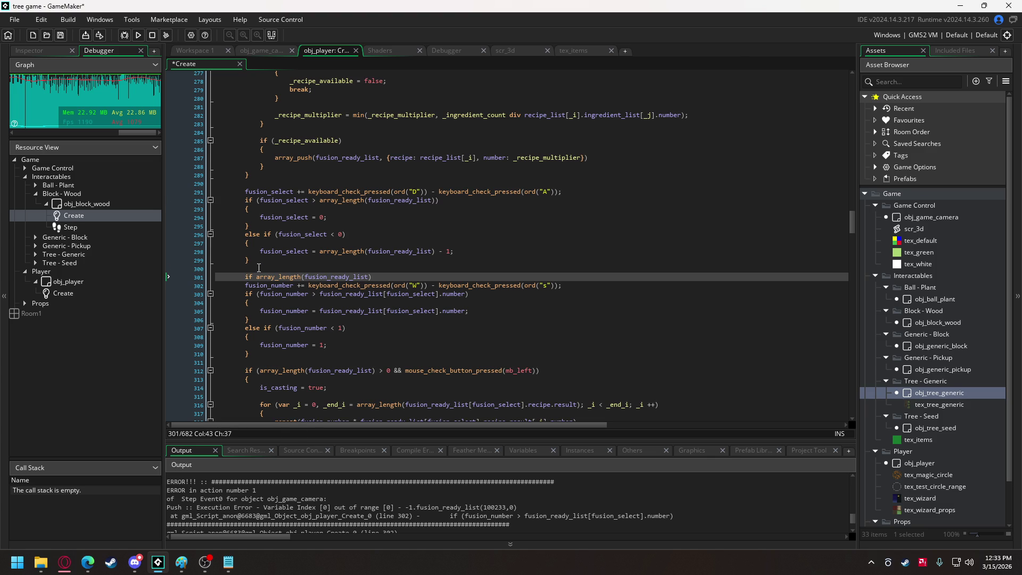
text(> 0)
key(BackSpace)
key(BackSpace)
key(BackSpace)
text(0)
click(256, 277)
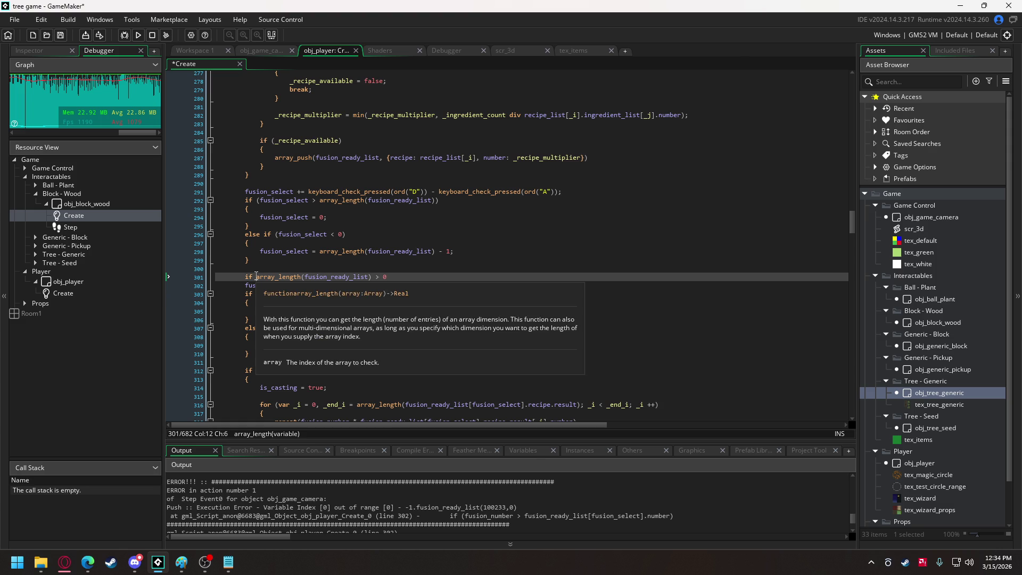
text(()
click(411, 278)
text())
key(Return)
text({)
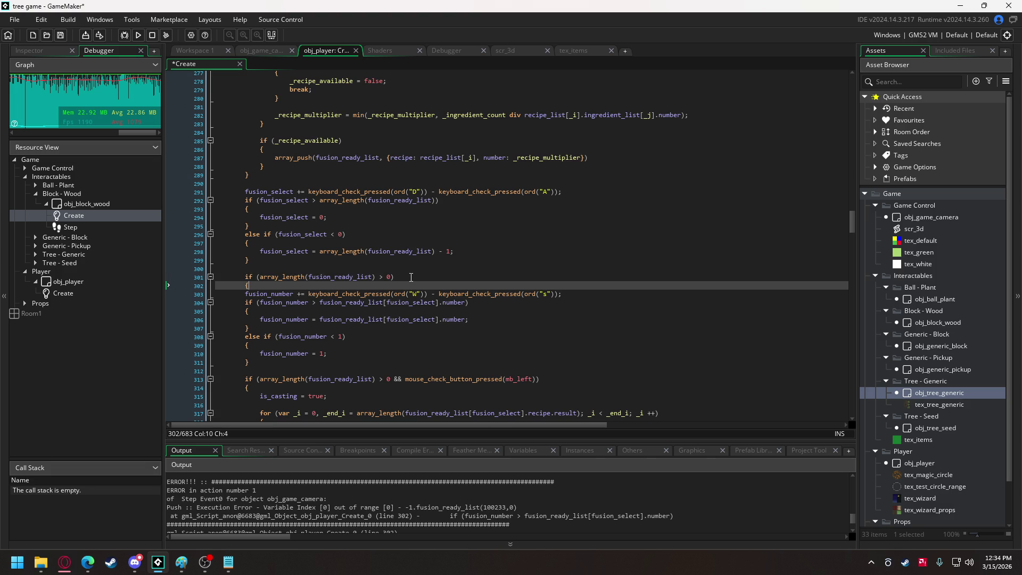
- Close the block and add an else branch containing fusion_number = 1;
click(276, 361)
key(Return)
text(})
key(Return)
text(else)
key(Return)
text({)
key(Return)
key(Return)
text(})
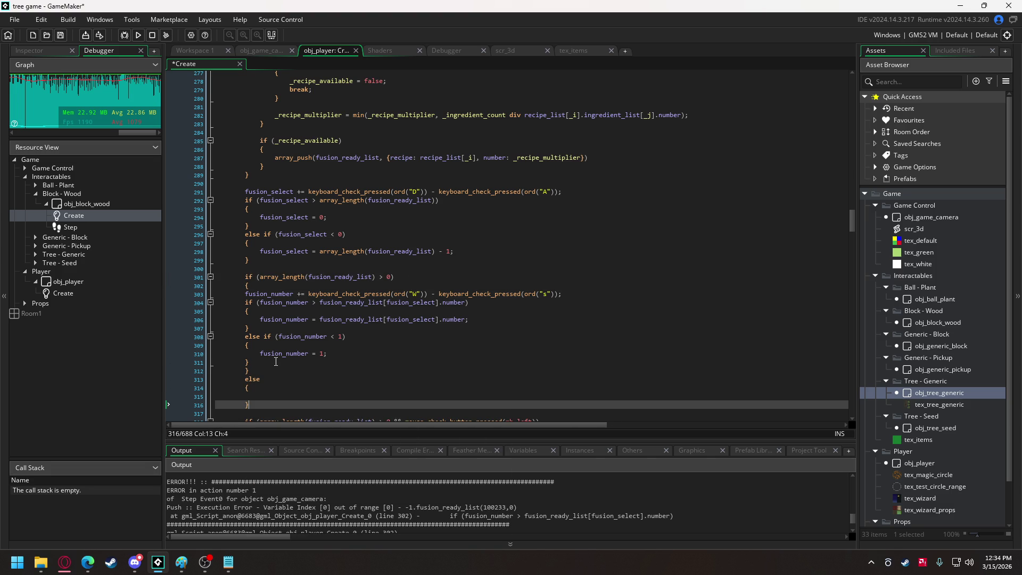
drag(288, 353, 333, 354)
key(ctrl+c)
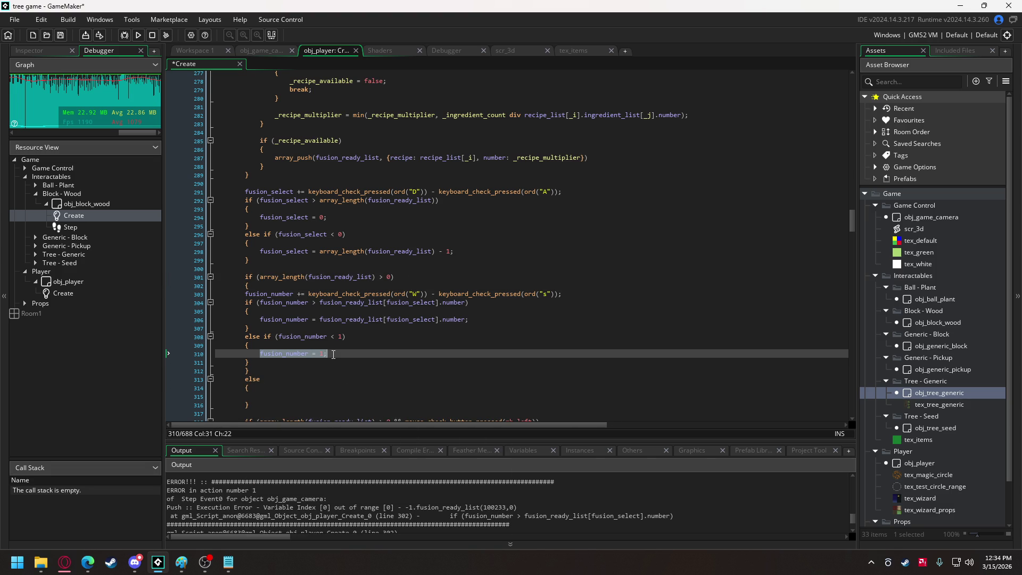
click(283, 396)
key(ctrl+v)
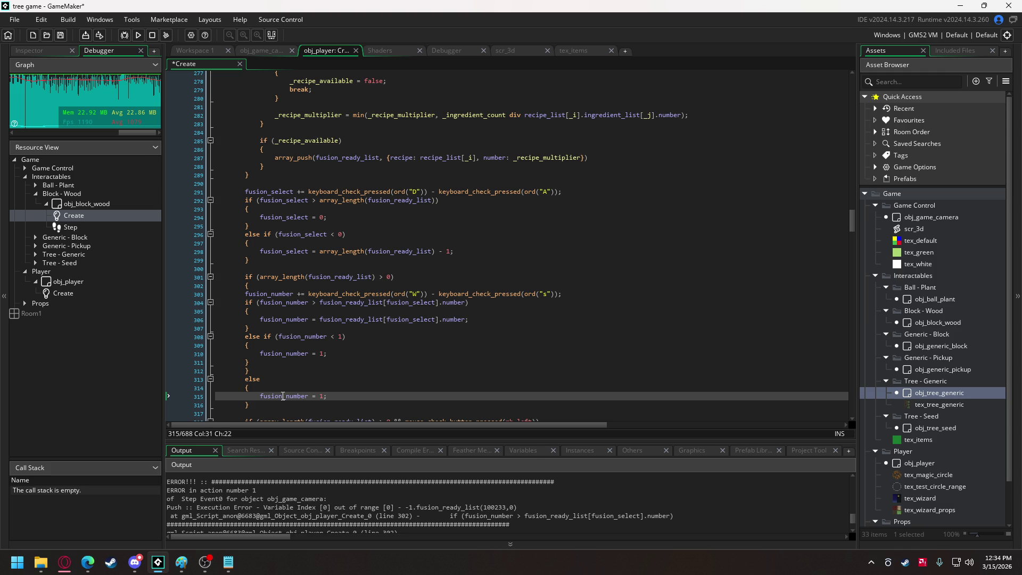
- Indent the wrapped fusion_number code one level and run the game
drag(255, 367, 246, 296)
key(Tab)
click(318, 293)
scroll(318, 292, down, 2)
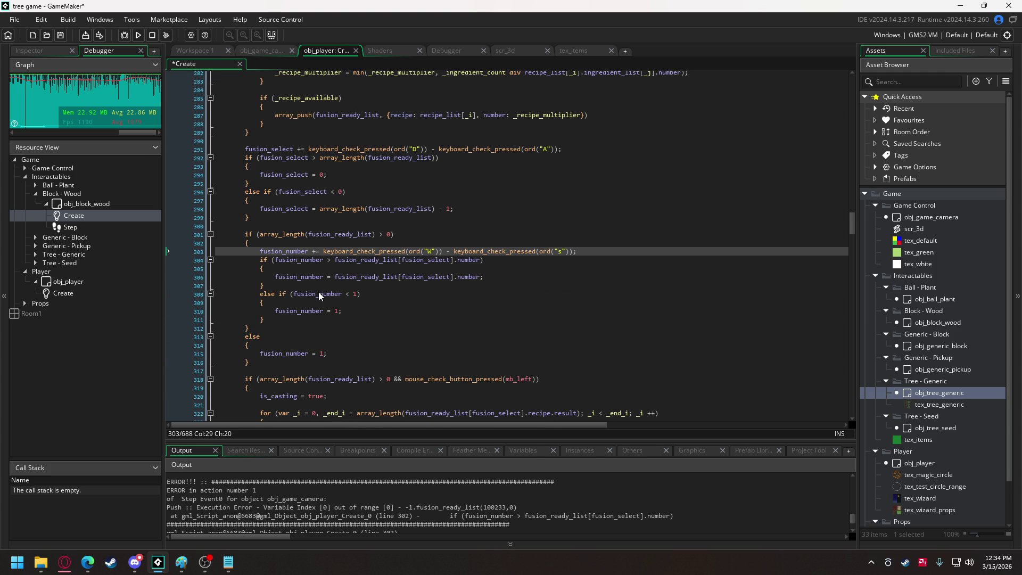
click(139, 34)
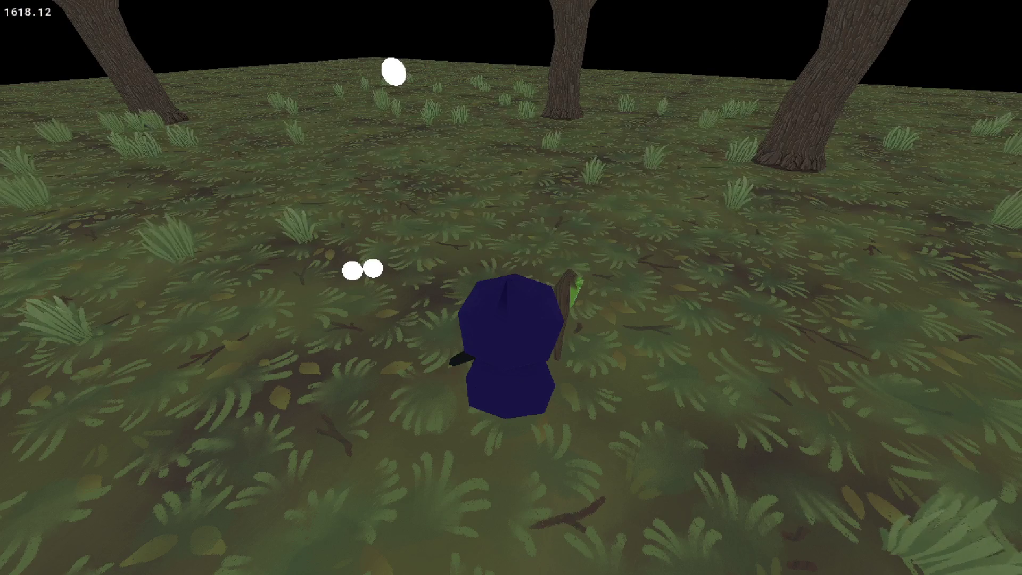
- Close the crash-free test run with Escape and return to obj_player's Create code
key(Escape)
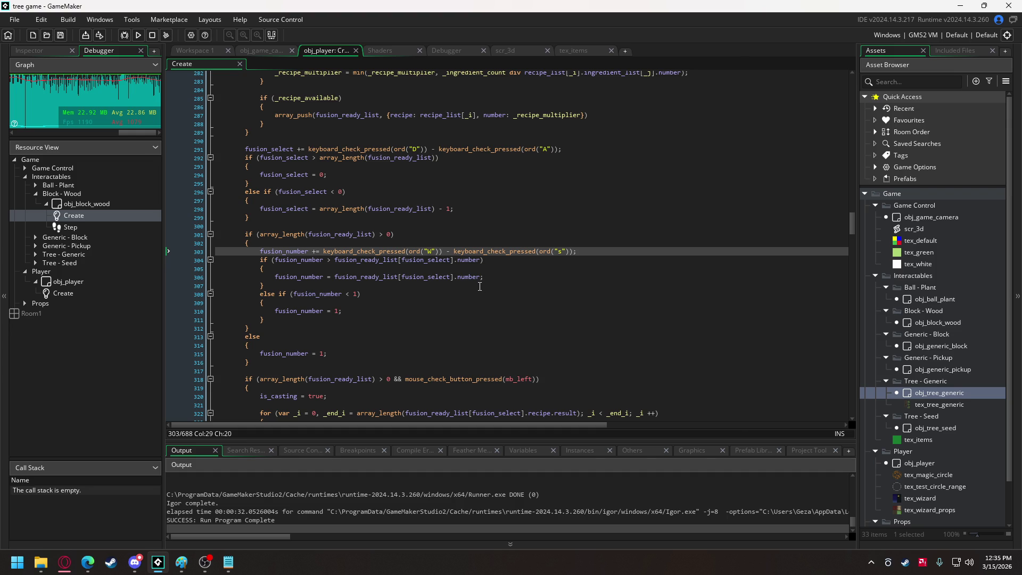
mouse_move(852, 226)
mouse_down()
mouse_move(854, 396)
mouse_move(895, 159)
mouse_move(893, 168)
mouse_up()
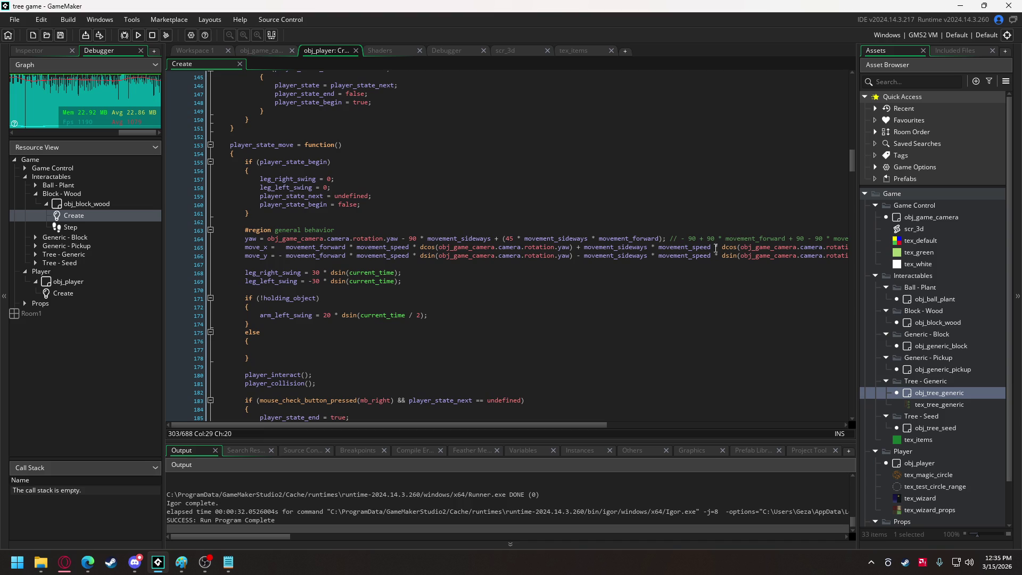
- Above move_x, add if (movement_forward == -1 && movement_sideways == 0) with an empty block
click(257, 247)
key(Return)
key(Return)
key(Return)
key(Up)
key(Up)
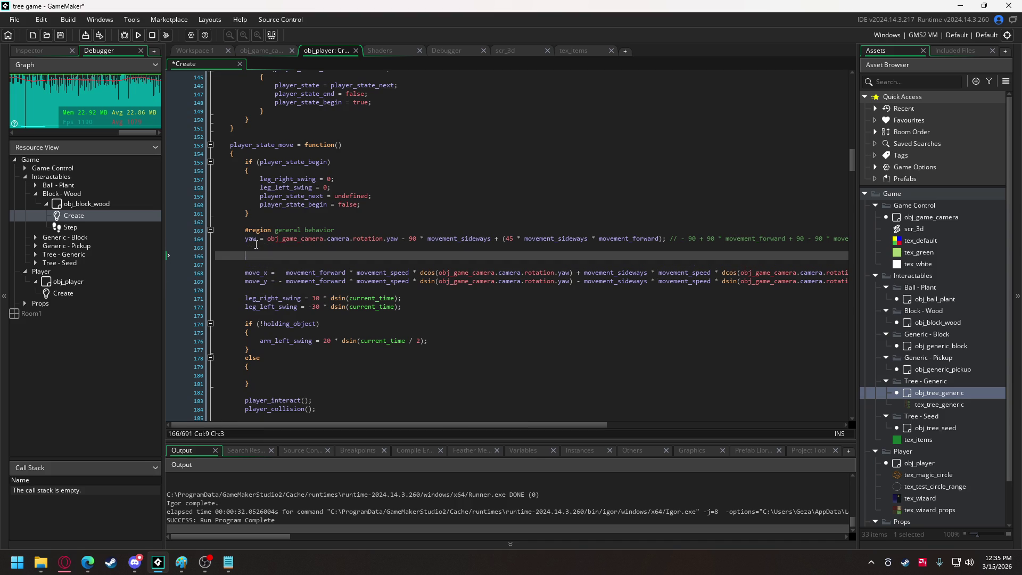
text(if ()
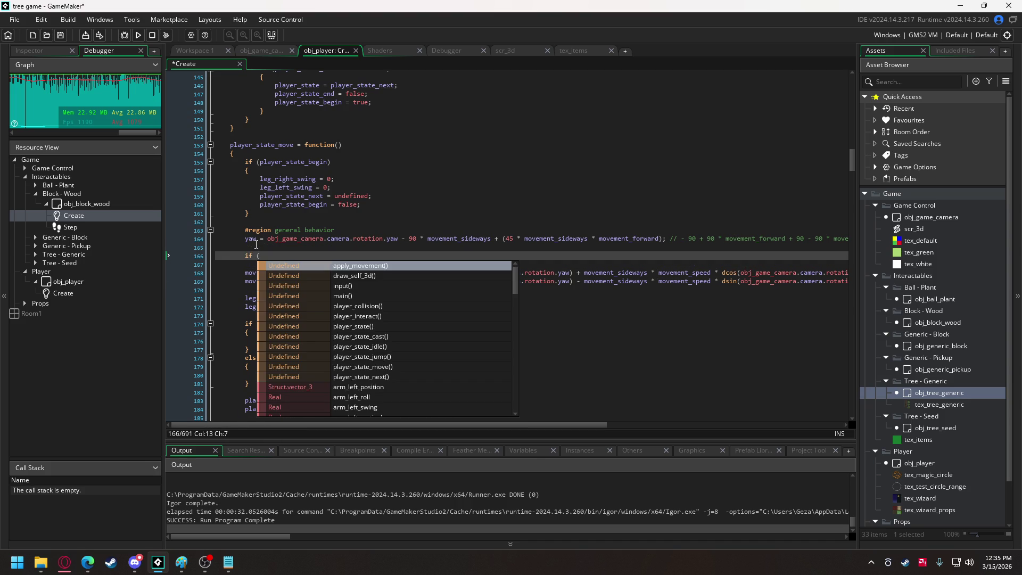
text(move)
key(Down)
key(Down)
key(Down)
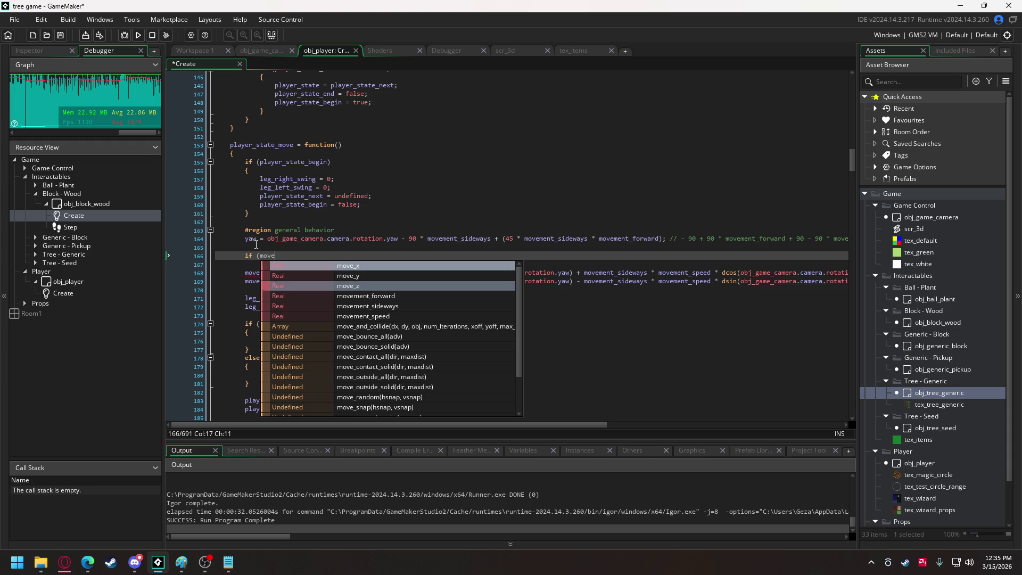
key(Return)
text(== -1 )
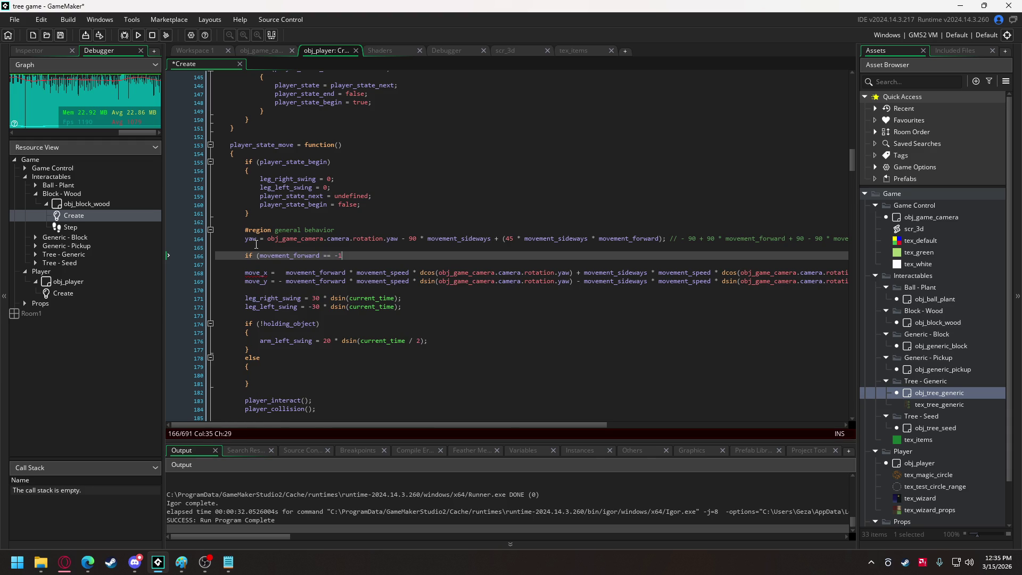
text(&& move)
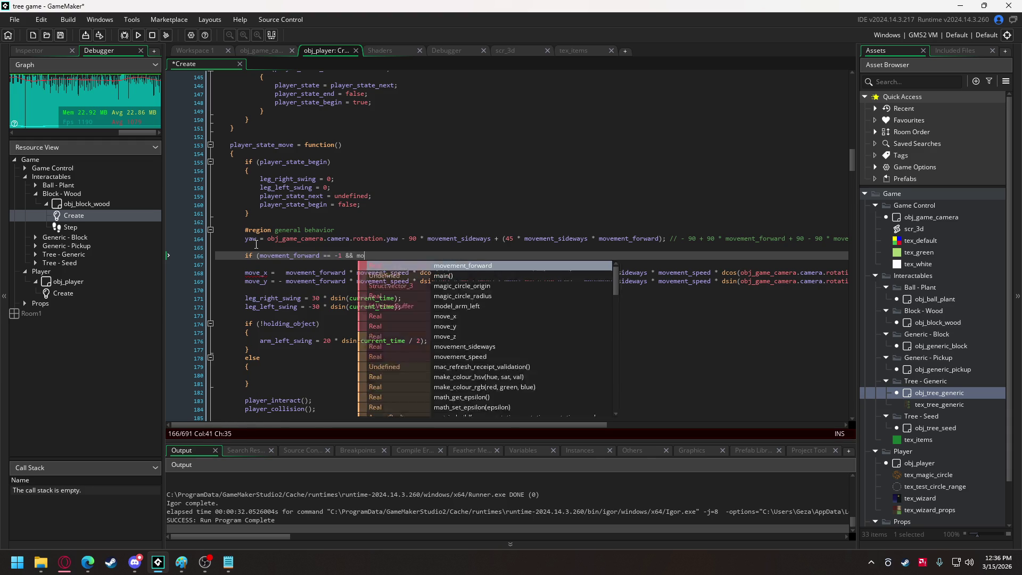
key(Down)
key(Down)
key(Down)
key(Return)
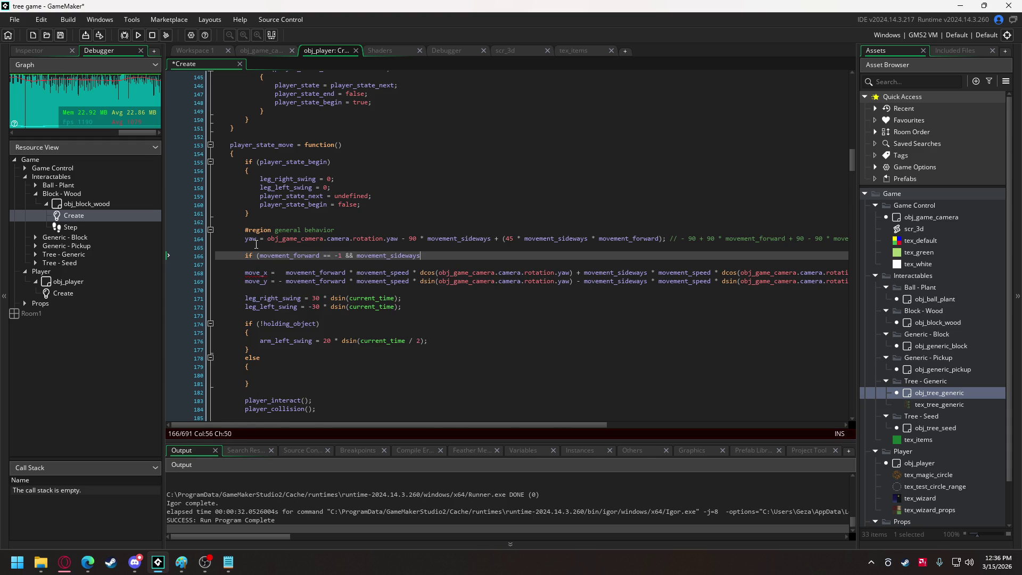
text( == 0))
key(Return)
text({)
key(Return)
key(Return)
text(})
key(Up)
- Inside it, start yaw = obj_game_camera.camera.rotation.yaw copied from line 164
text(yaw)
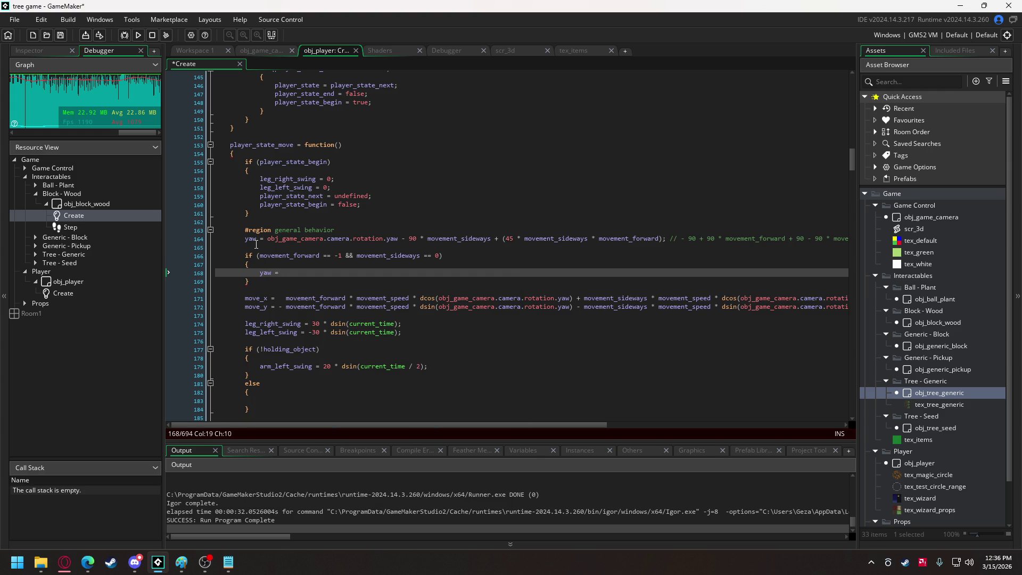
drag(267, 240, 399, 240)
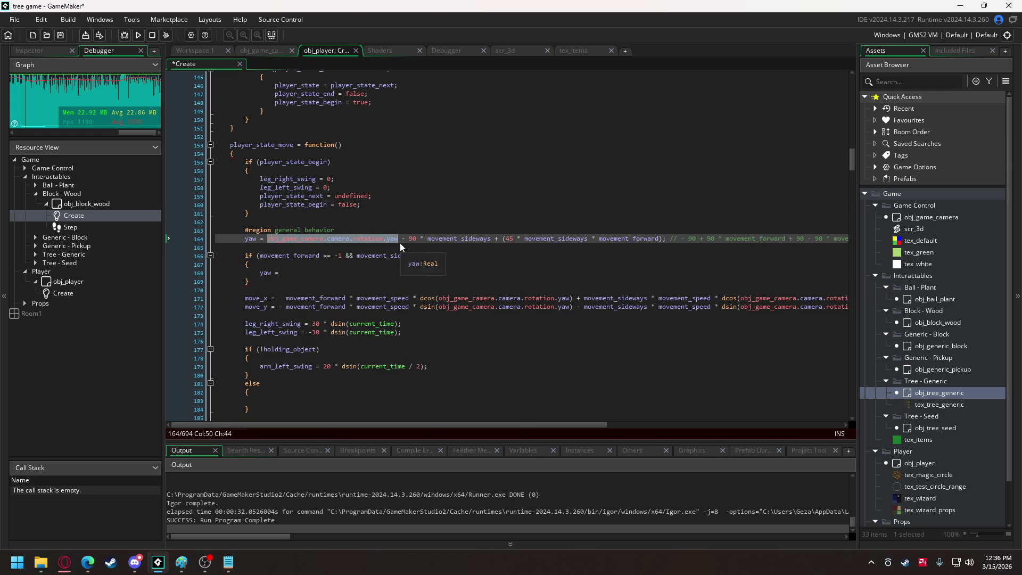
key(ctrl+c)
click(305, 274)
key(ctrl+v)
- Finish the yaw line with + 180; then test-walk the witch forward and backward with W and S
text(180;)
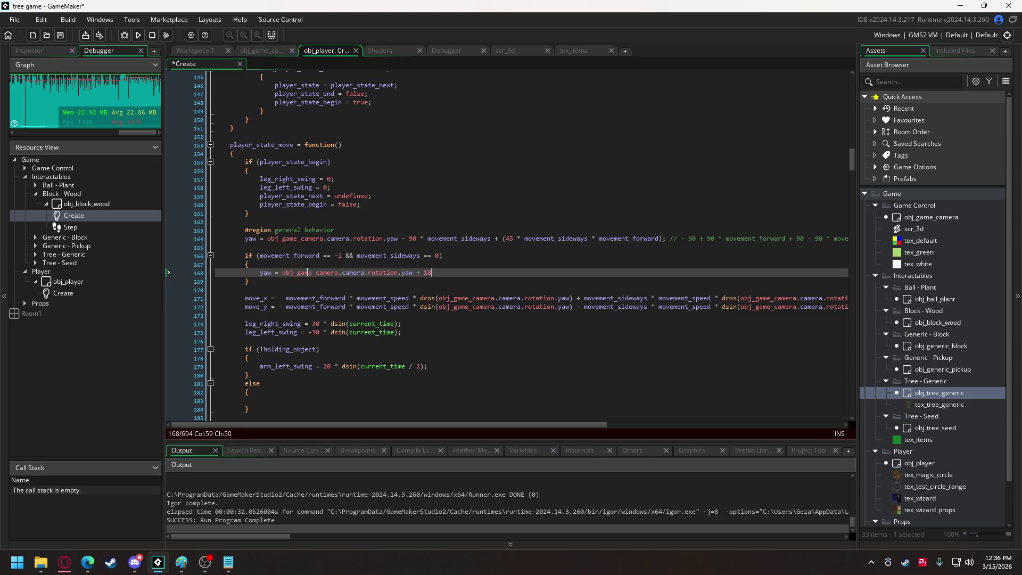
key(F5)
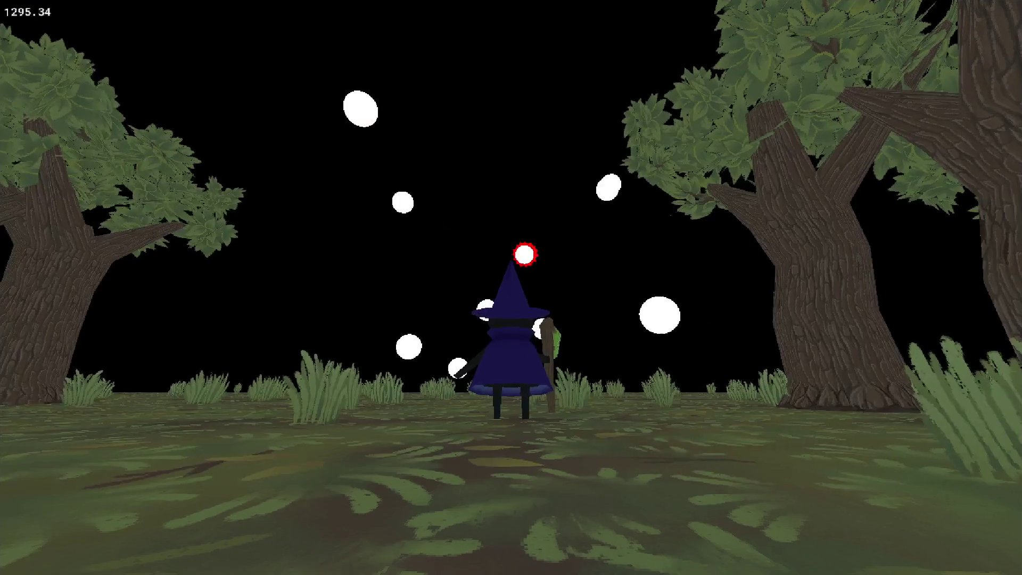
key(w)
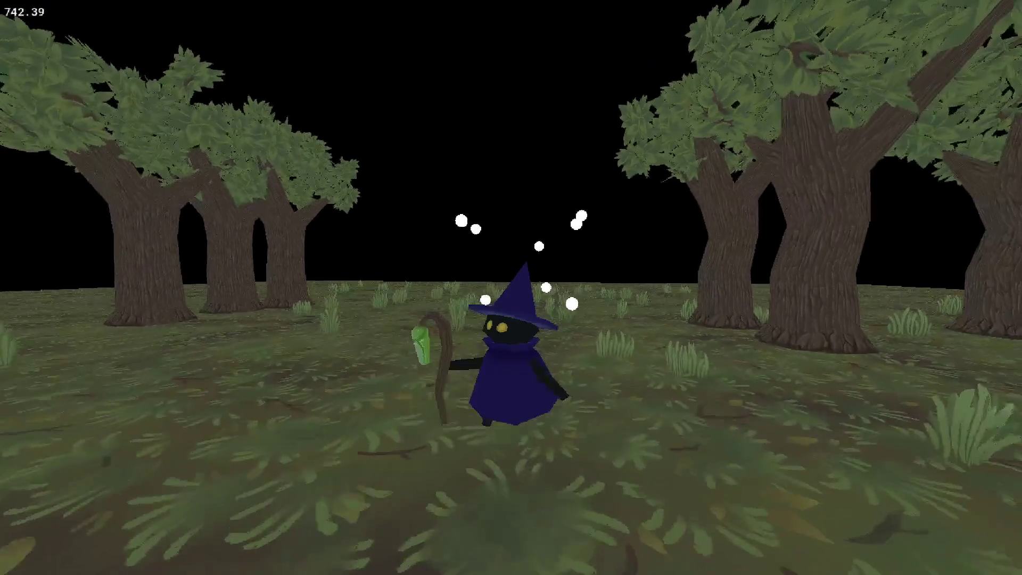
key(s)
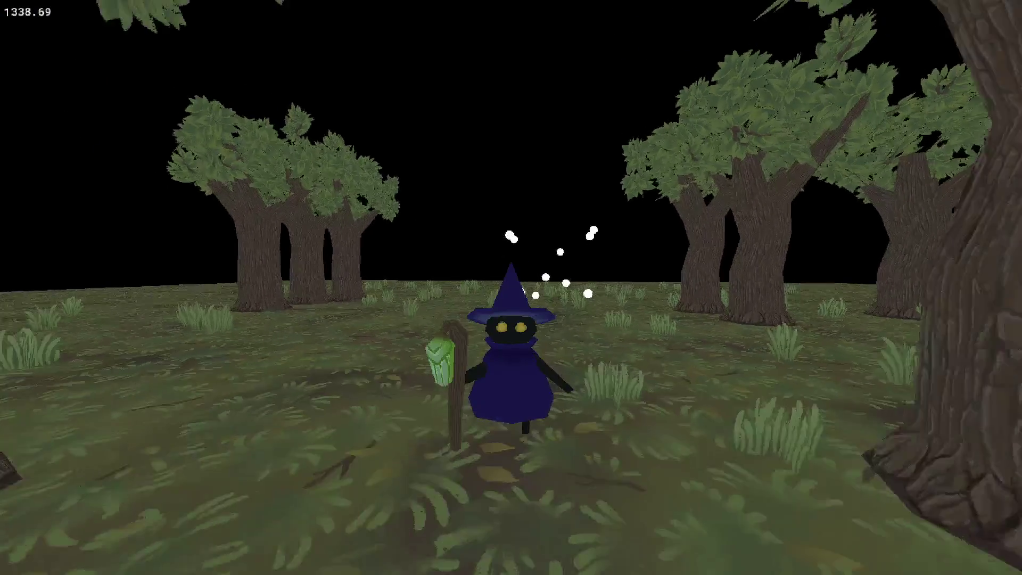
key(w)
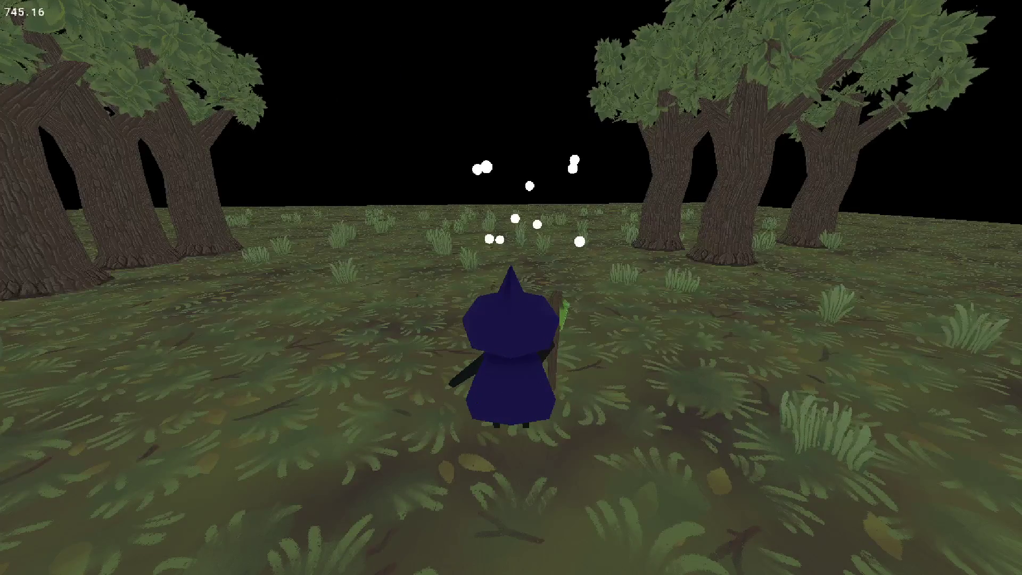
key(Escape)
click(294, 282)
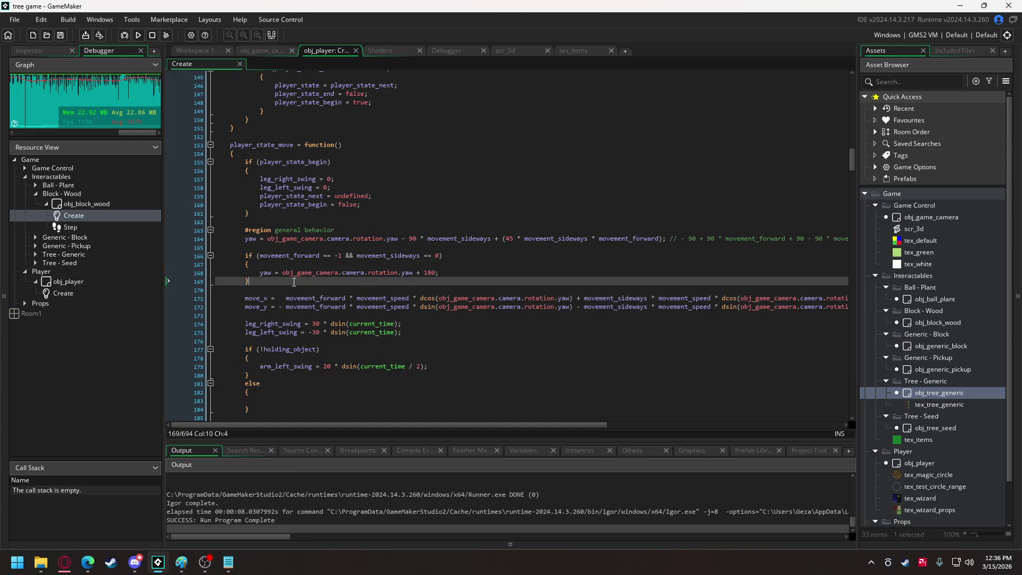
- Add an empty else block with braces after the backward-movement if block
key(Return)
text(else)
key(Return)
text({)
key(Return)
key(Return)
text(})
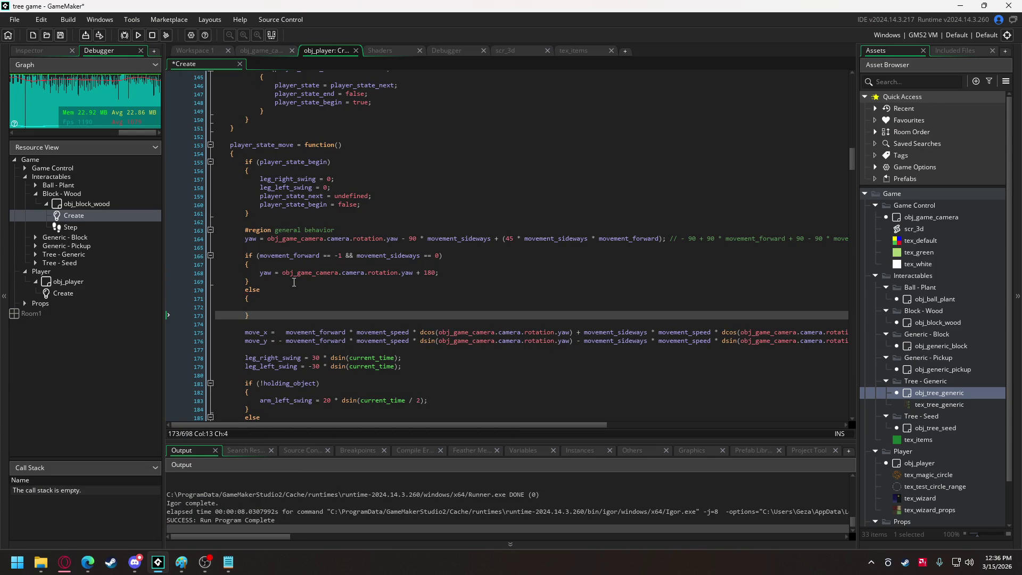
- Move the original yaw line into the else block, deleting its comment and the blank line under #region
drag(246, 239, 246, 248)
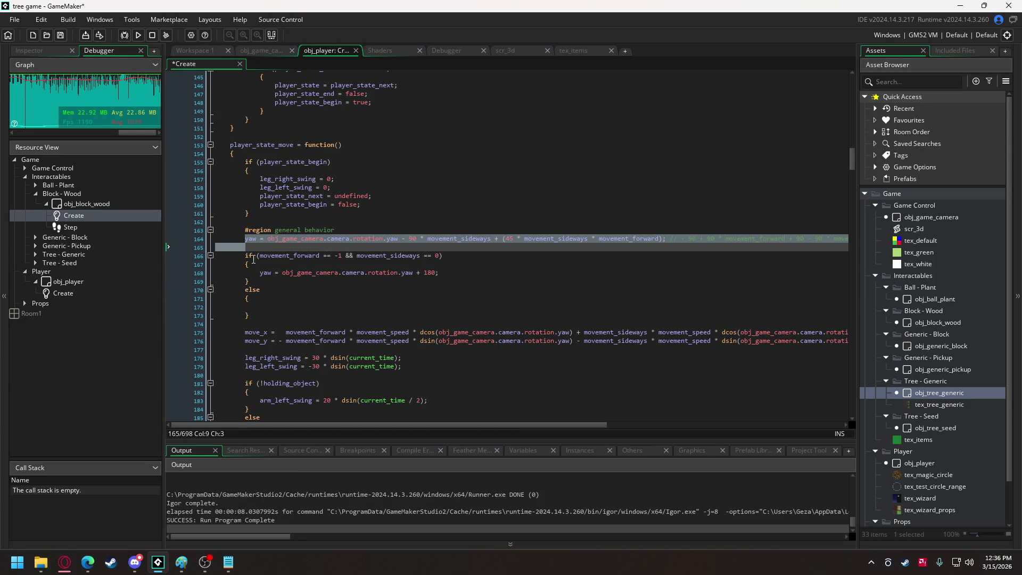
key(ctrl+x)
click(385, 299)
key(ctrl+v)
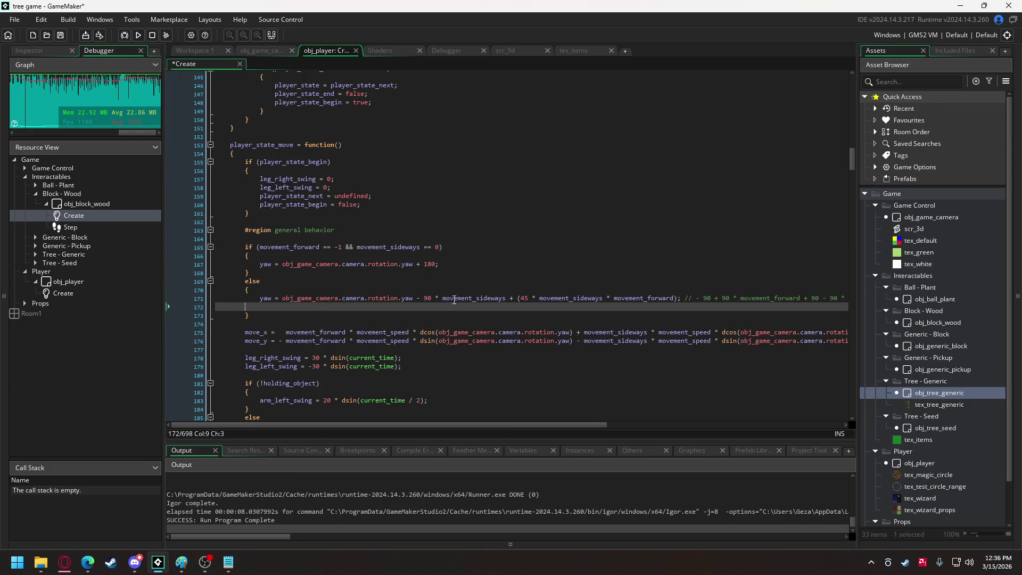
drag(686, 298, 687, 307)
key(BackSpace)
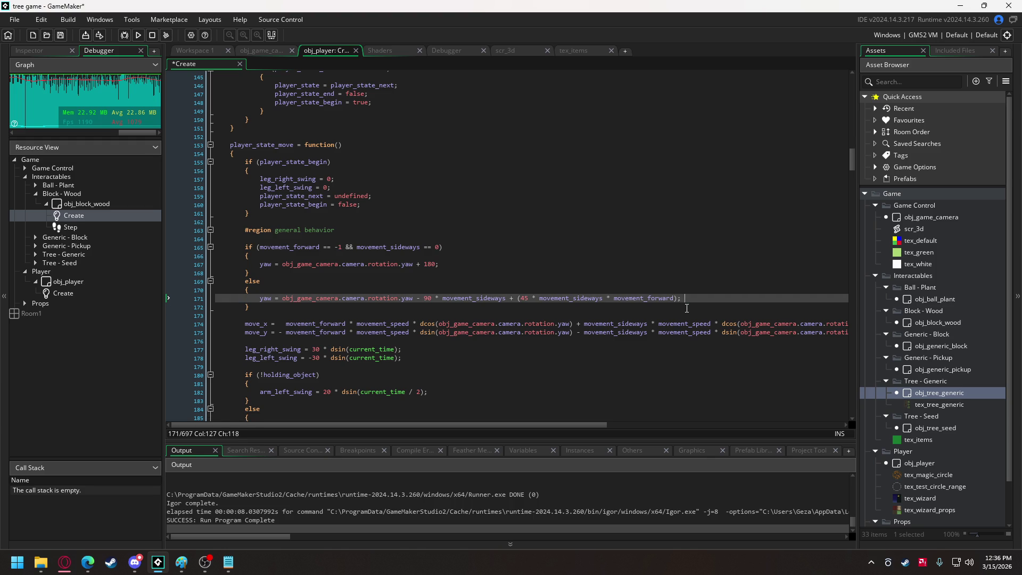
click(275, 241)
key(BackSpace)
key(BackSpace)
key(BackSpace)
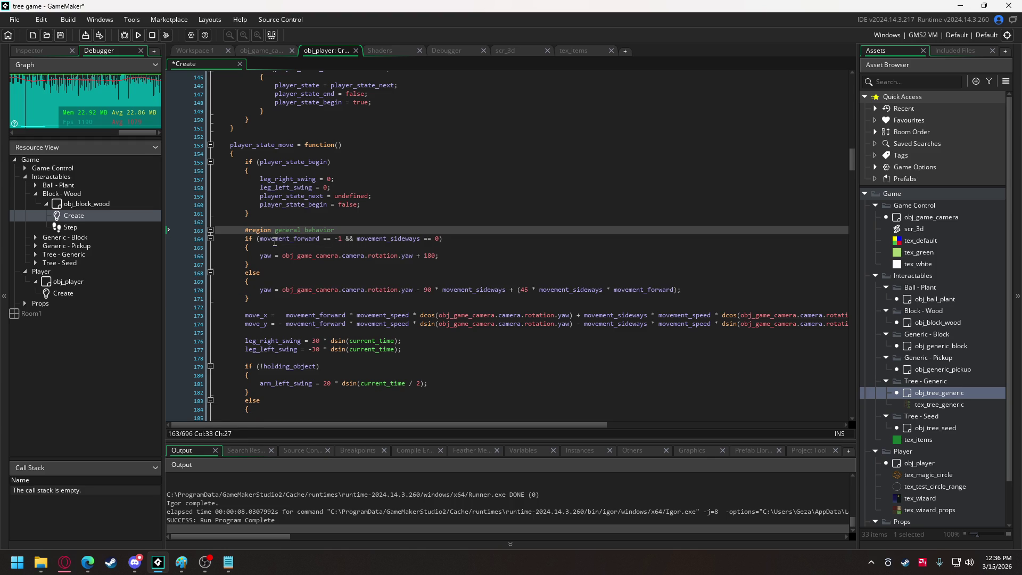
- Rebuild and run the game, walking the witch and casting at a tree until it crashes
click(138, 35)
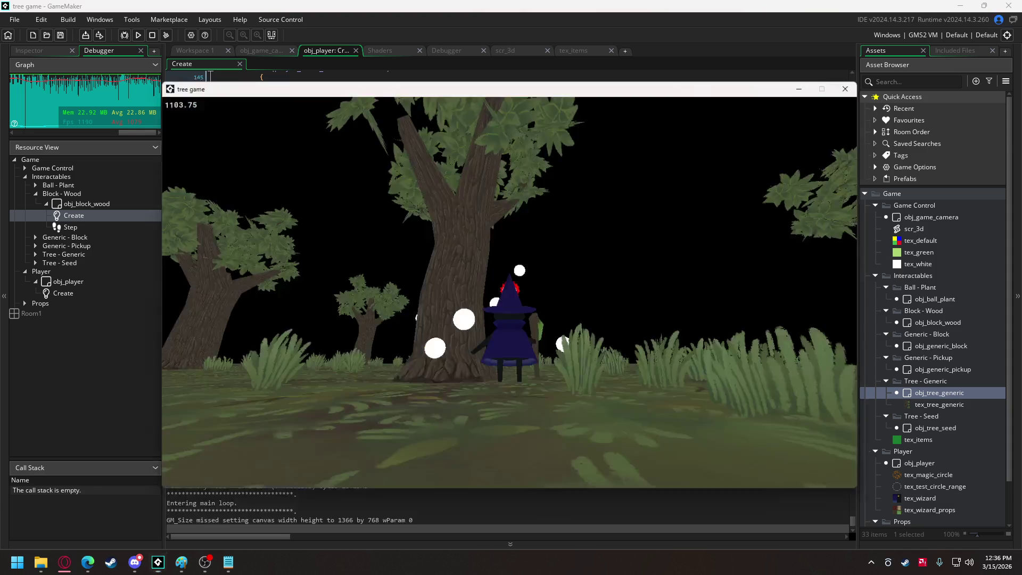
key(s)
key(w)
key(d)
key(space)
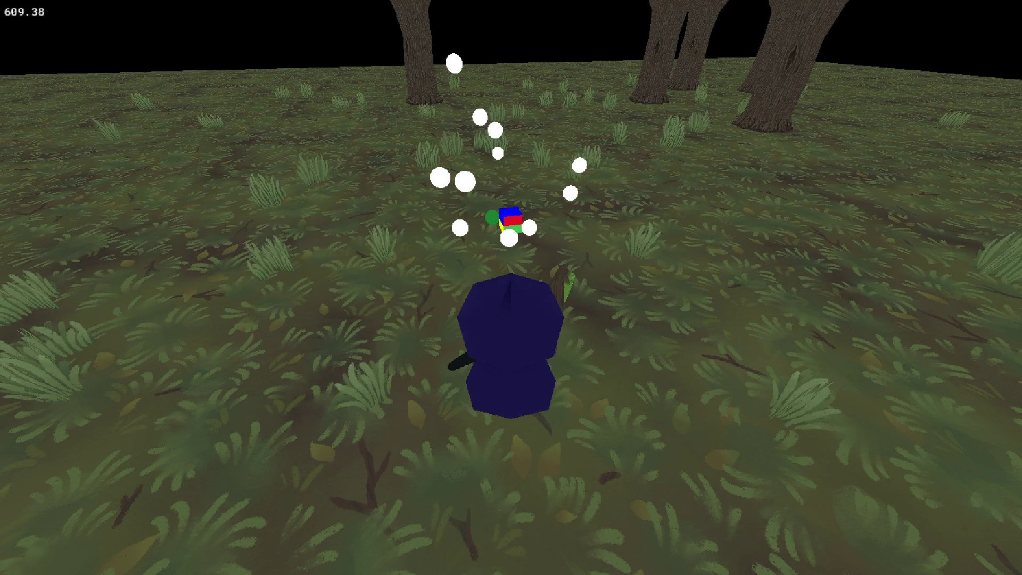
key(a)
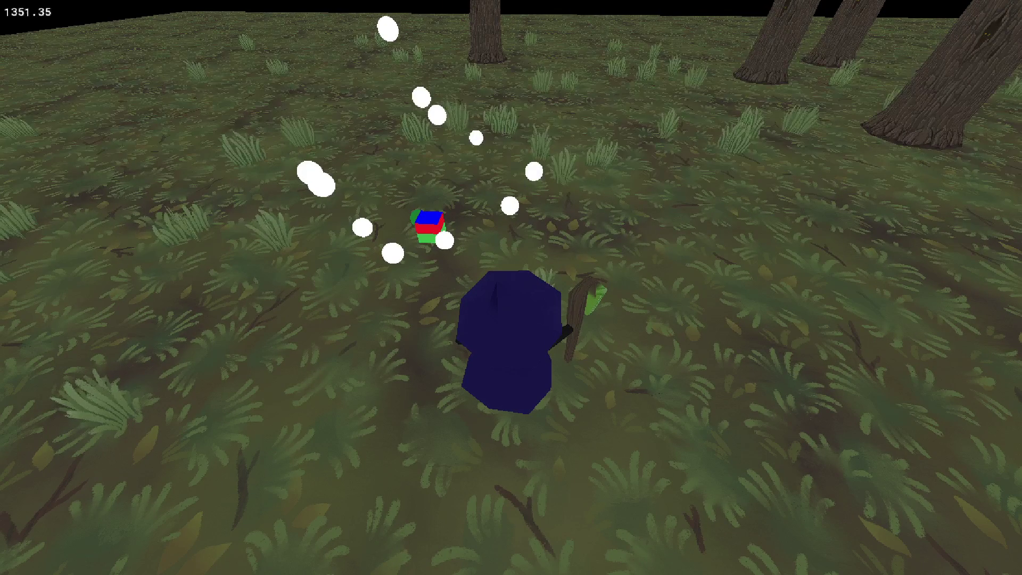
key(d)
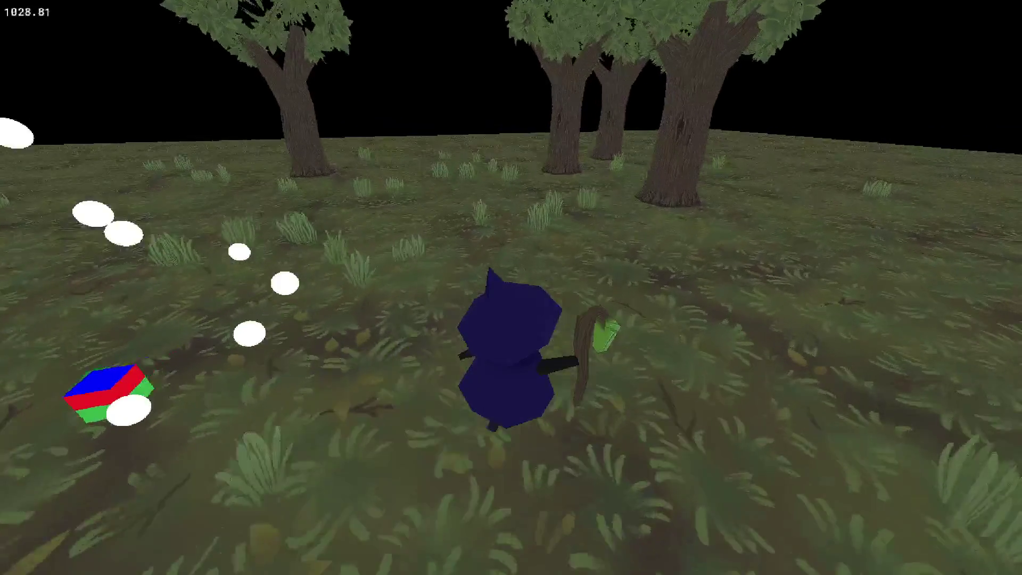
key(w)
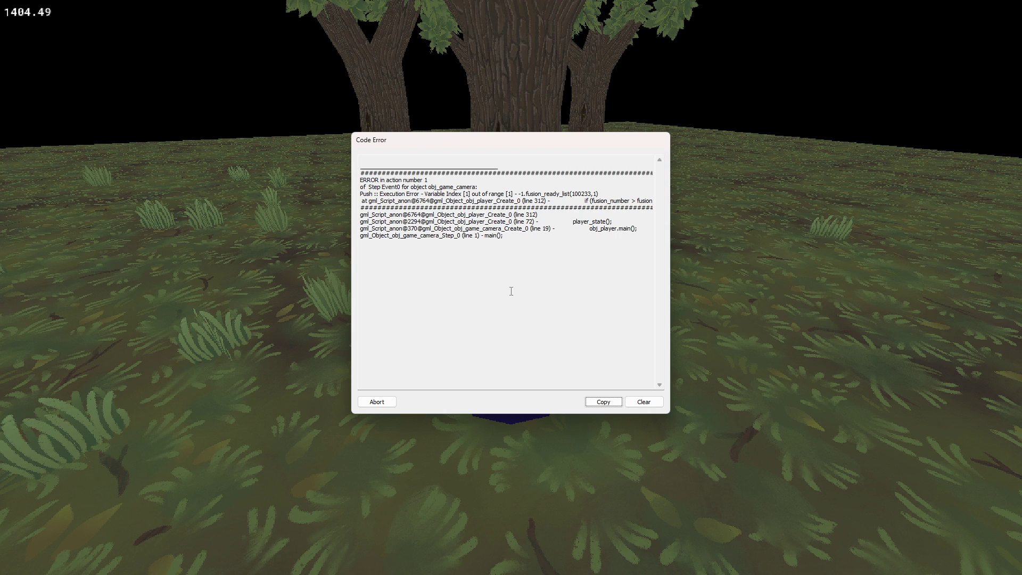
- Abort the crashed game and go to line 312 in obj_player's Create code
click(377, 402)
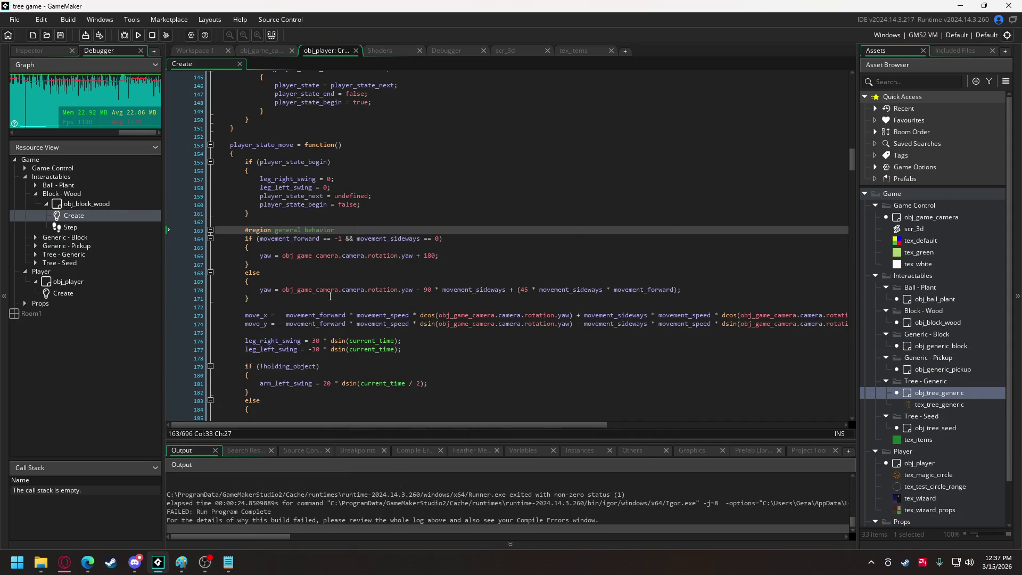
scroll(270, 222, down, 20)
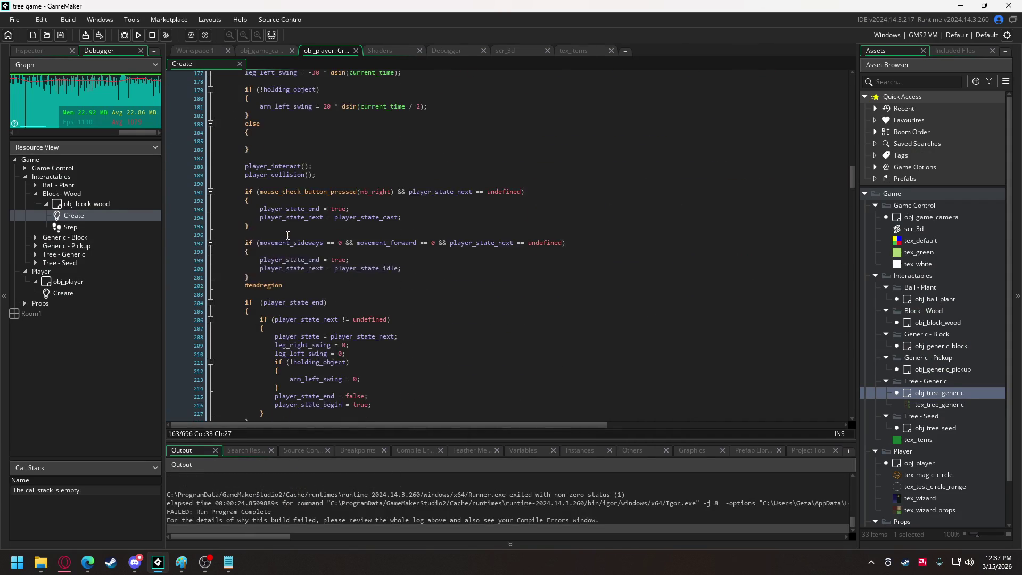
scroll(288, 235, down, 20)
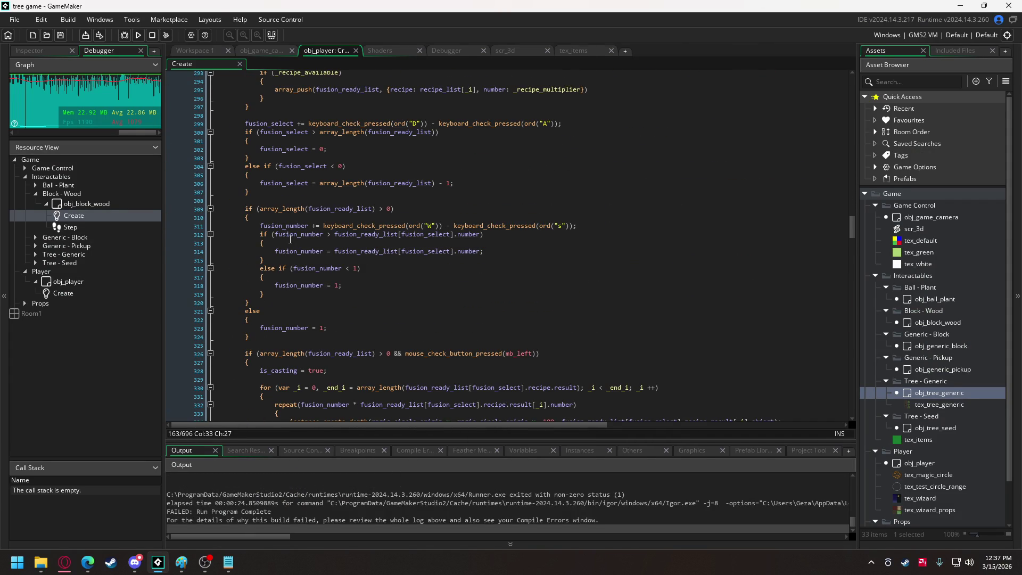
click(291, 235)
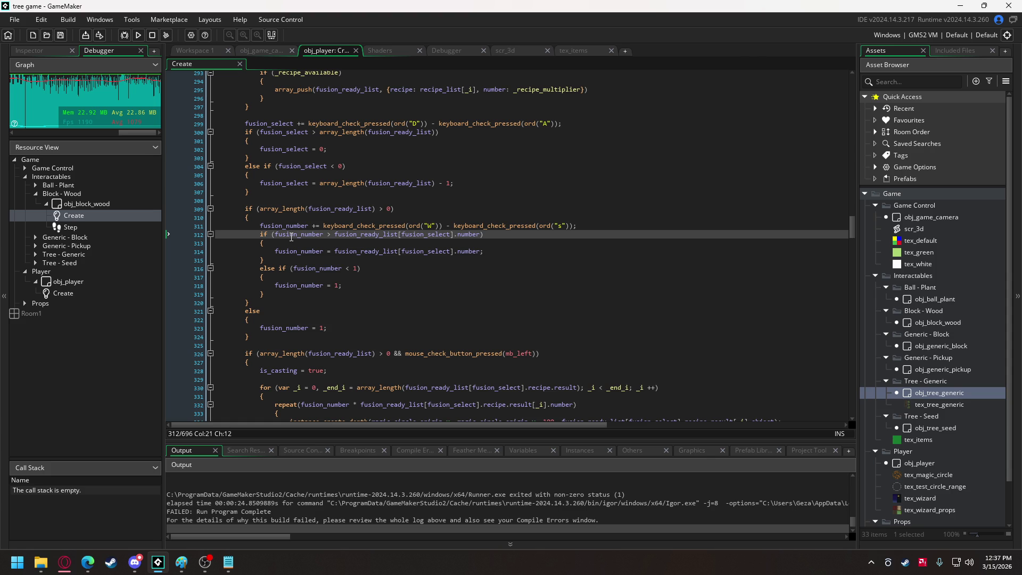
- Highlight every use of fusion_ready_list in the code
scroll(311, 491, up, 3)
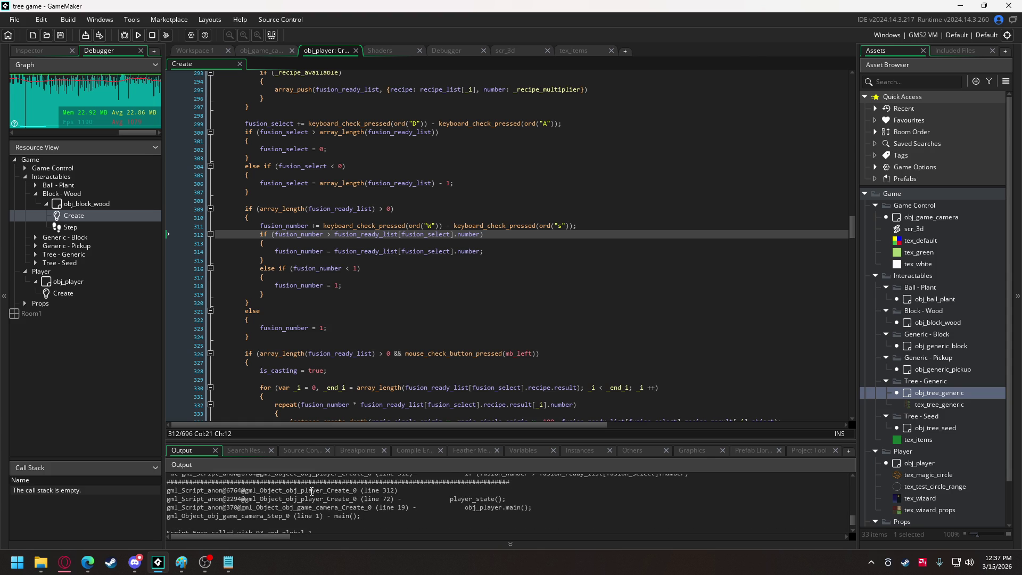
scroll(311, 491, up, 2)
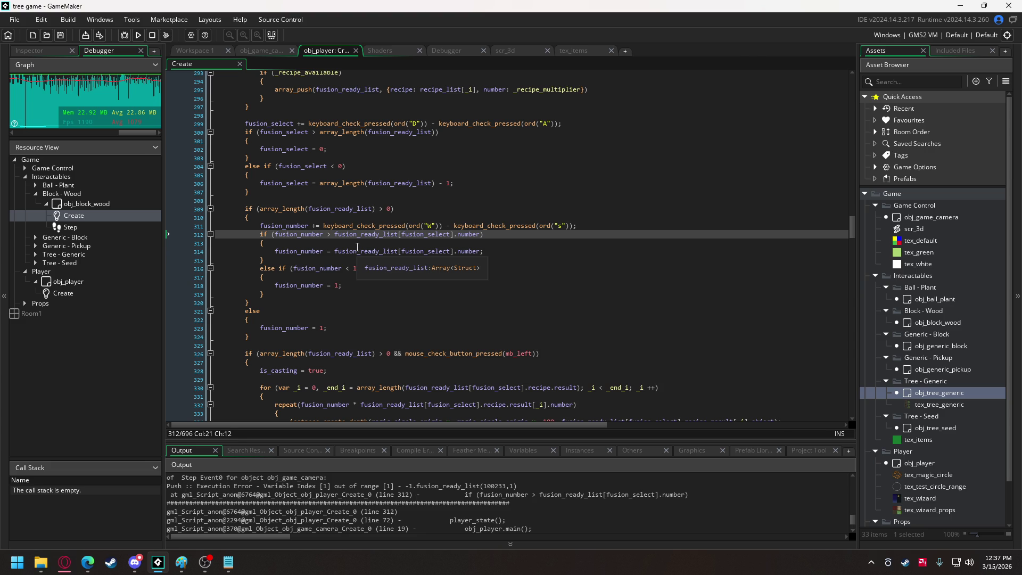
double_click(361, 234)
key(ctrl+c)
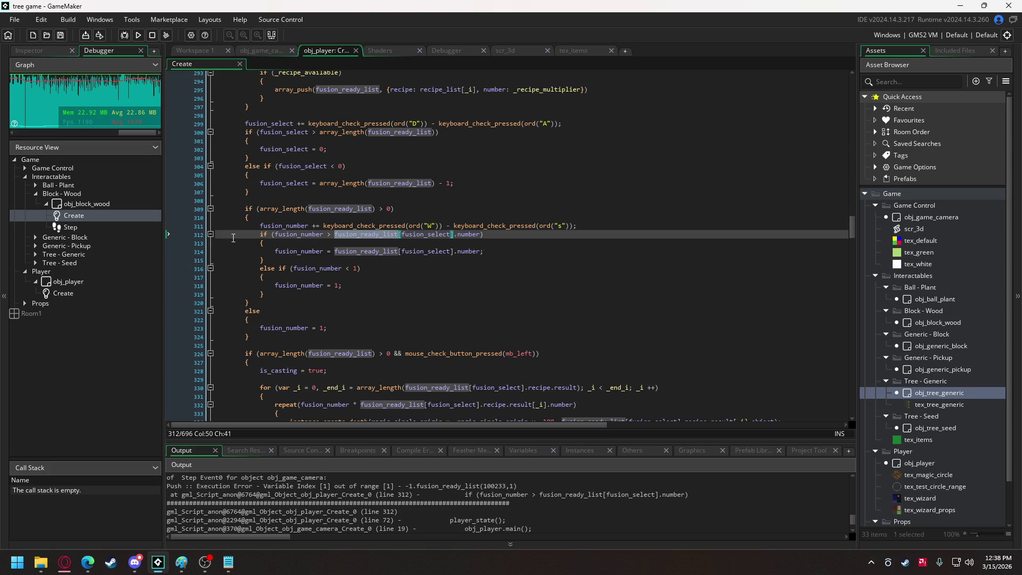
- Launch a debug run, cast at a tree to reproduce the crash, and return to the debugger
click(126, 35)
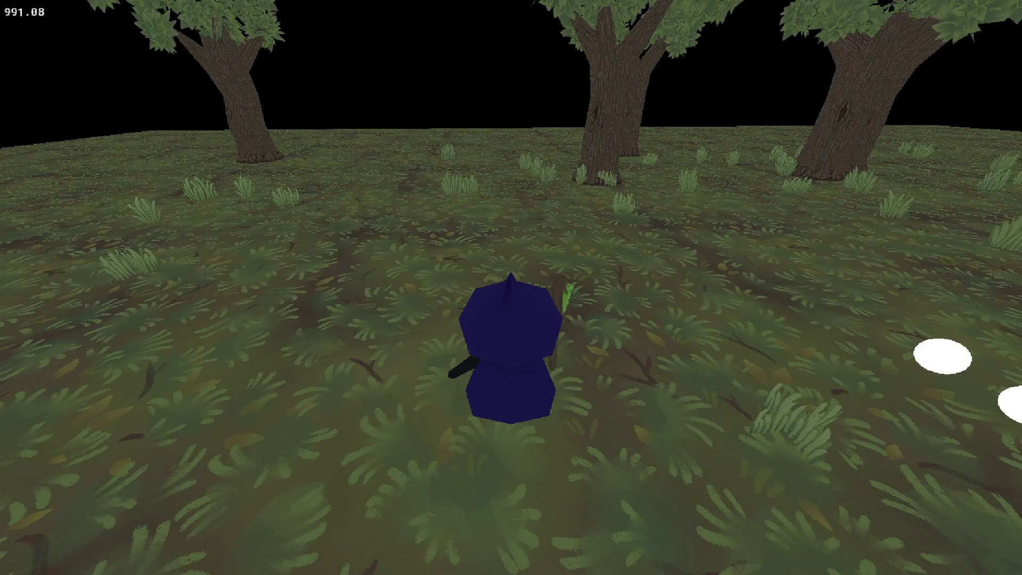
key(w)
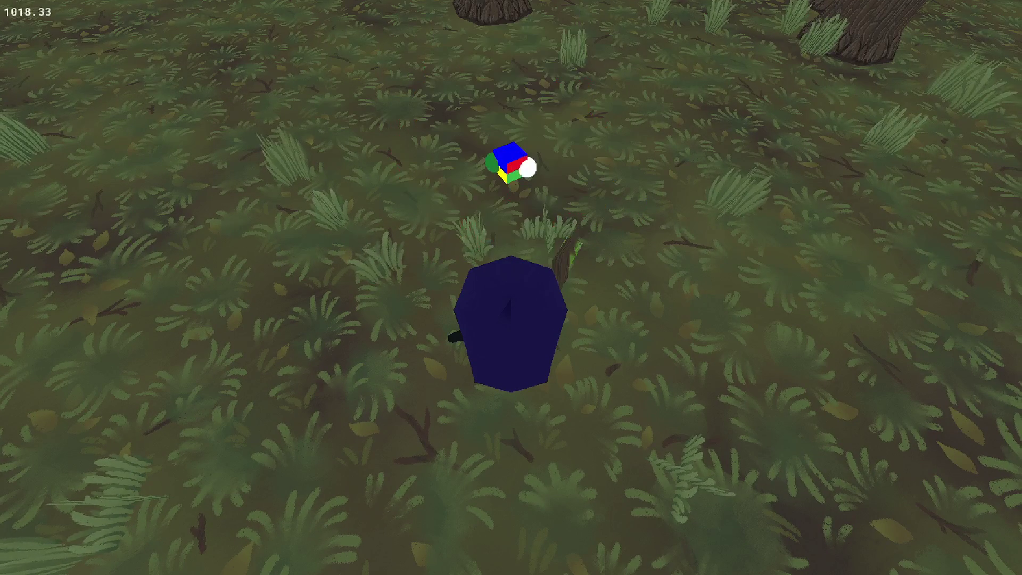
key(w)
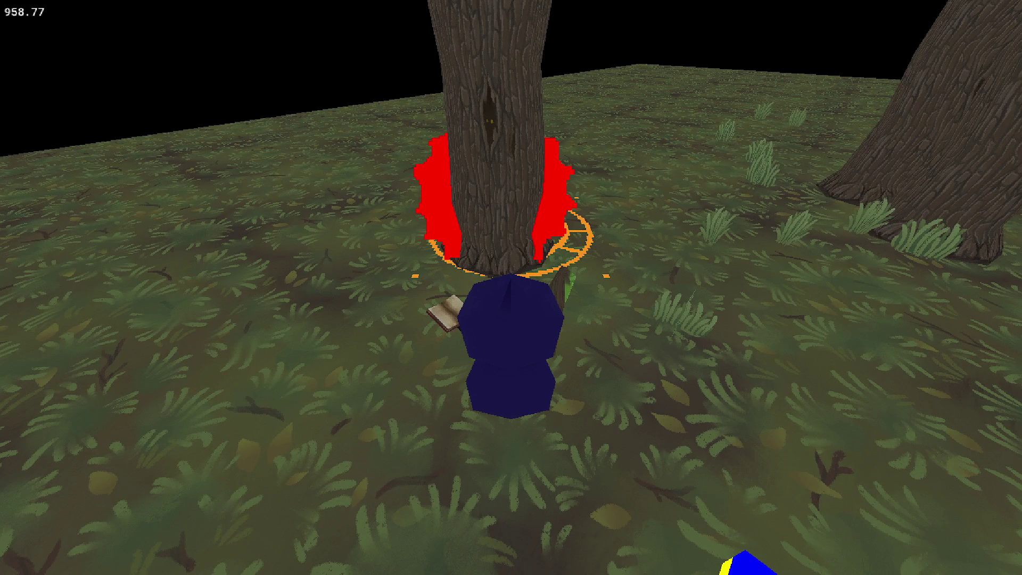
key(alt+Tab)
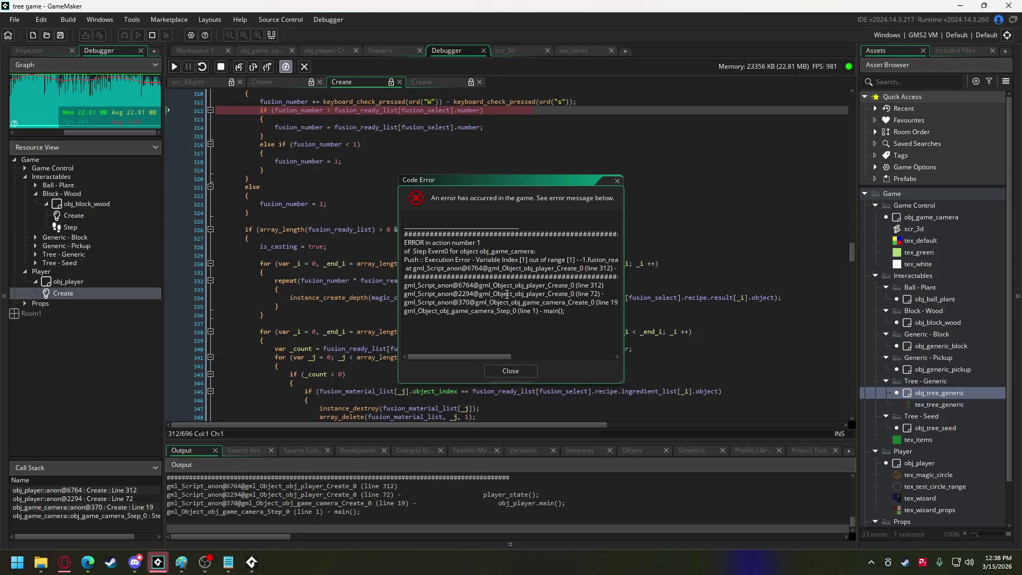
- Dismiss the debugger's error message and inspect fusion_ready_list in the length check
scroll(346, 256, up, 3)
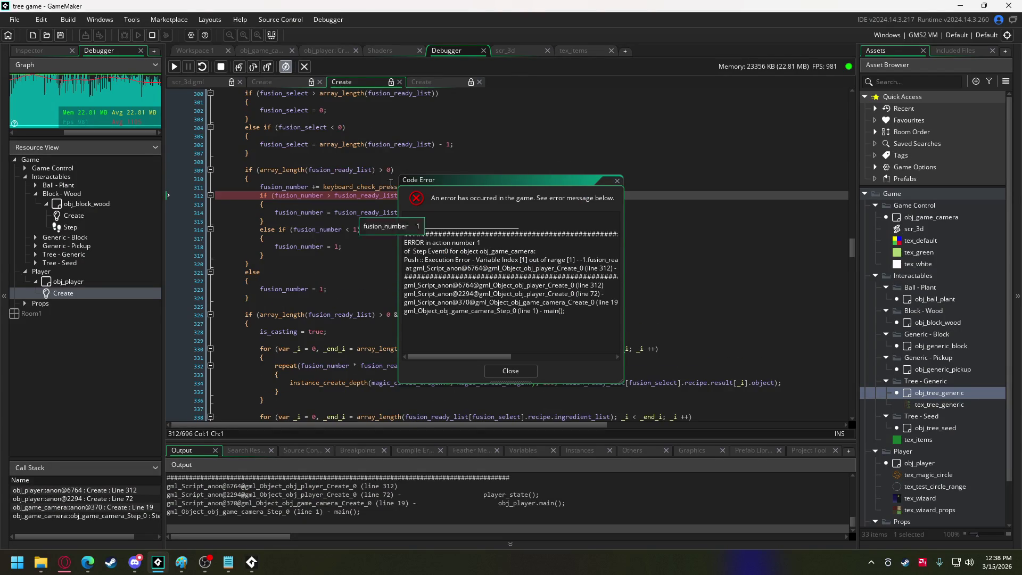
mouse_move(434, 182)
mouse_down()
mouse_move(561, 183)
mouse_move(673, 203)
mouse_up()
scroll(440, 280, up, 3)
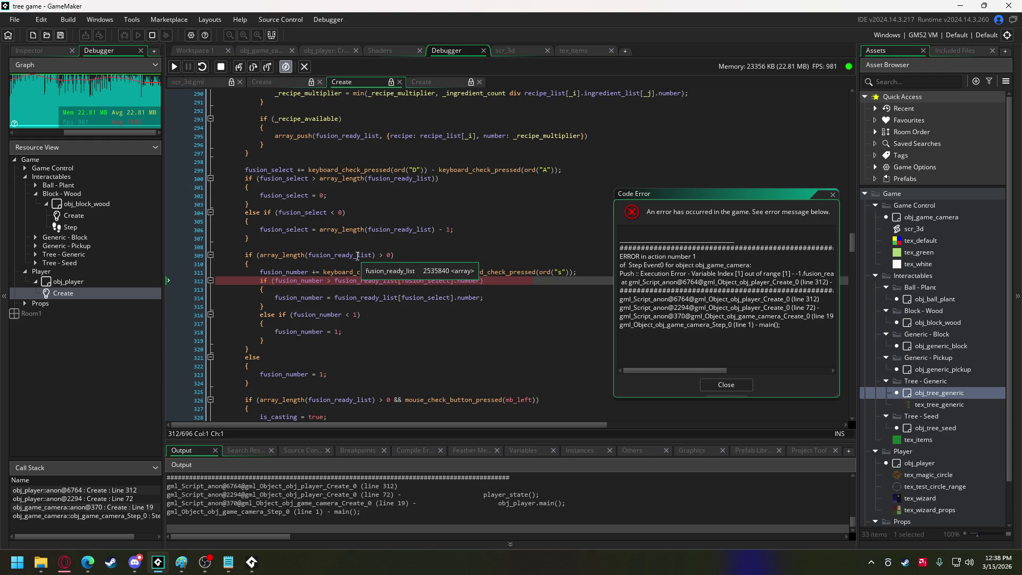
click(726, 385)
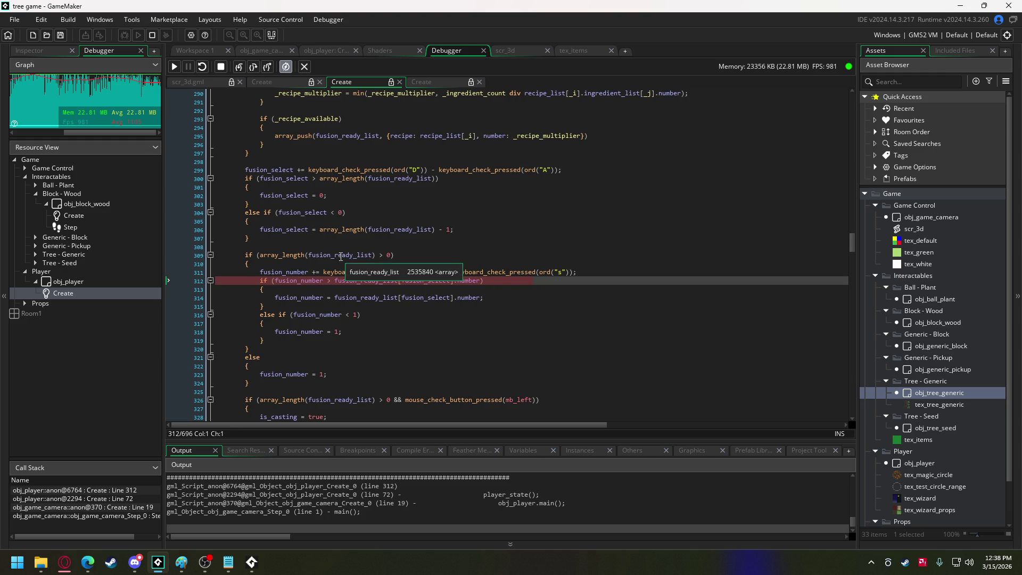
click(340, 258)
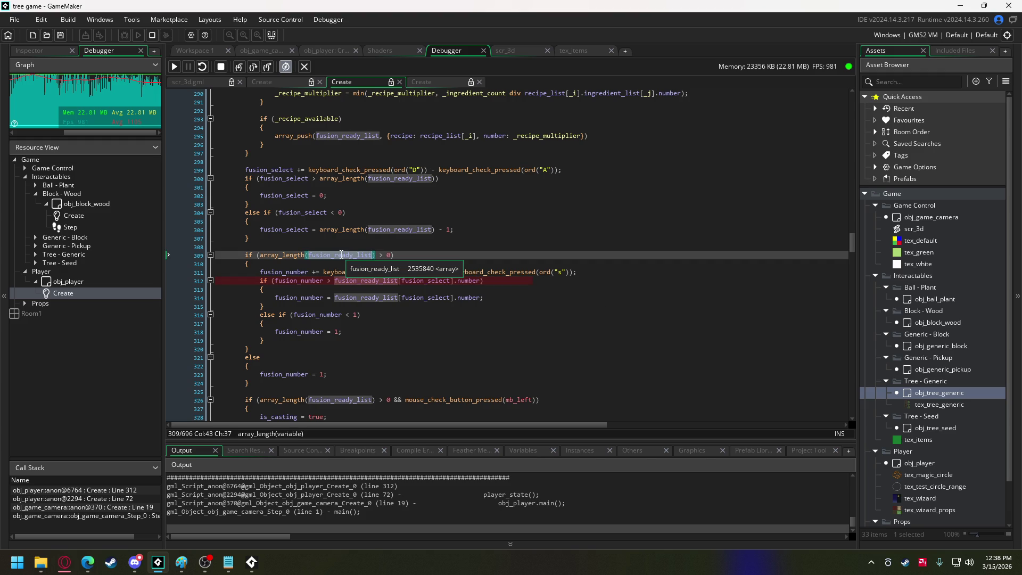
- Add fusion_ready_list to the watch list and expand it down to its [0] entry
click(529, 453)
double_click(669, 487)
key(ctrl+v)
key(Return)
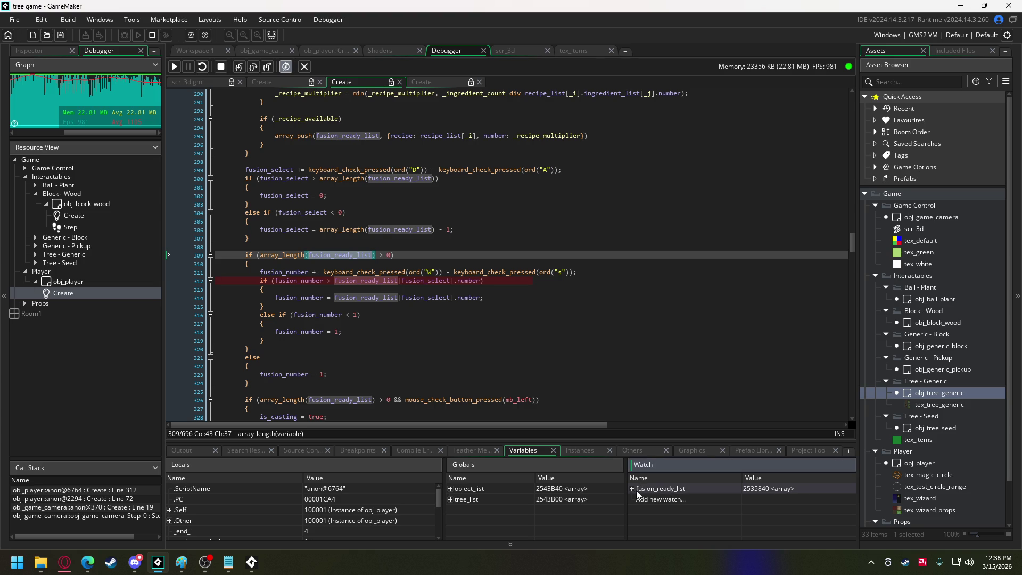
click(632, 488)
click(639, 498)
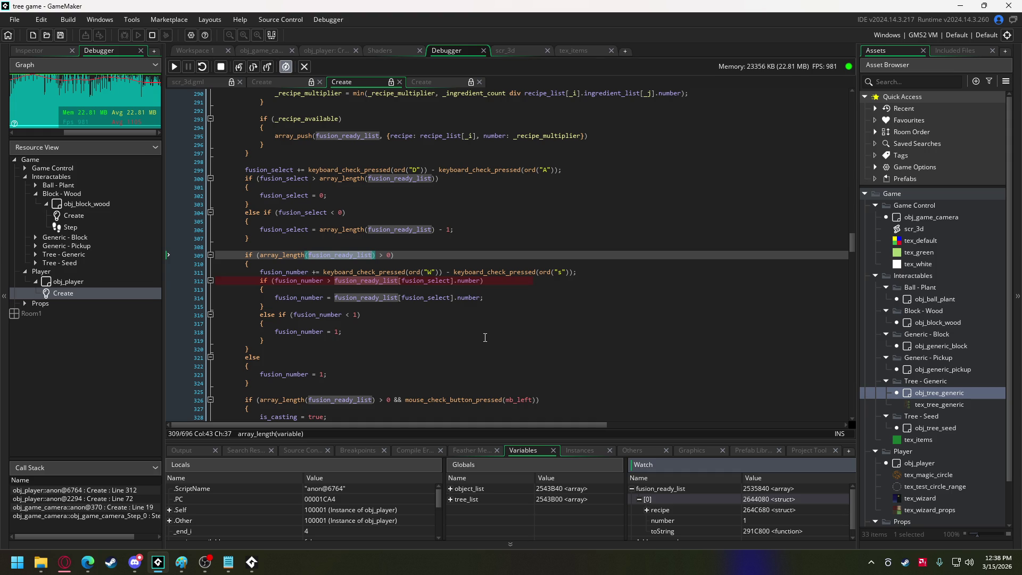
- Review the surrounding code and place the caret in line 312's bounds check
mouse_move(299, 229)
scroll(300, 229, up, 7)
scroll(300, 229, up, 3)
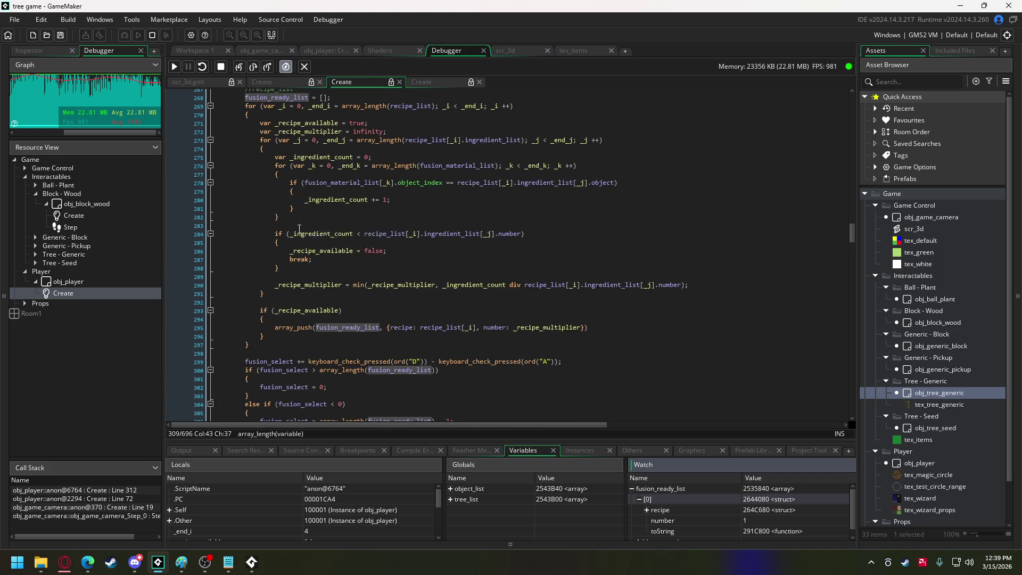
scroll(300, 229, down, 7)
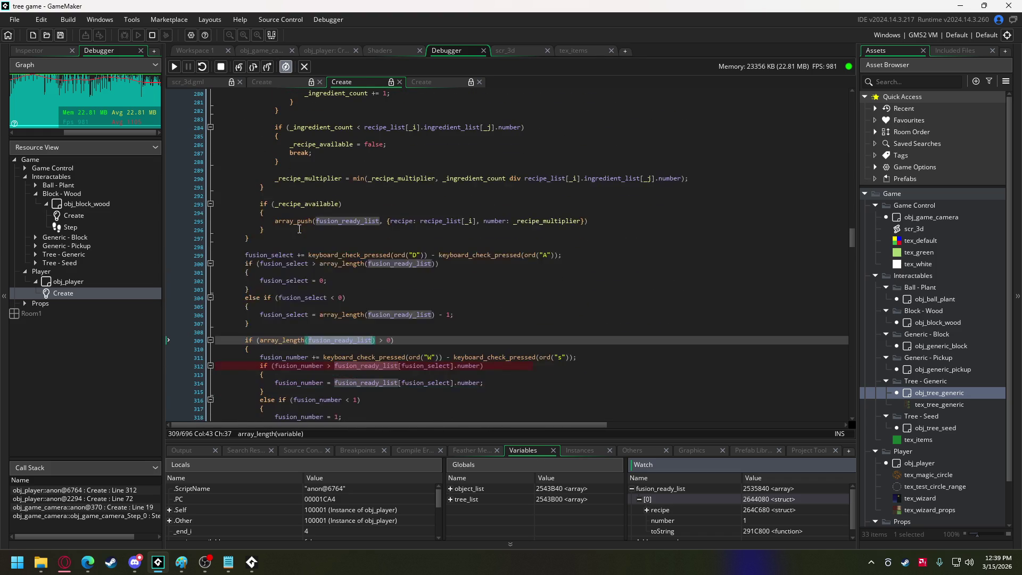
scroll(300, 229, down, 3)
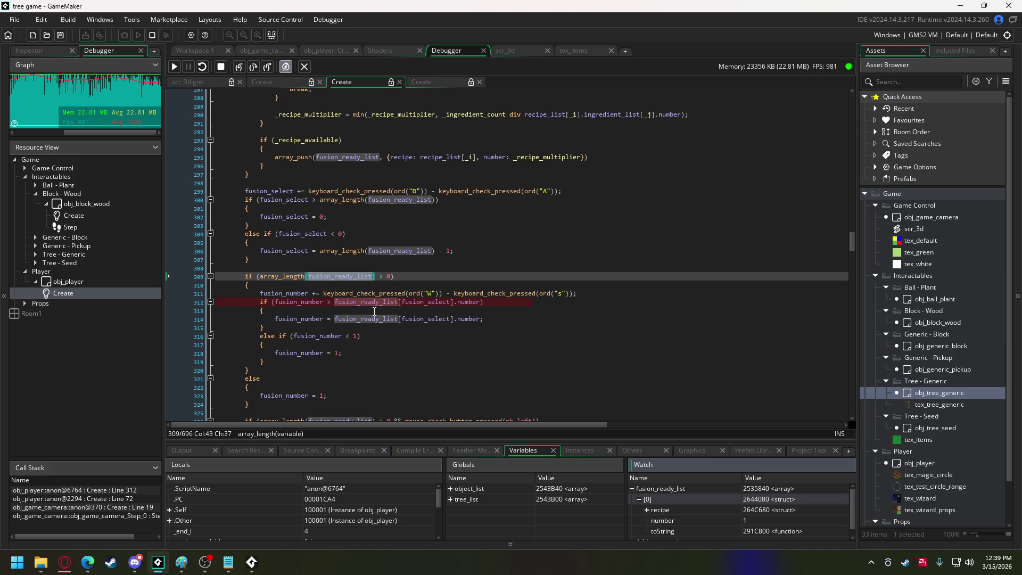
click(377, 302)
- Search for fusion_ready_list and step through its uses, including lines 363, 61 and 268
key(ctrl+f)
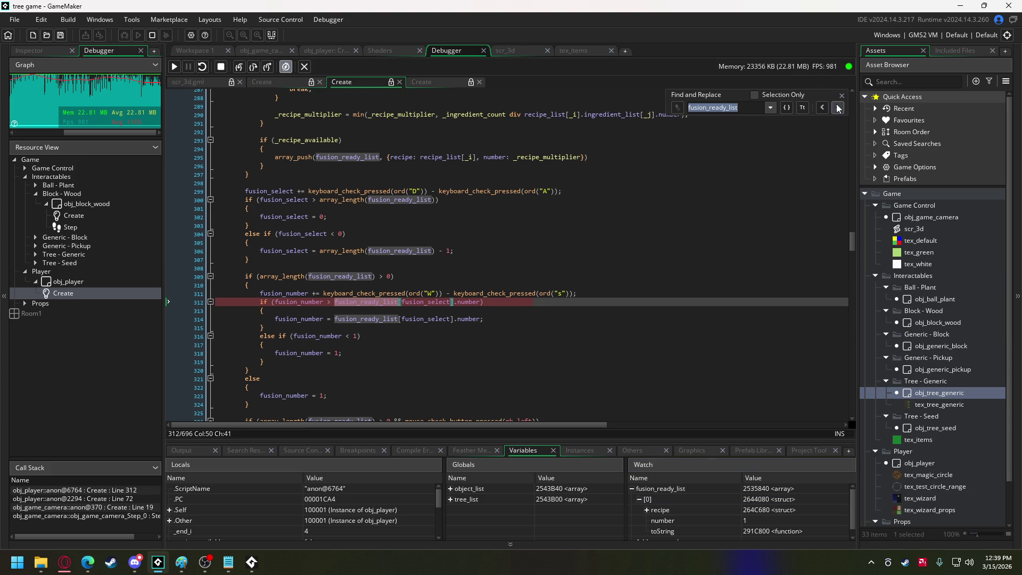
click(837, 108)
click(838, 109)
scroll(734, 176, down, 15)
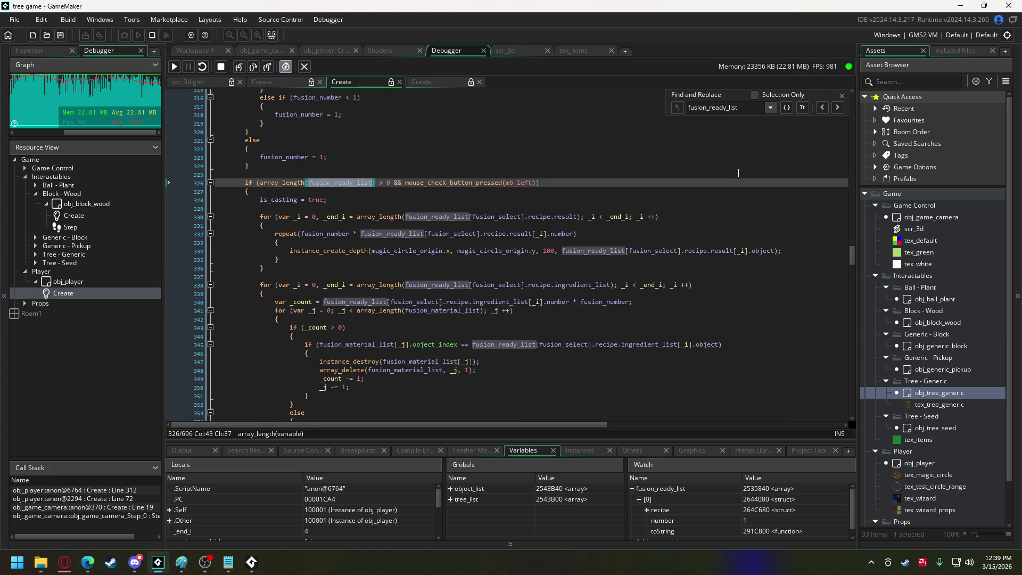
scroll(734, 176, down, 3)
click(492, 263)
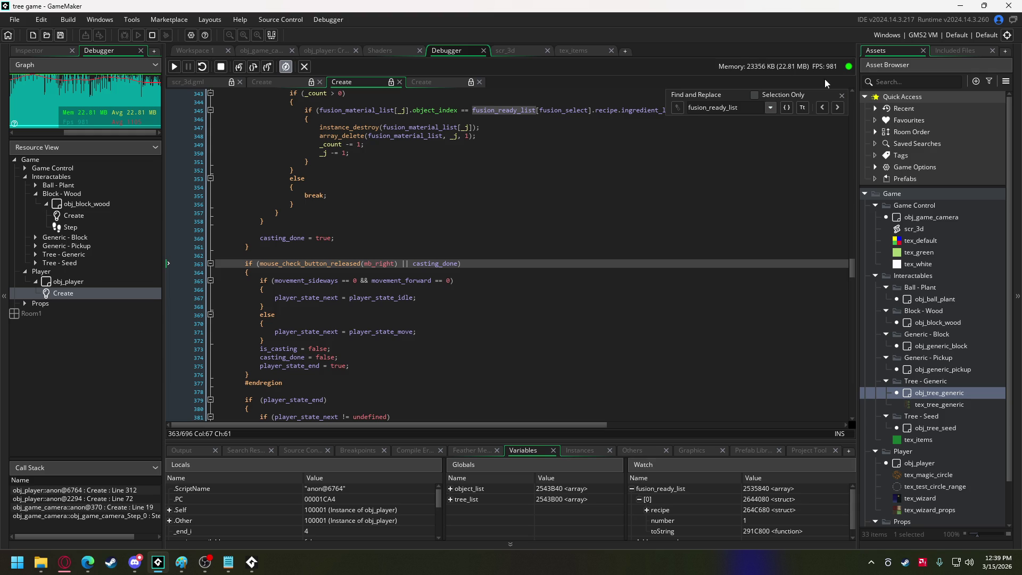
click(837, 108)
scroll(417, 216, up, 6)
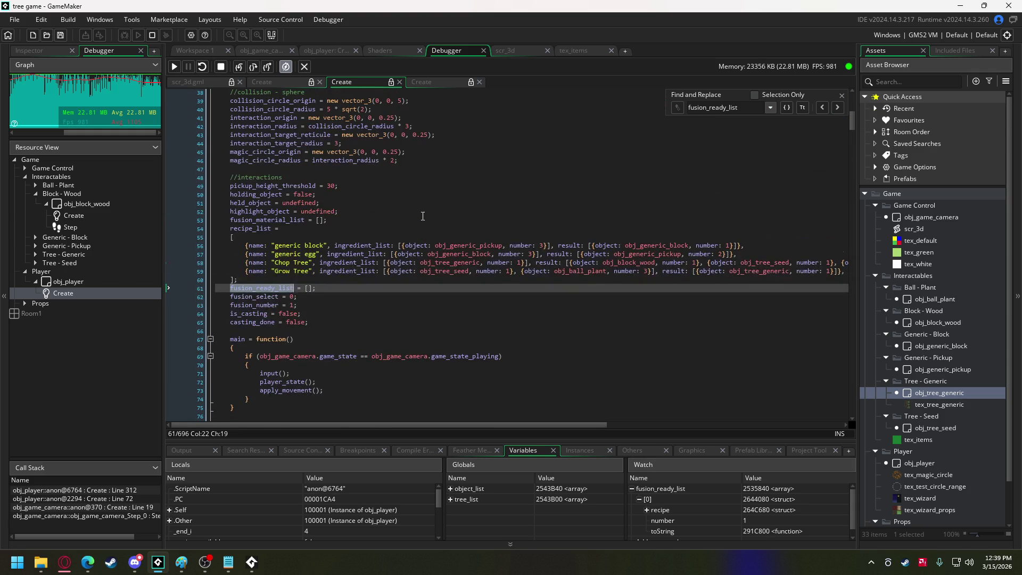
click(839, 107)
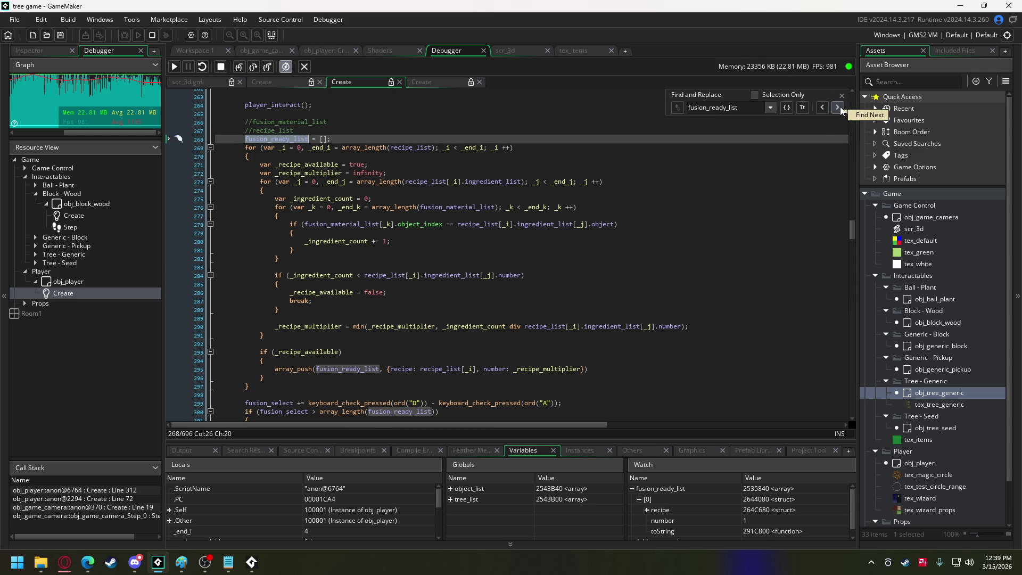
- Review the fusion_select bounds checks and stop the debug run
scroll(360, 235, up, 6)
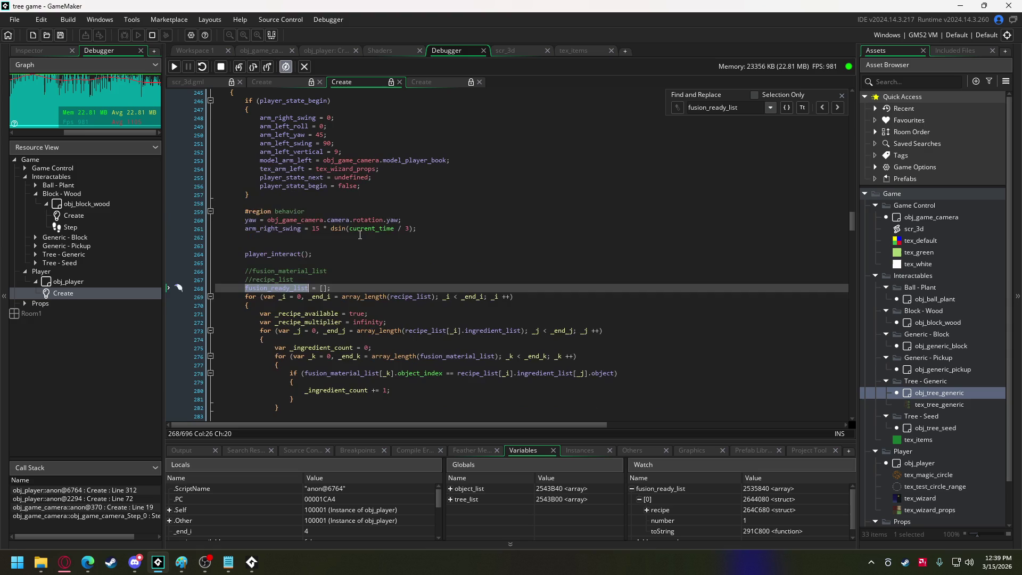
scroll(359, 235, up, 5)
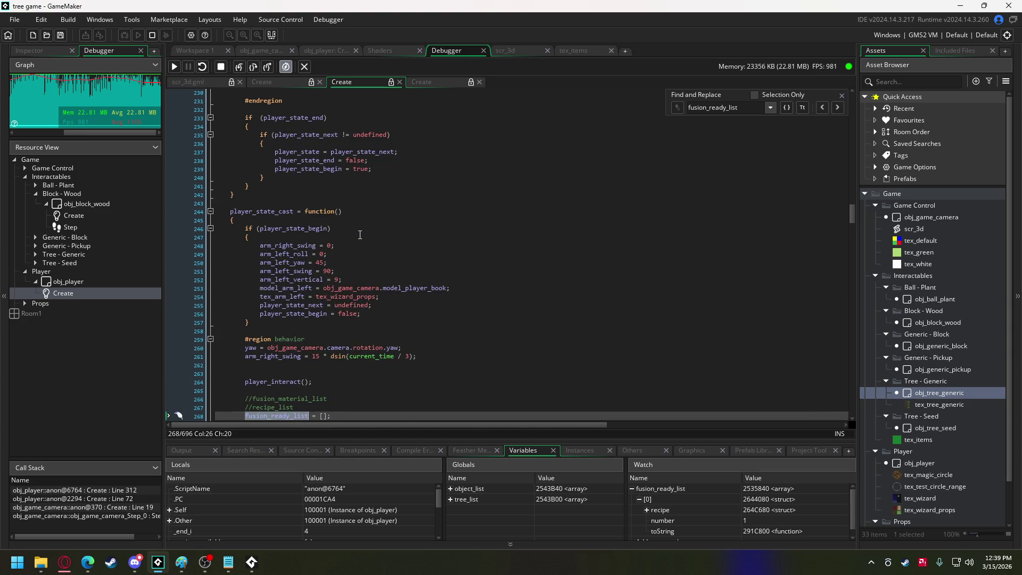
scroll(360, 235, down, 14)
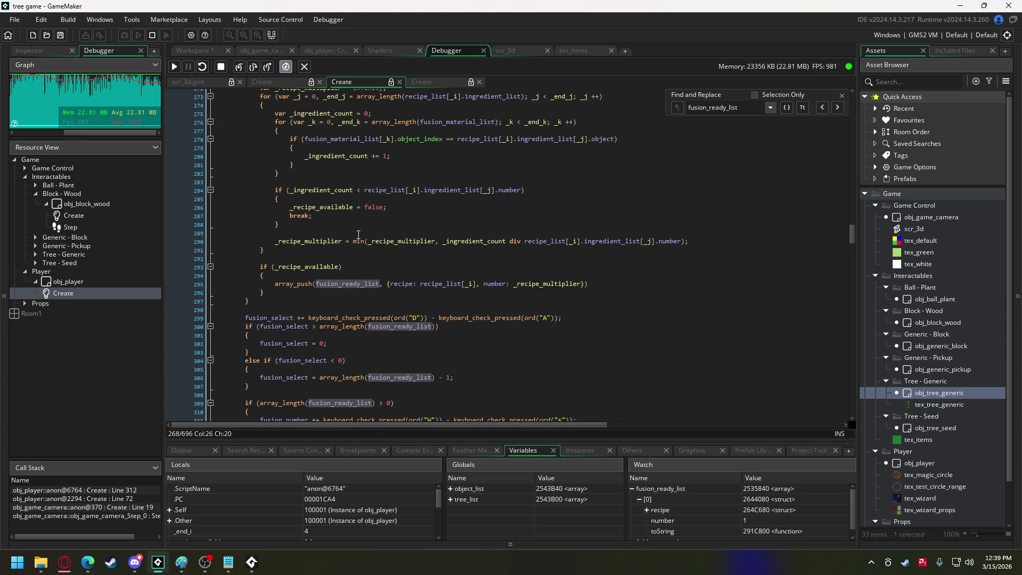
scroll(359, 235, down, 3)
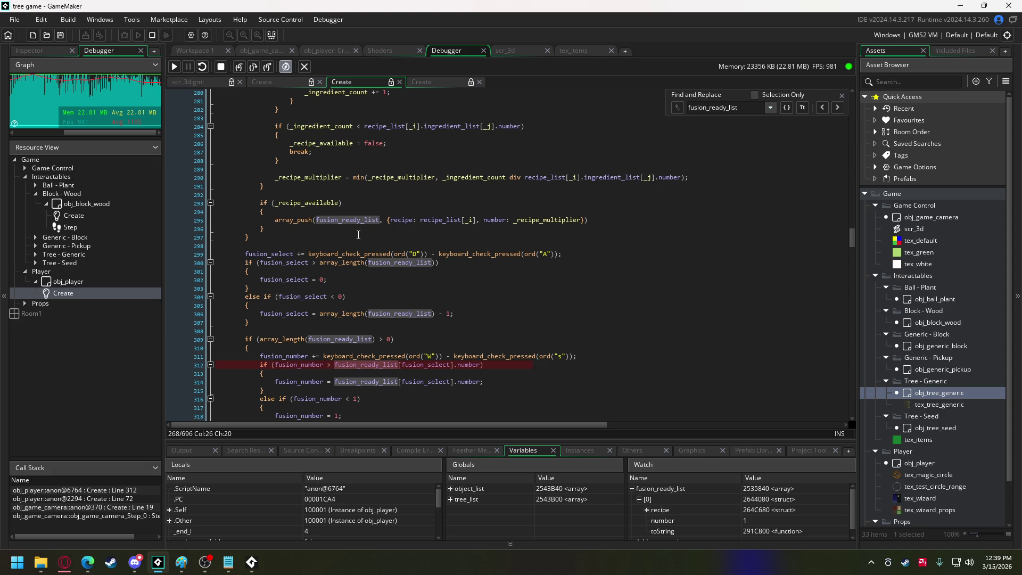
mouse_move(354, 265)
mouse_move(271, 255)
click(222, 64)
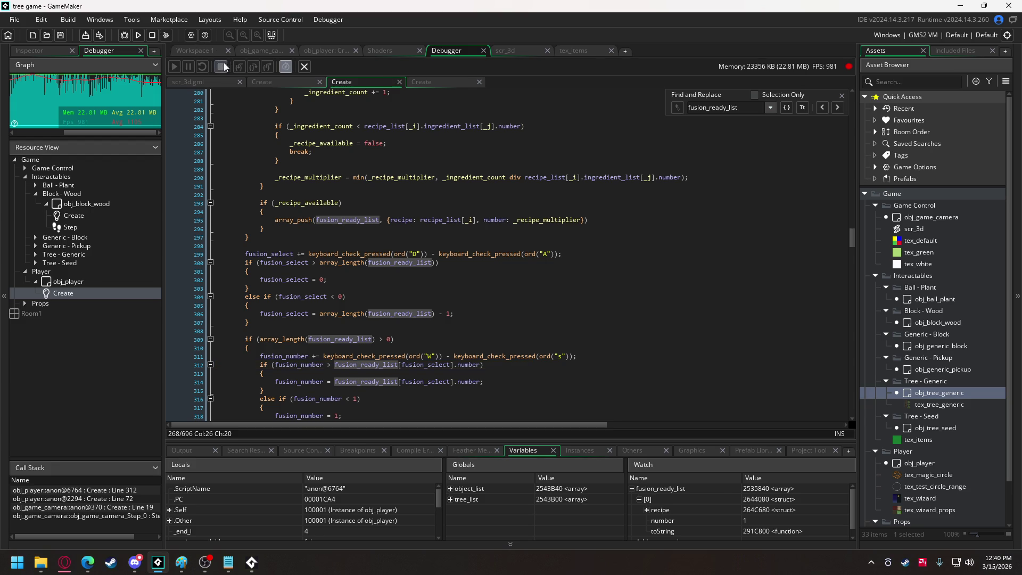
- Change line 300 to fusion_select == array_length(fusion_ready_list), then save and test-run the game
click(433, 263)
text(-)
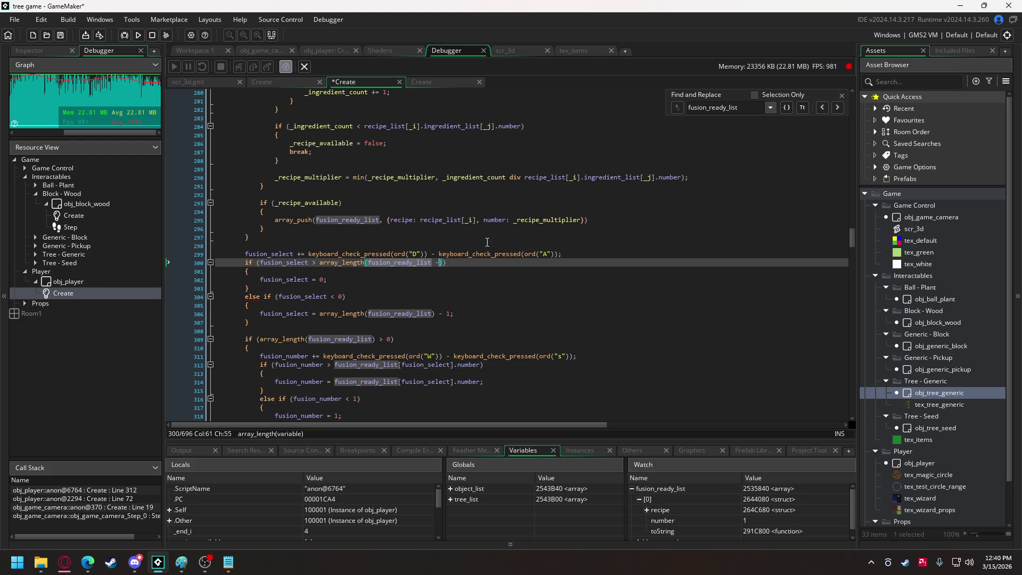
key(BackSpace)
key(BackSpace)
click(312, 263)
text(==)
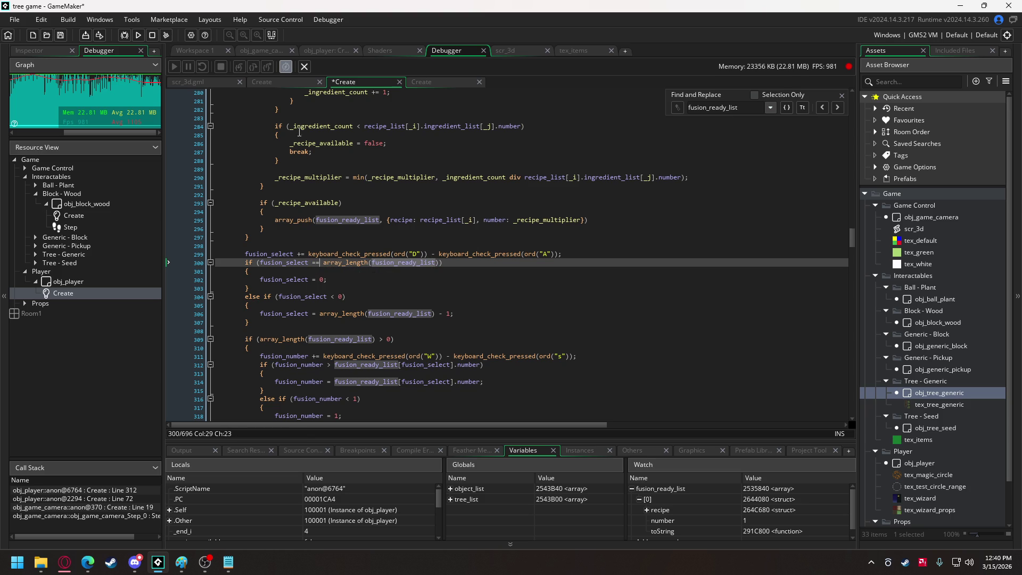
click(138, 35)
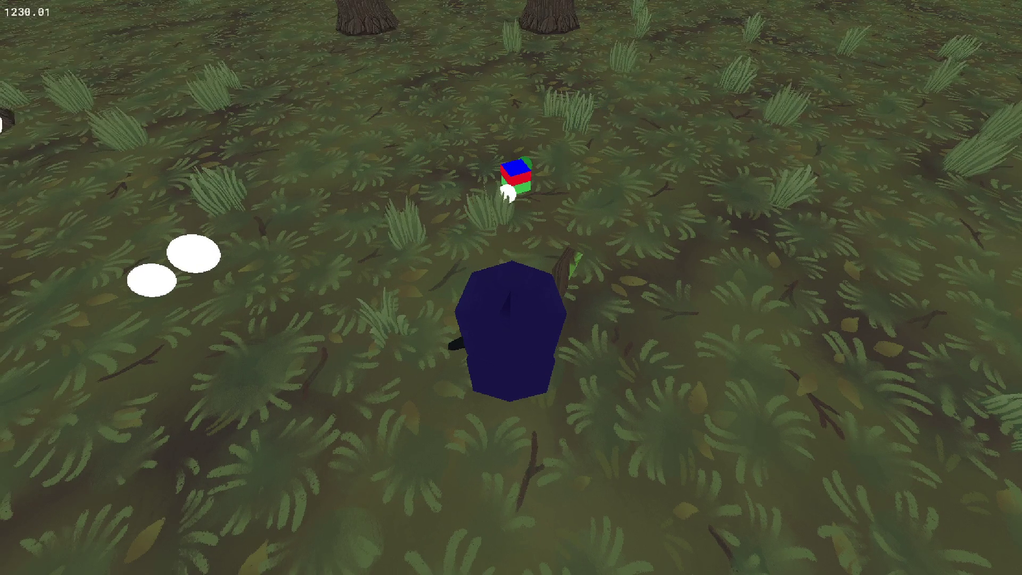
key(w)
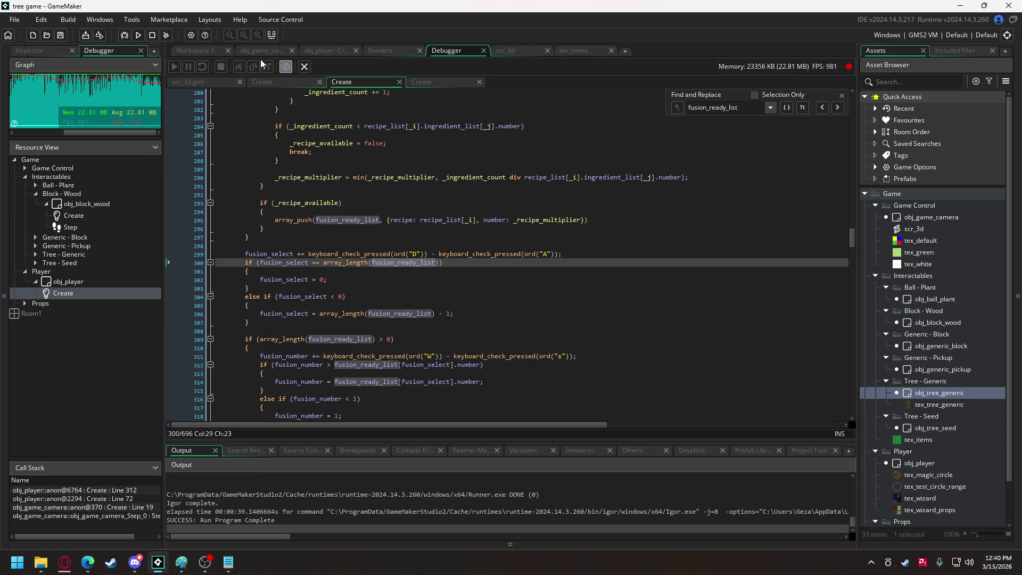
- Look through the obj_game_camera, obj_tree_generic and obj_player tabs, then switch to Discord
click(262, 53)
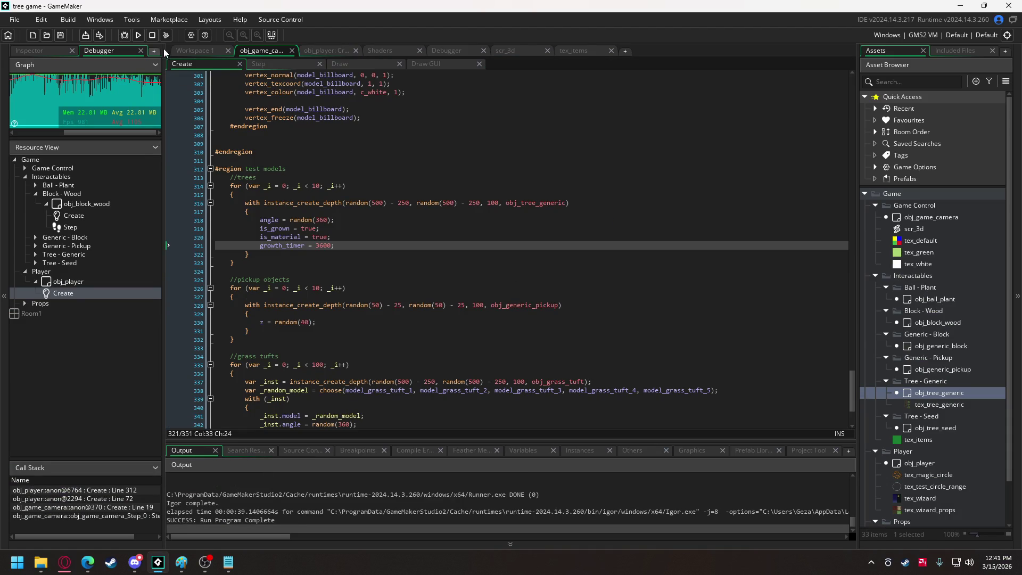
click(193, 52)
drag(749, 149, 736, 368)
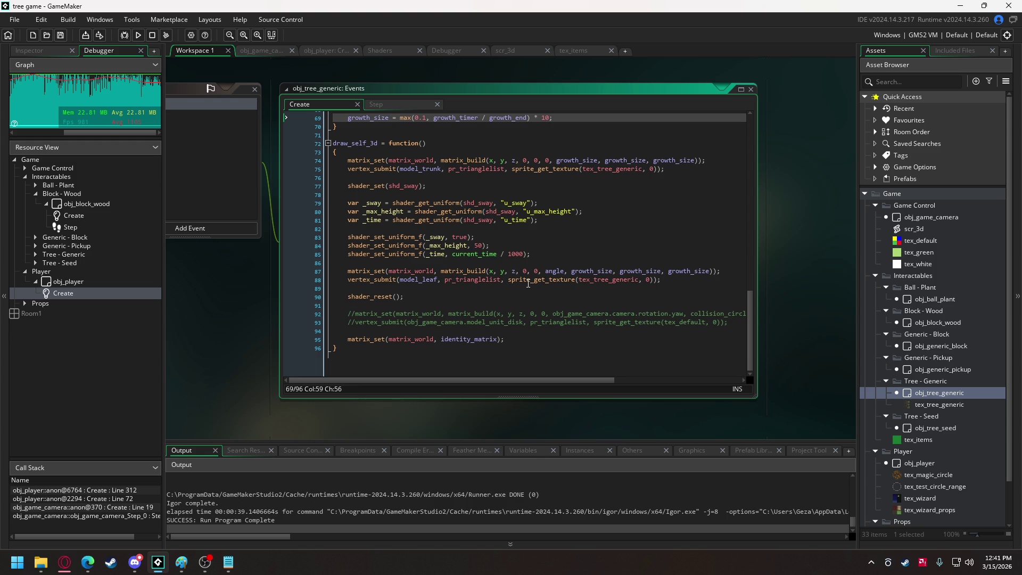
click(339, 51)
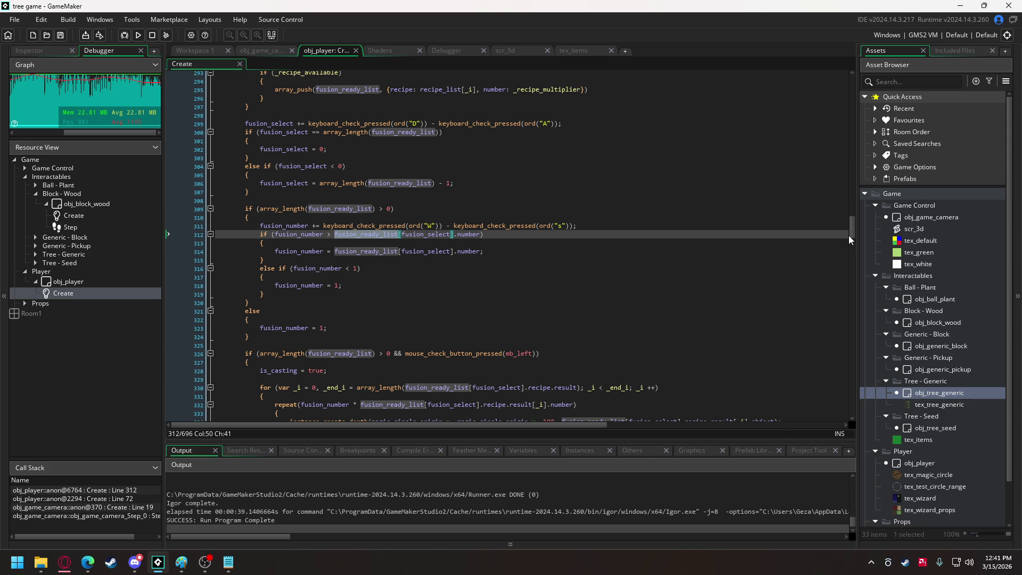
click(135, 562)
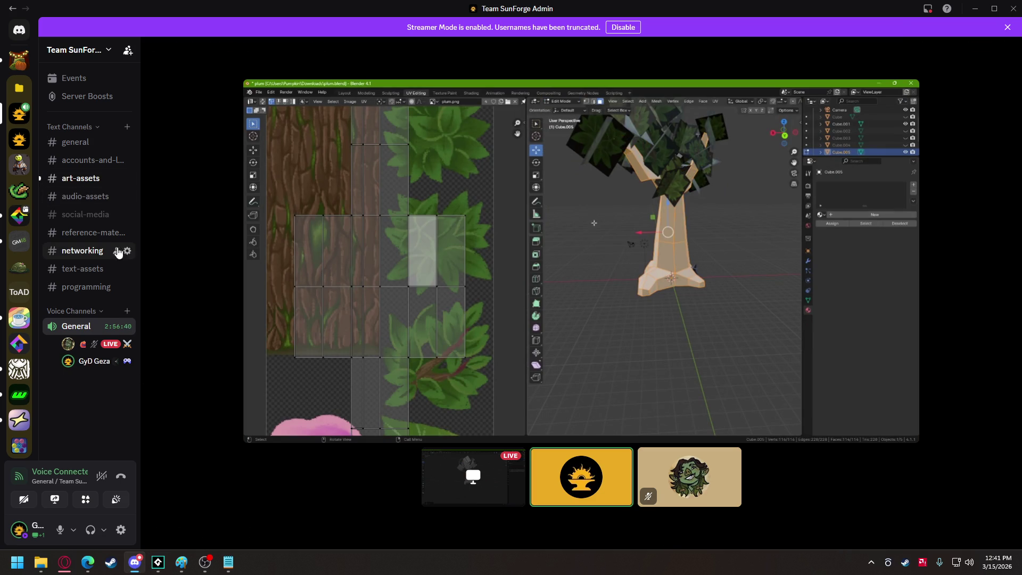
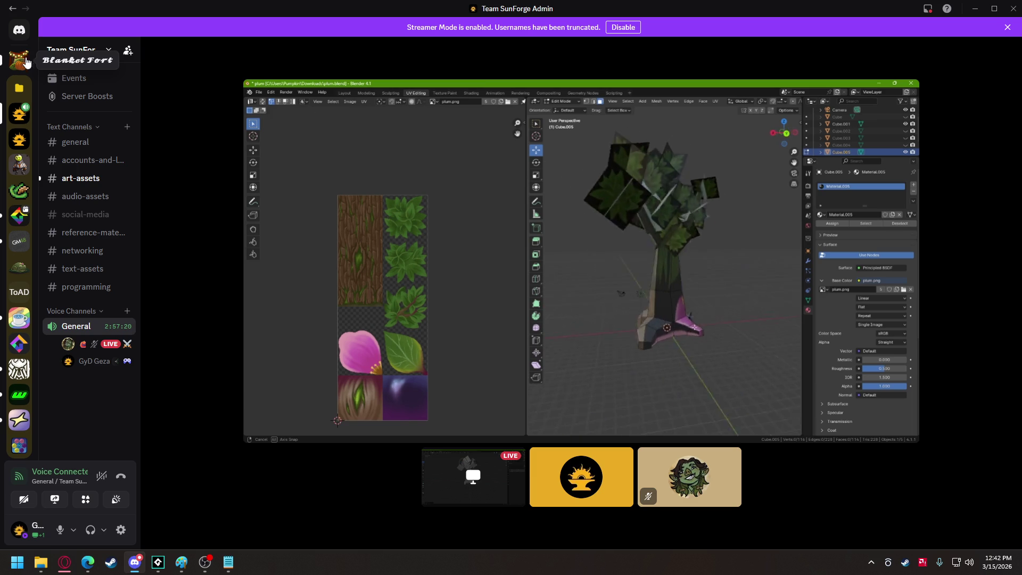
- Download seedleaf.obj, sap.obj, sapleaf.obj and seed.obj from #art-assets, then return to GameMaker
click(53, 184)
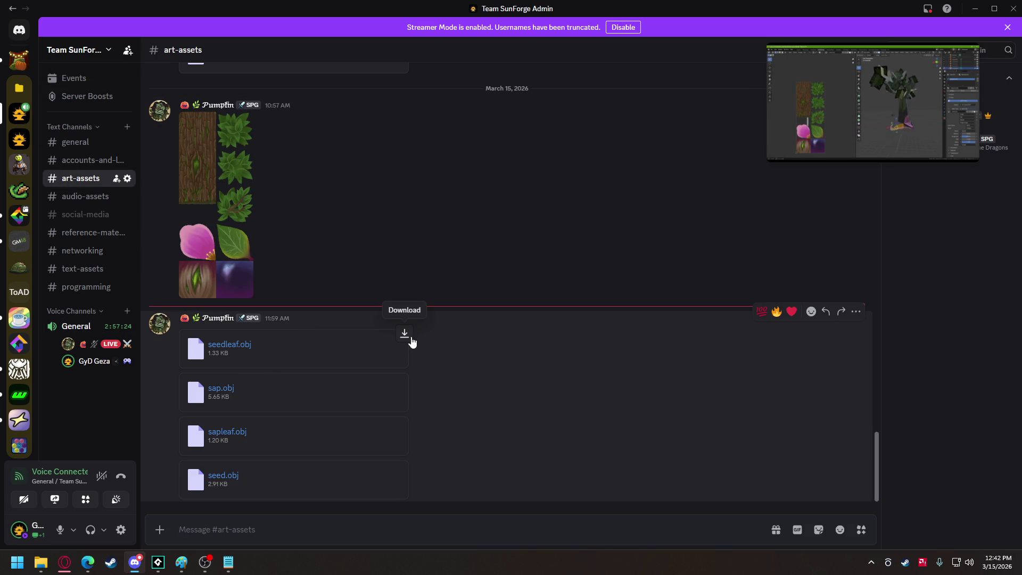
click(405, 335)
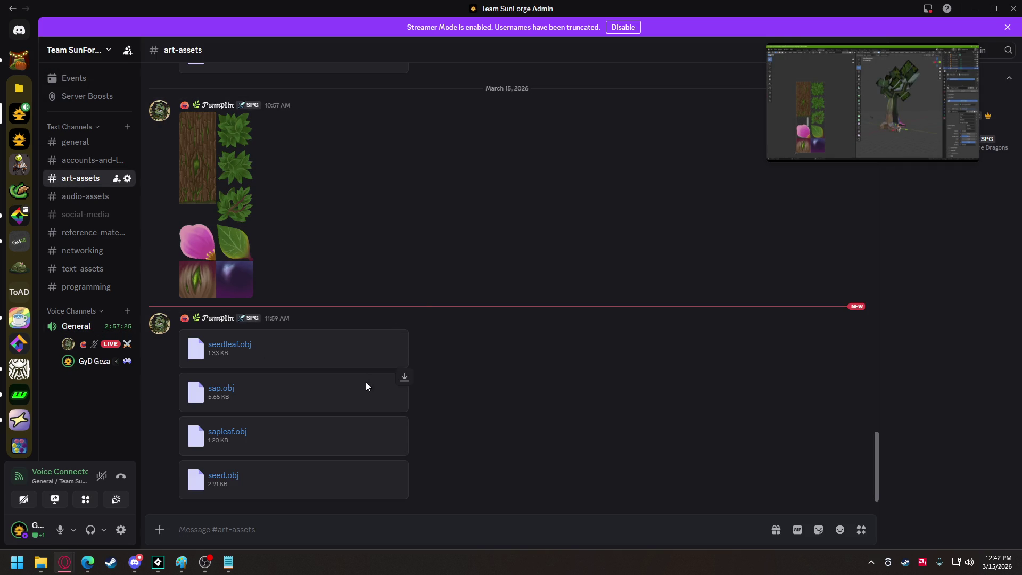
click(404, 379)
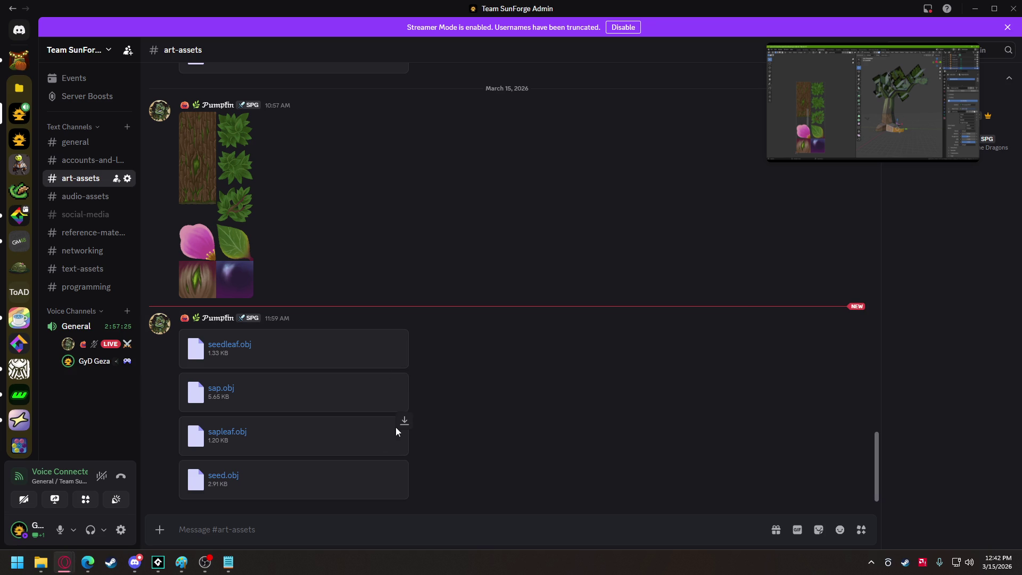
click(404, 422)
click(405, 467)
mouse_move(209, 555)
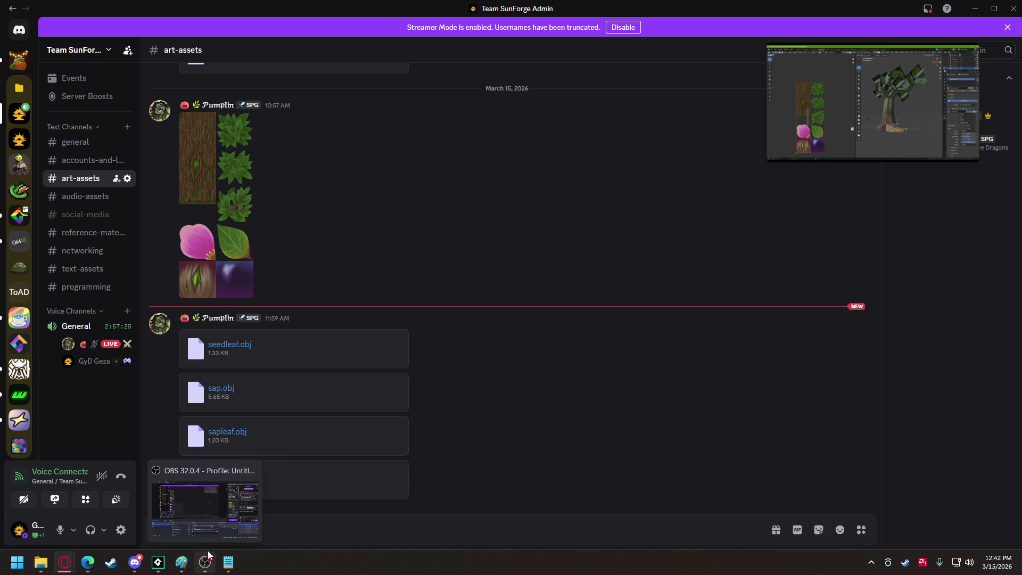
click(159, 562)
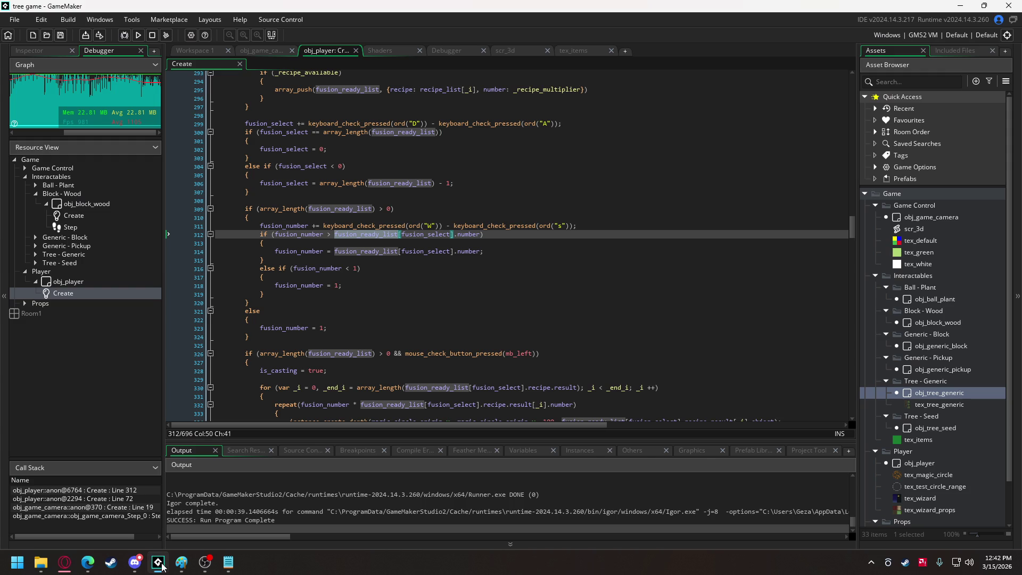
- In Downloads, rename seed.obj to seed_main.obj and seedleaf.obj to seed_main_leaf.obj
click(41, 562)
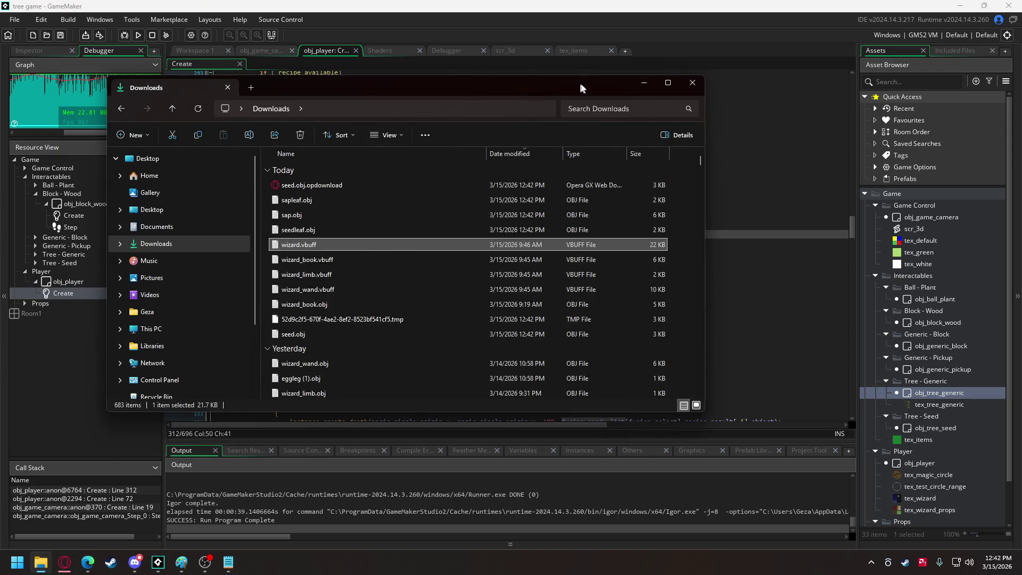
drag(520, 100, 609, 109)
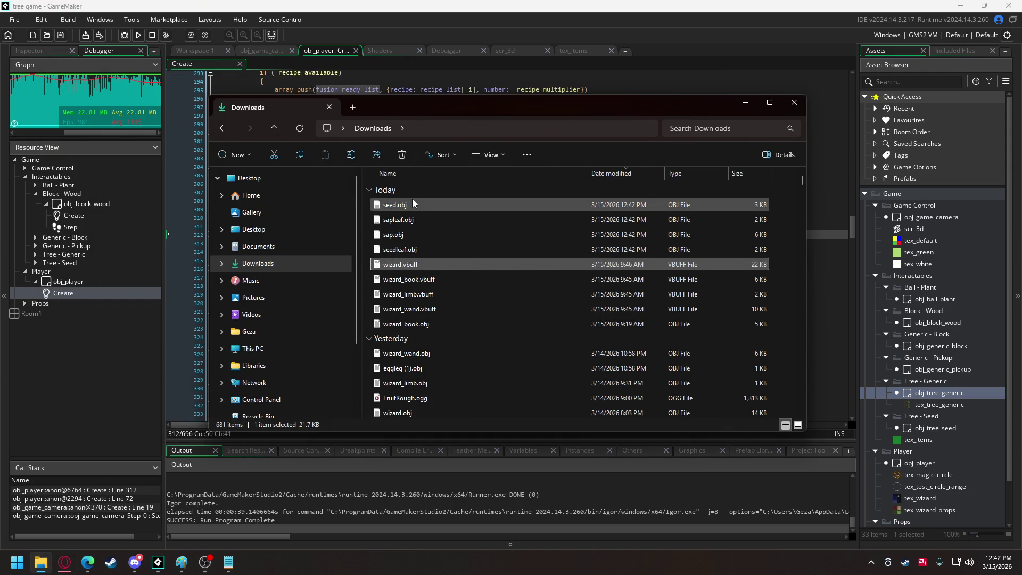
click(392, 206)
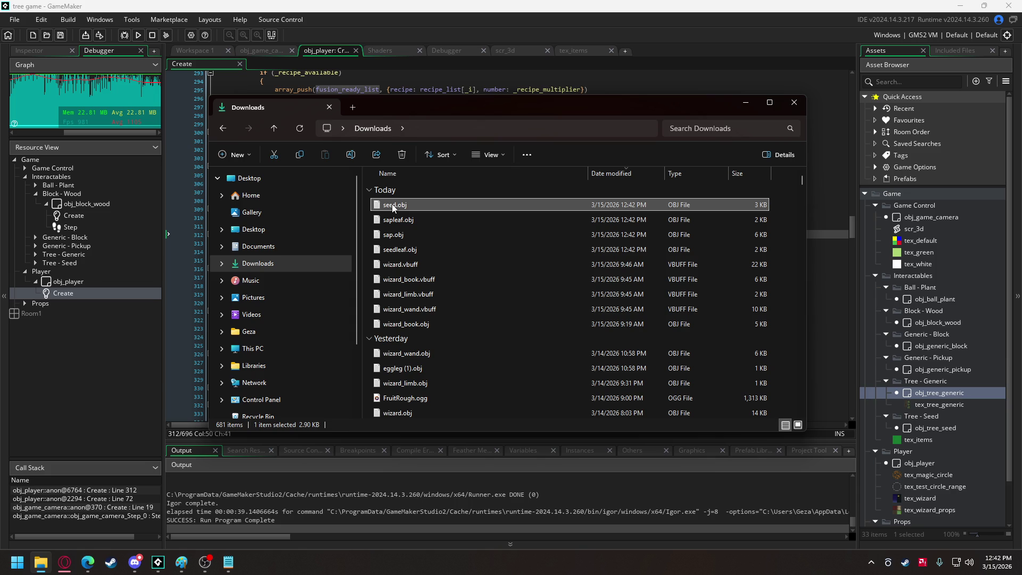
click(393, 207)
key(Right)
text(_main)
key(Return)
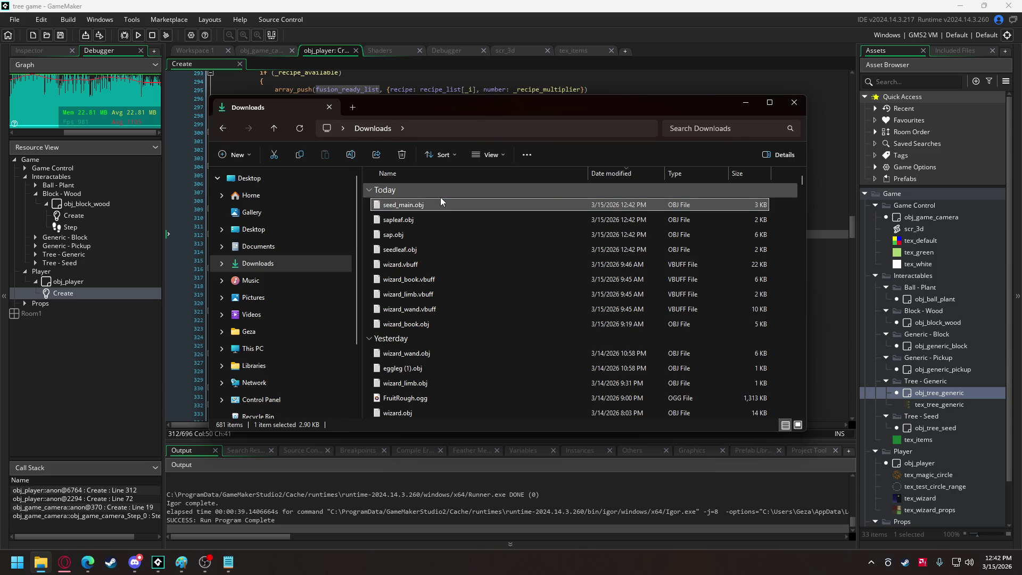
click(404, 252)
click(404, 250)
click(399, 249)
text(_)
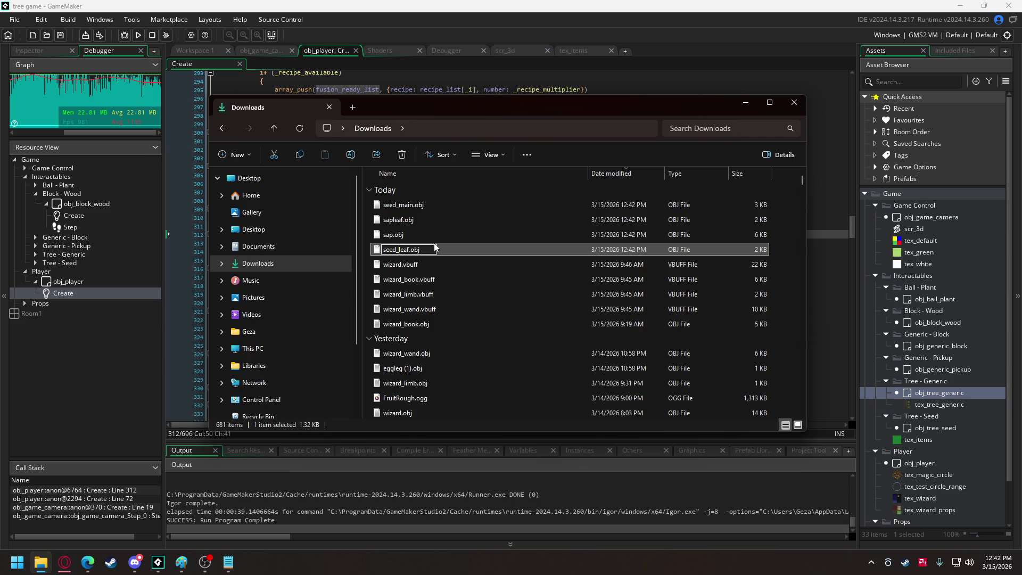
text(main_)
key(Return)
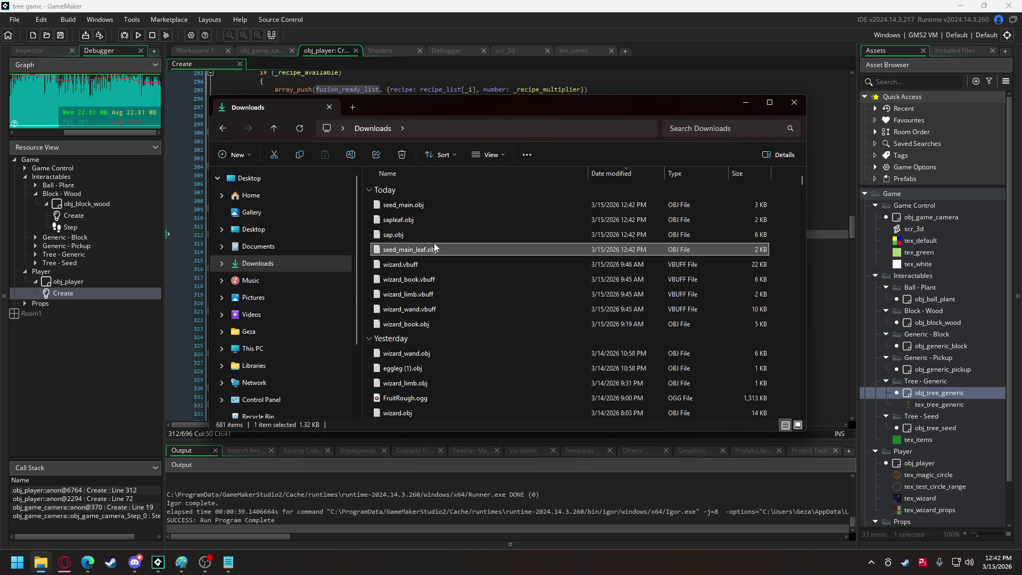
- Rename sap.obj to sapling_main.obj and sapleaf.obj to sapling_main_leaf.obj, then select all four
click(410, 236)
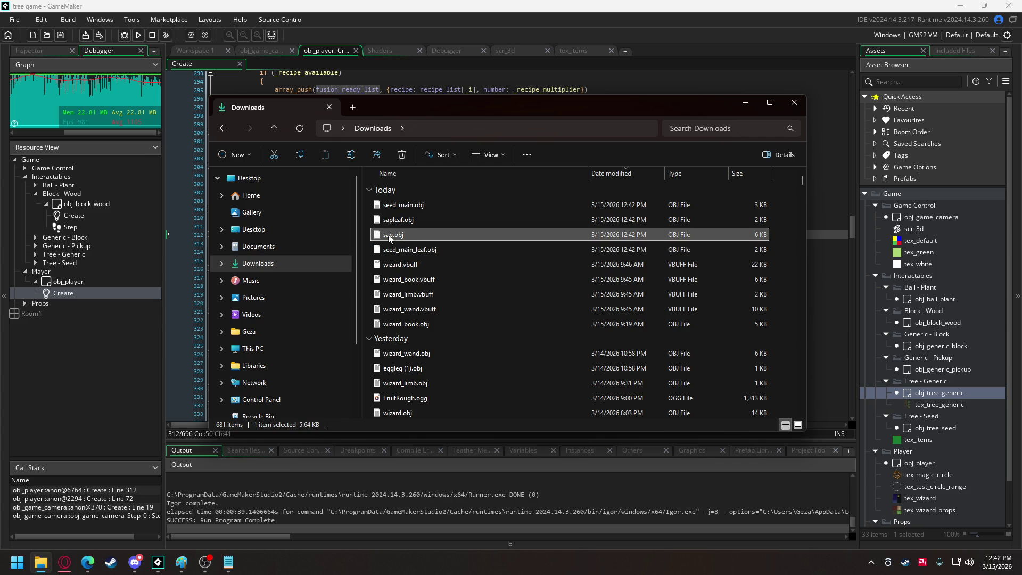
click(392, 236)
text(sapling_main)
key(Return)
click(403, 221)
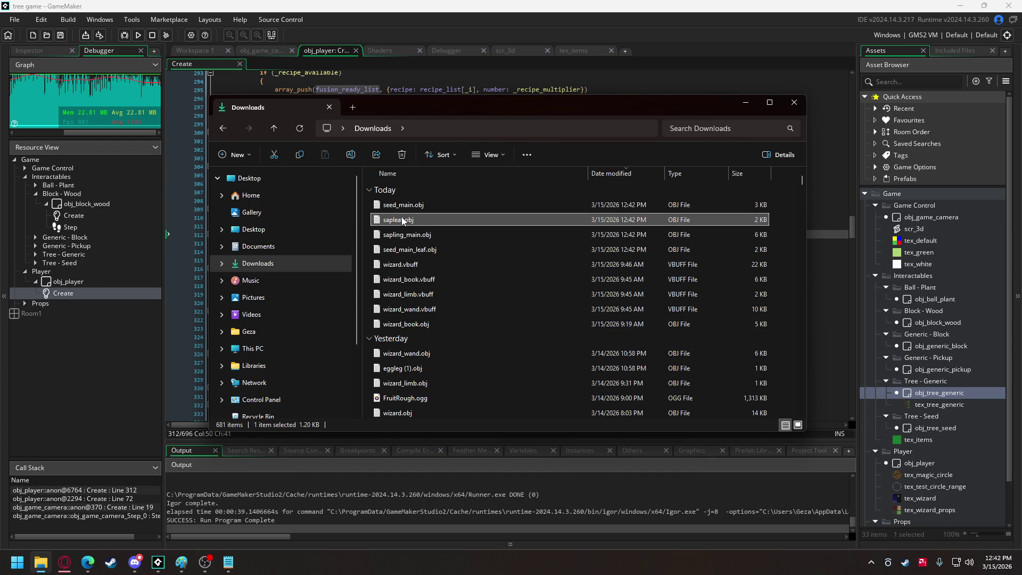
click(403, 220)
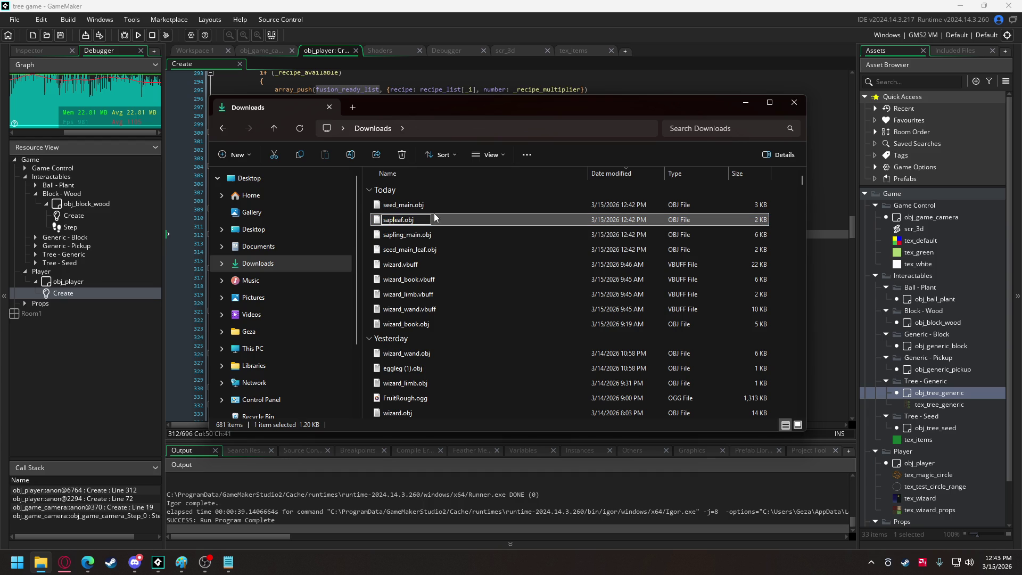
text(ling)
text(_main_)
key(Return)
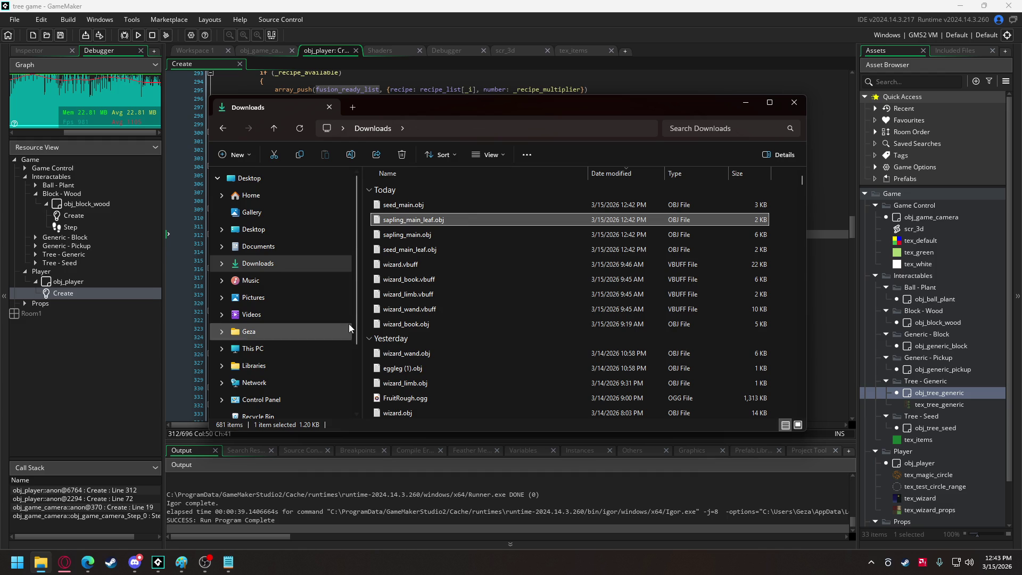
click(423, 250)
shift+click(412, 209)
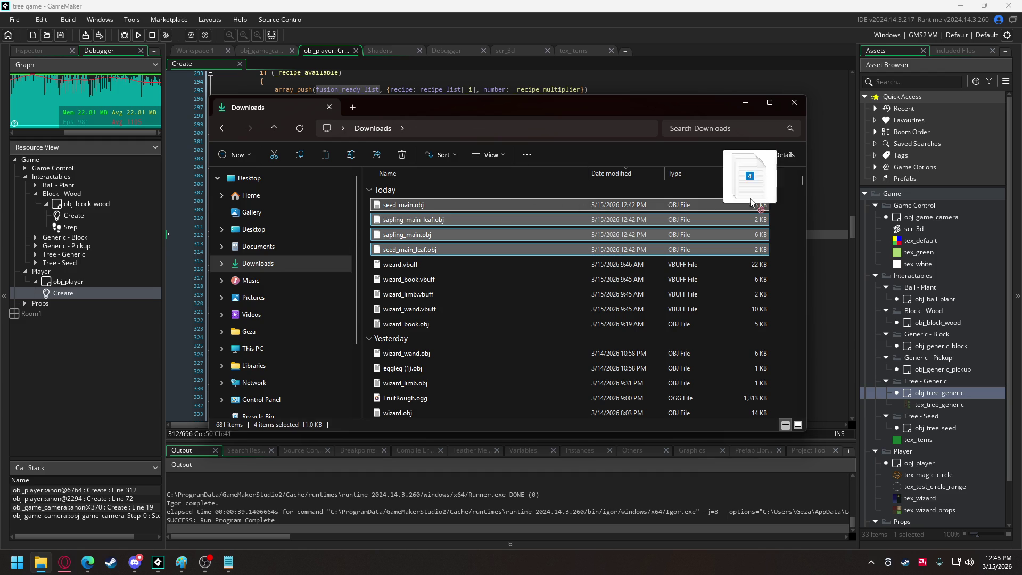
- Import the four OBJ files as Included Files and add a 'tree main' comment in obj_game_camera's Create event
mouse_move(835, 197)
mouse_down()
mouse_move(955, 51)
mouse_move(937, 213)
mouse_up()
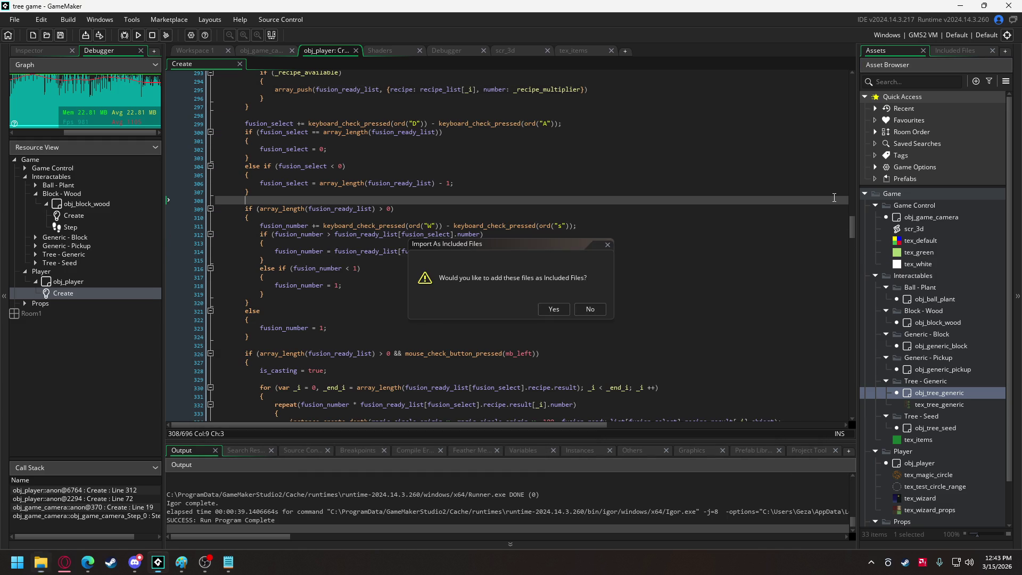
click(553, 307)
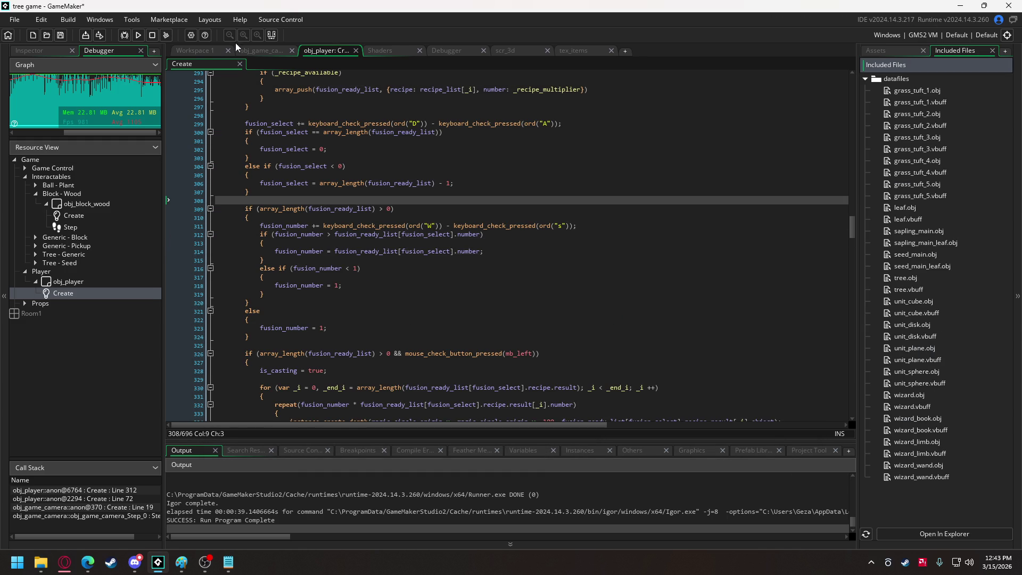
click(255, 50)
scroll(384, 178, up, 20)
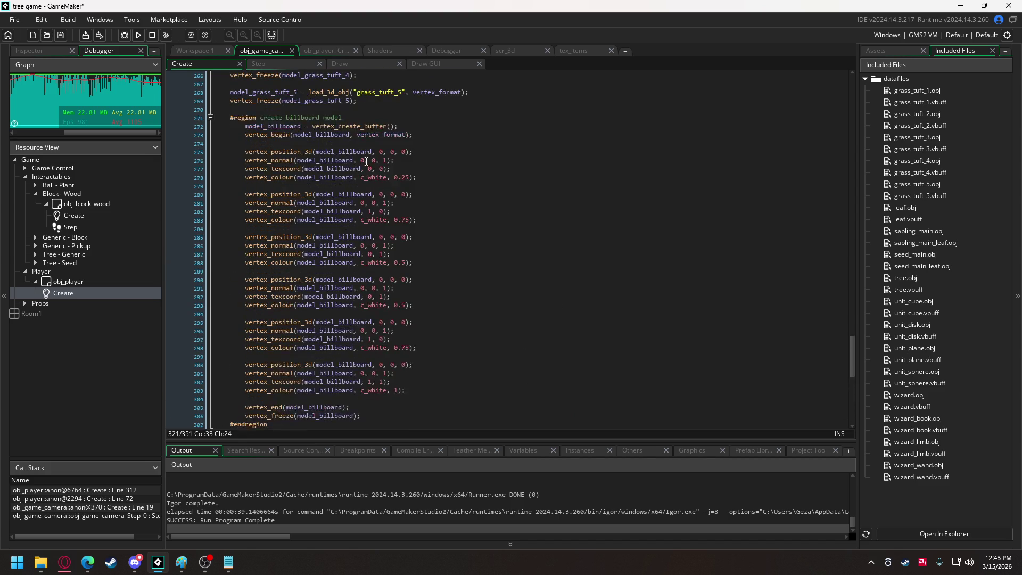
scroll(364, 185, up, 6)
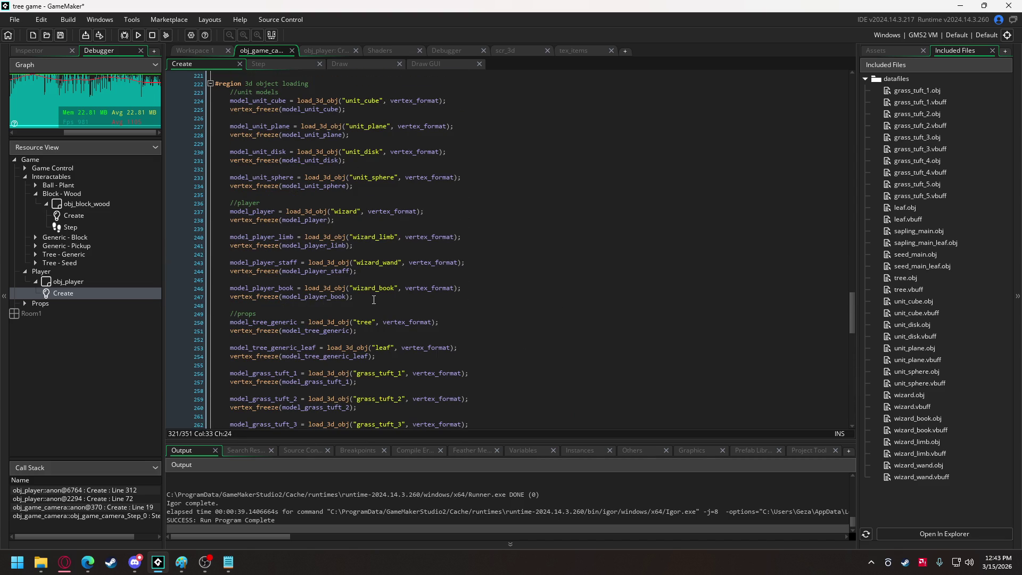
click(382, 297)
key(Return)
key(Return)
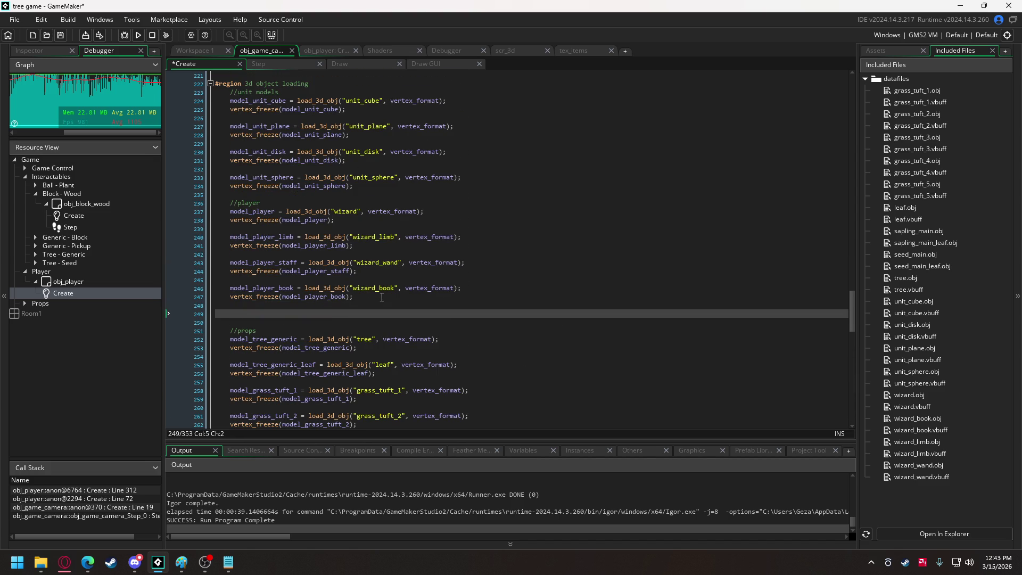
text(//tree main)
key(Return)
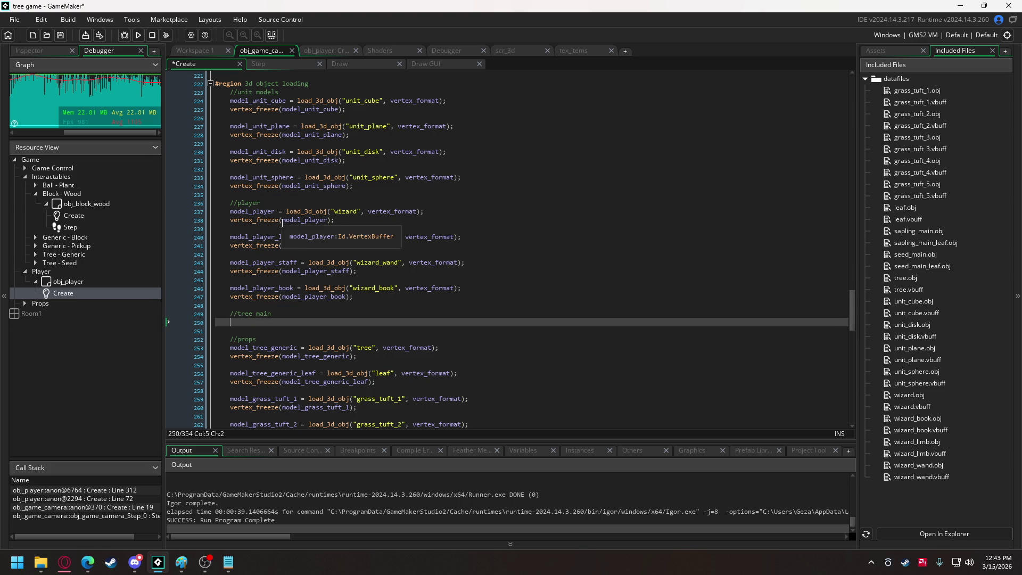
- Reuse the wizard loading lines to load and freeze seed_main into model_tree_main_seed
mouse_move(334, 220)
mouse_down()
mouse_move(234, 200)
mouse_move(230, 211)
mouse_up()
key(ctrl+c)
click(280, 323)
key(ctrl+v)
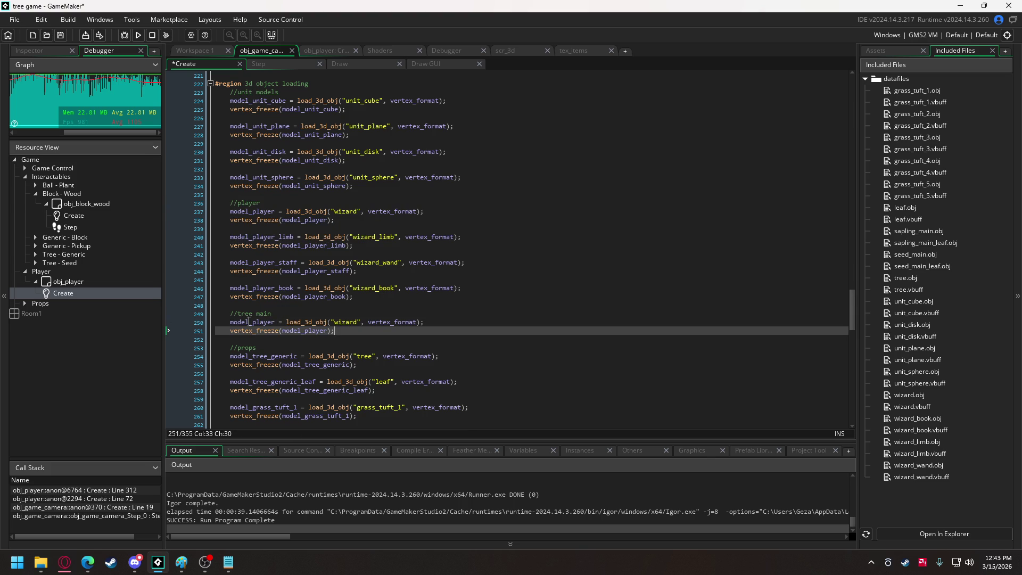
drag(254, 321, 276, 322)
text(tree)
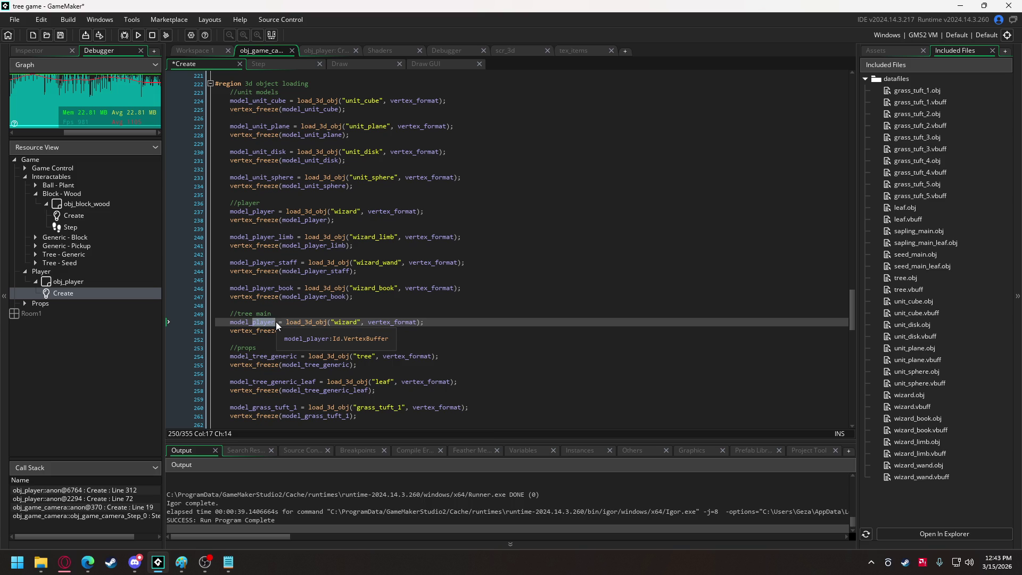
text(_main_seed)
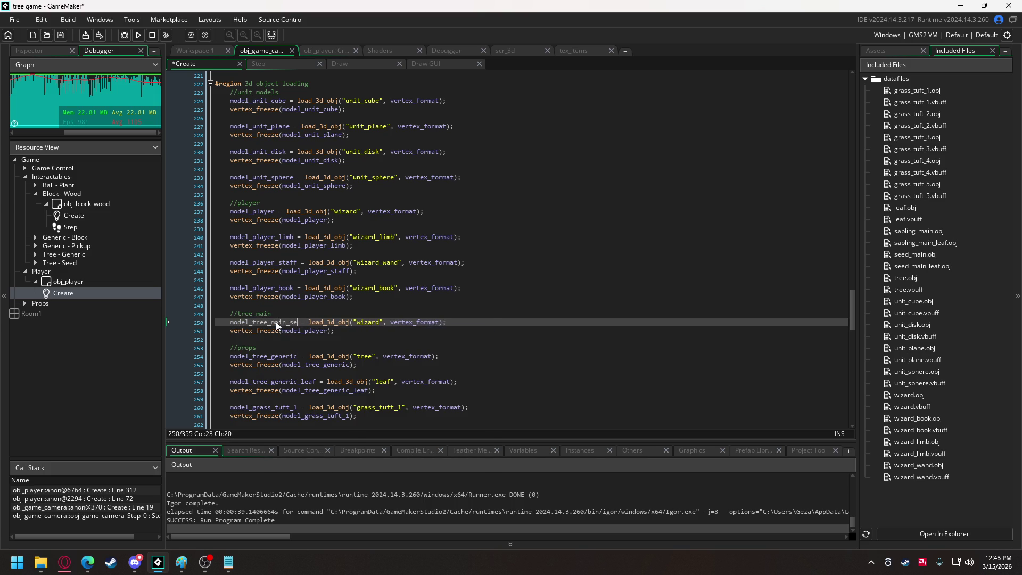
double_click(276, 321)
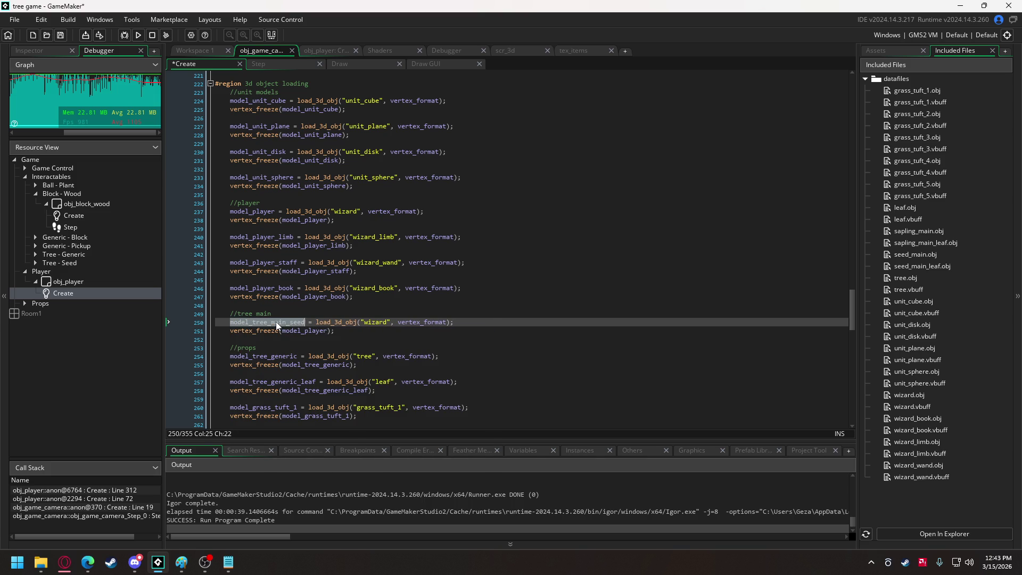
double_click(307, 331)
key(ctrl+v)
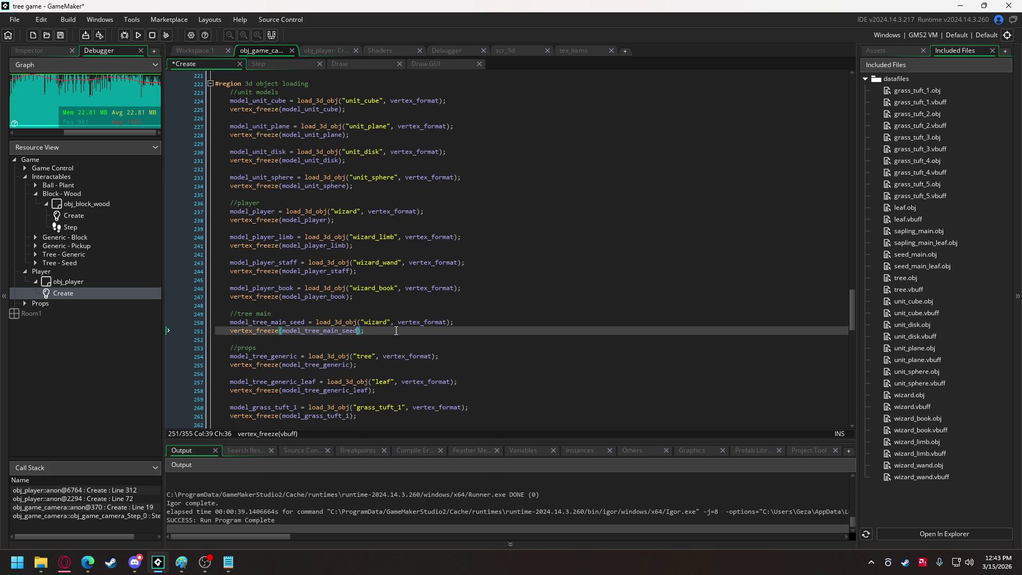
double_click(370, 321)
text(t)
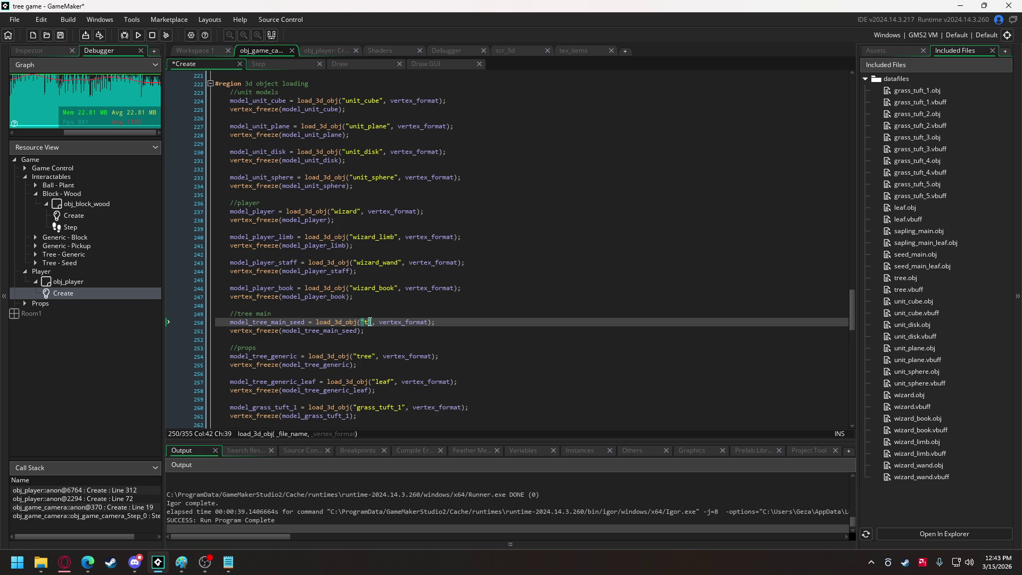
text(eed_main)
drag(367, 330, 232, 321)
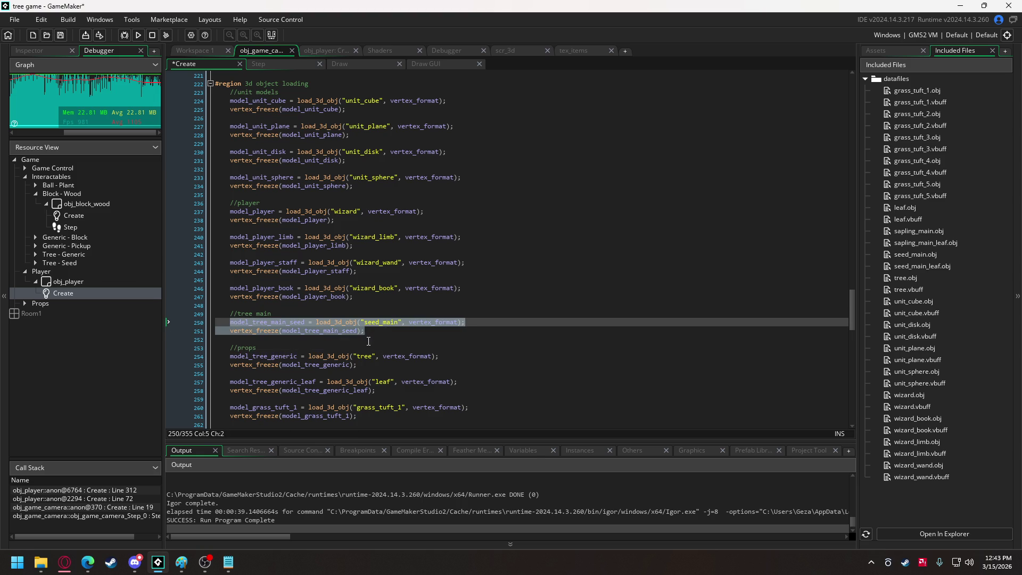
- Paste three copies of the seed lines, loading seed_main_leaf, sapling_main and sapling_main_leaf
click(379, 333)
key(ctrl+v)
key(ctrl+v)
key(ctrl+v)
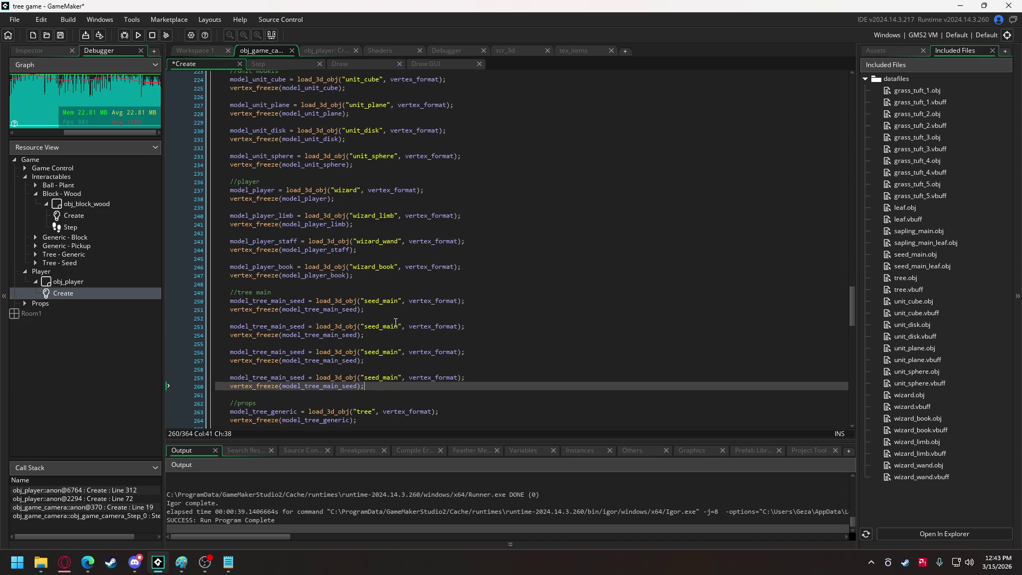
click(400, 327)
text(_leaf)
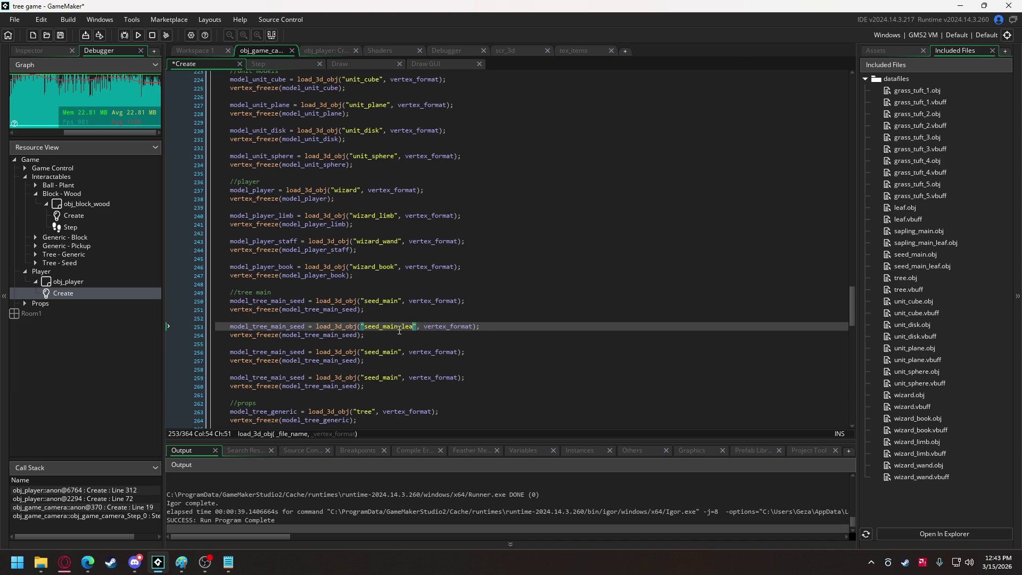
click(381, 354)
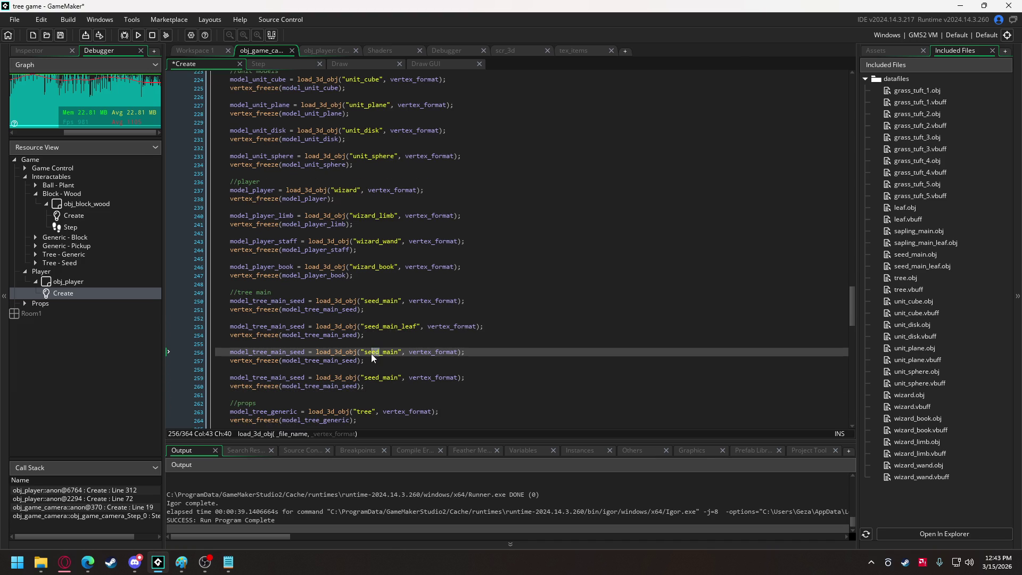
key(BackSpace)
key(BackSpace)
key(BackSpace)
text(sapling)
double_click(376, 379)
text(sapling_main_leaf)
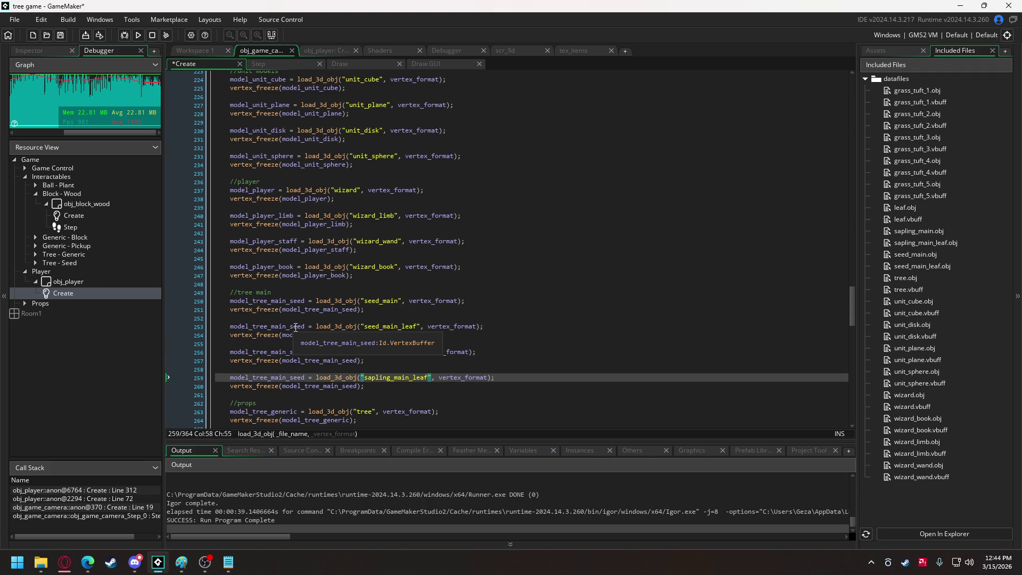
- Rename the seed leaf copy's variable and freeze call to model_tree_main_seed_leaf
click(307, 326)
text(_leaf)
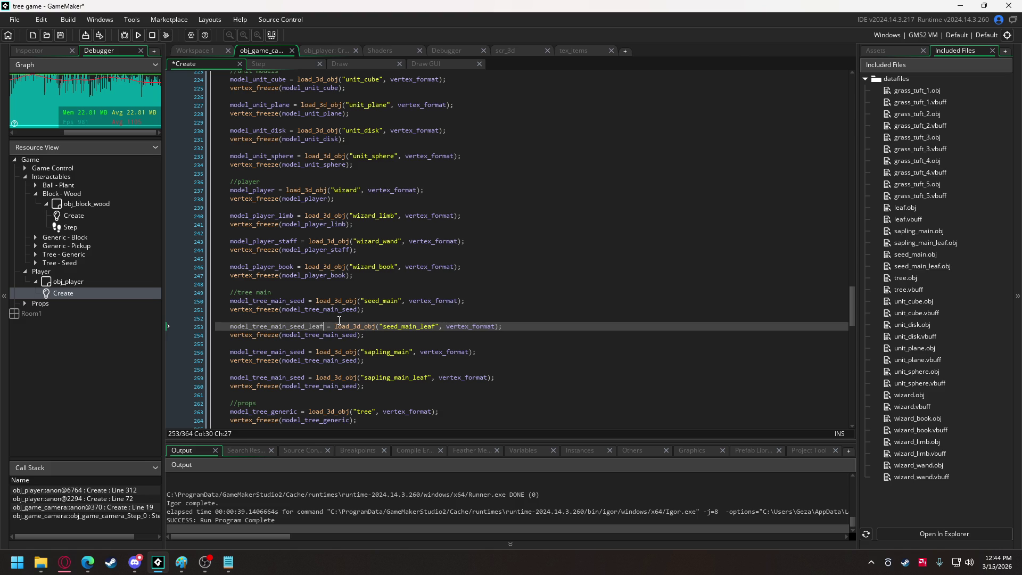
double_click(280, 327)
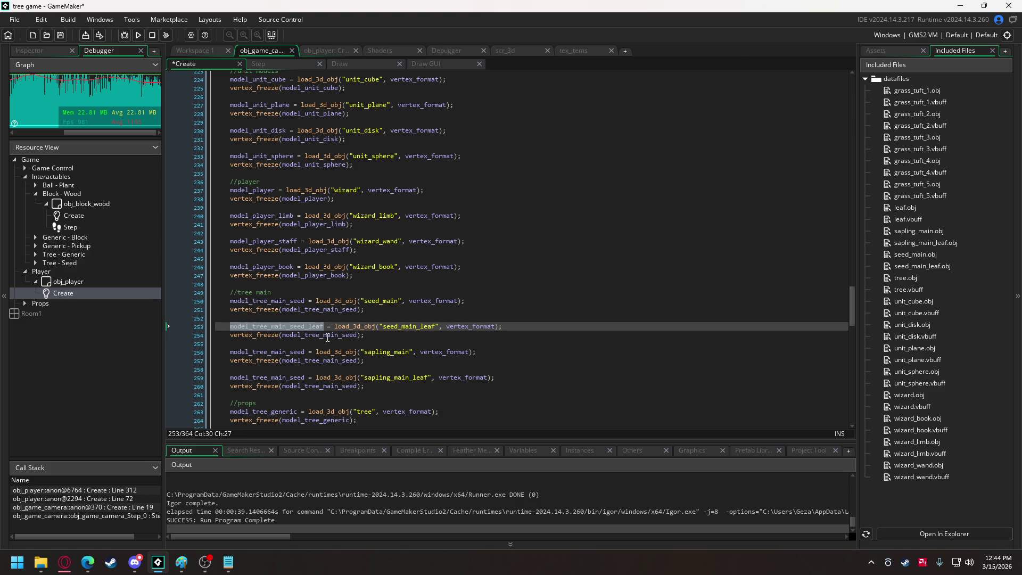
double_click(327, 335)
key(ctrl+v)
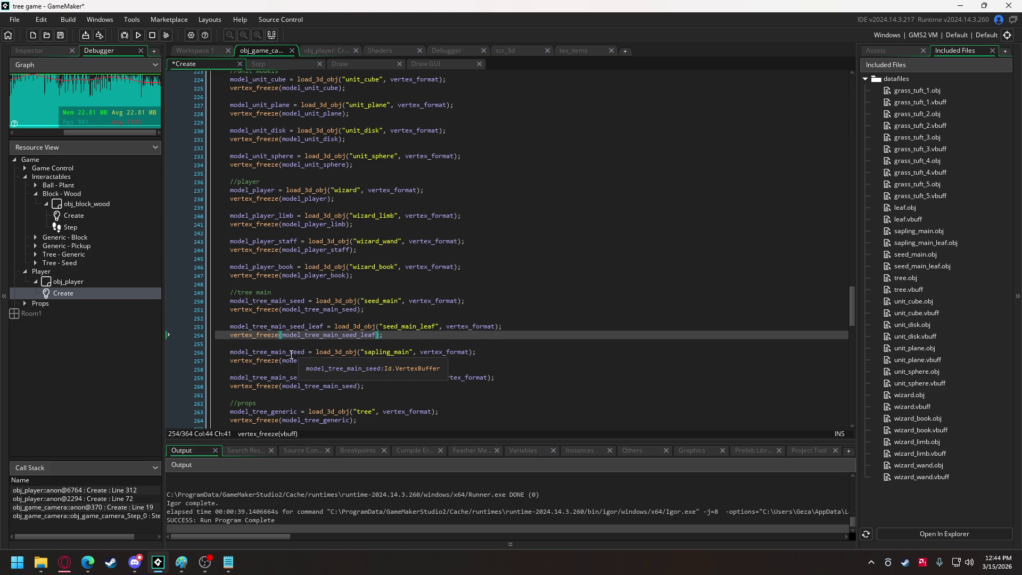
- Name the remaining variables and freeze calls model_tree_main_sapling and model_tree_main_sapling_leaf
double_click(292, 352)
text(pling)
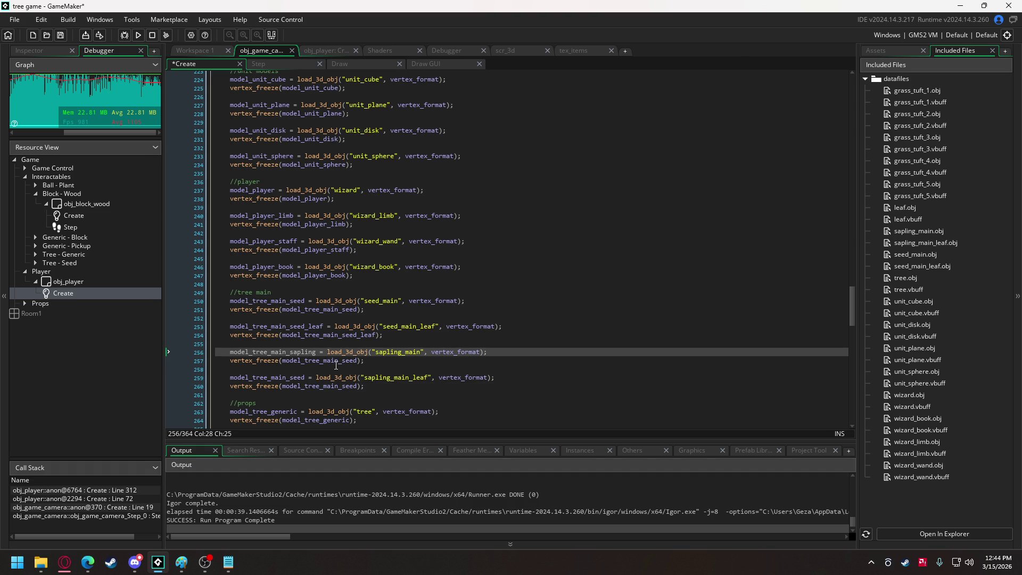
double_click(304, 353)
key(ctrl+c)
double_click(306, 360)
key(ctrl+v)
double_click(297, 378)
key(ctrl+v)
text(_leaf)
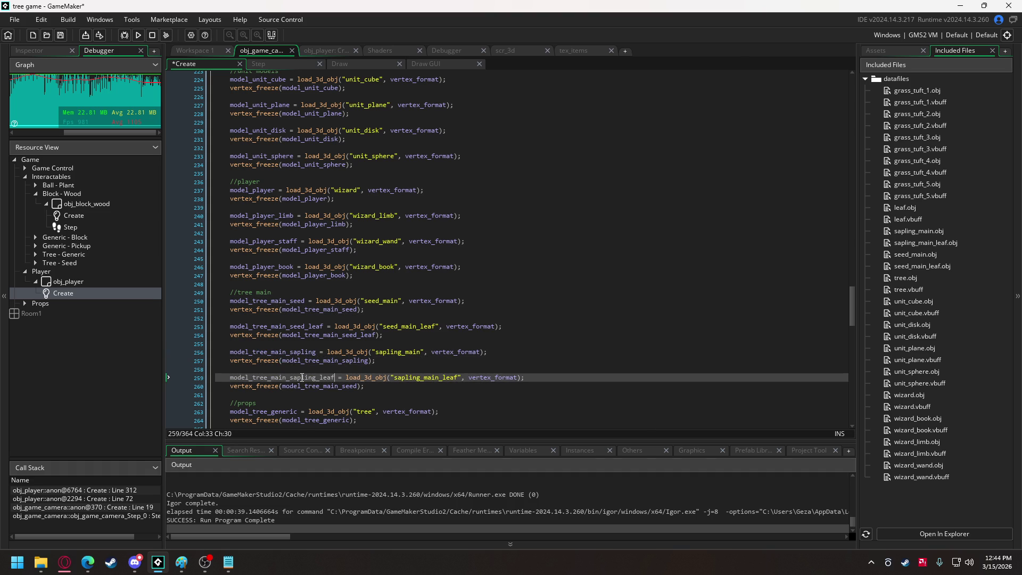
double_click(310, 385)
key(ctrl+v)
text(_leaf)
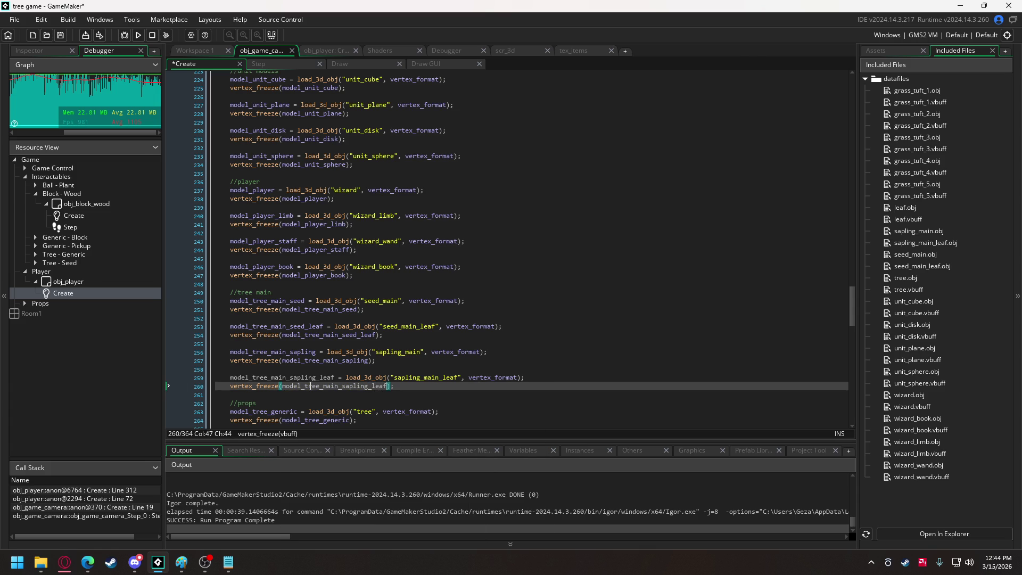
click(355, 309)
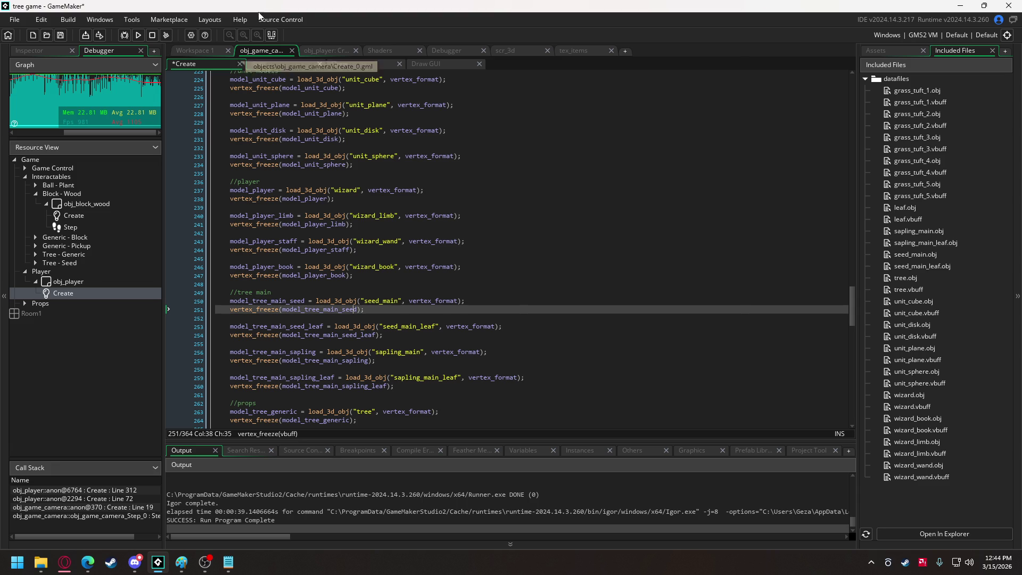
click(330, 50)
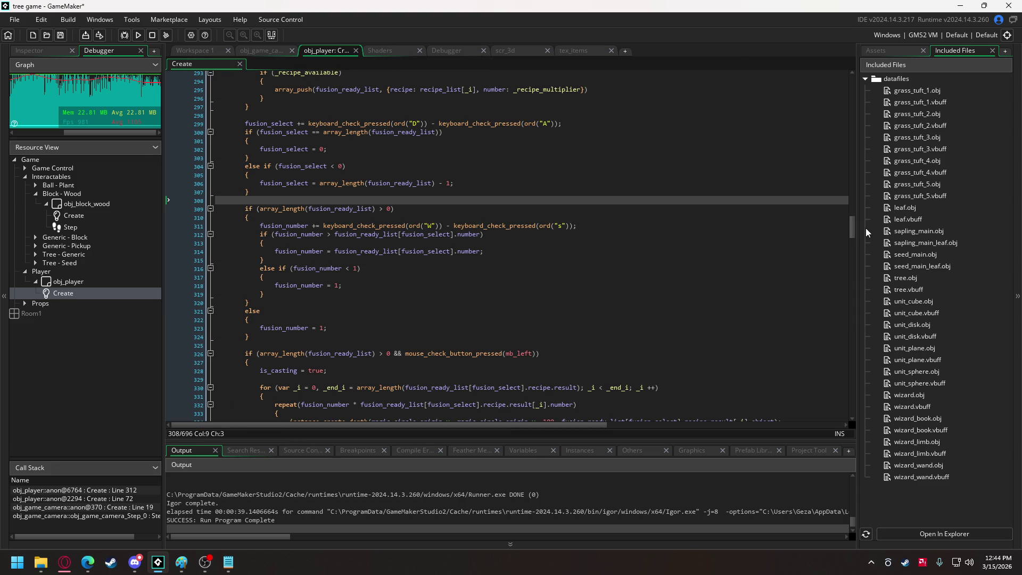
drag(852, 227, 851, 72)
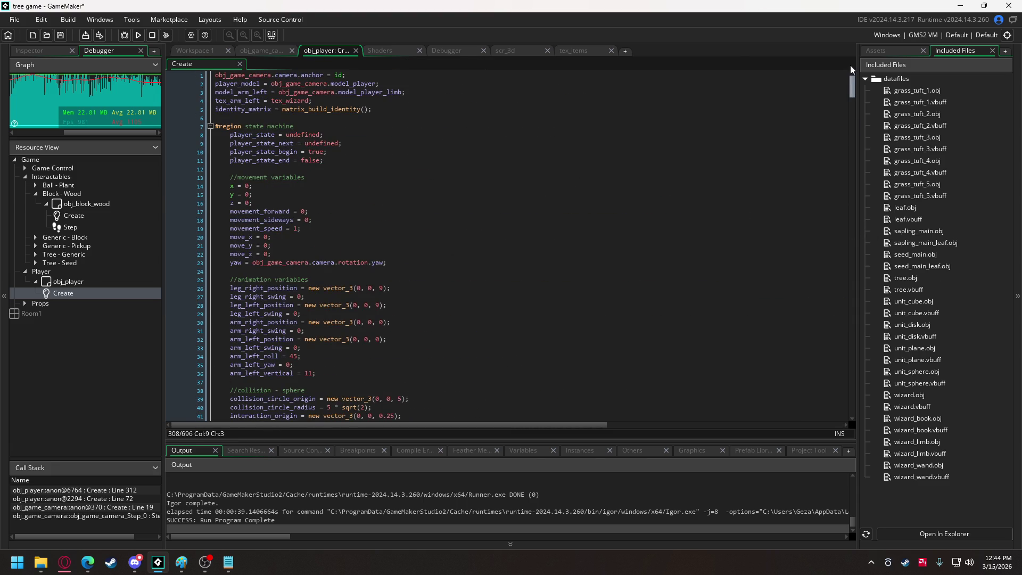
click(244, 53)
- Open Room1 from the asset browser and select its obj_player instance
drag(851, 318, 837, 402)
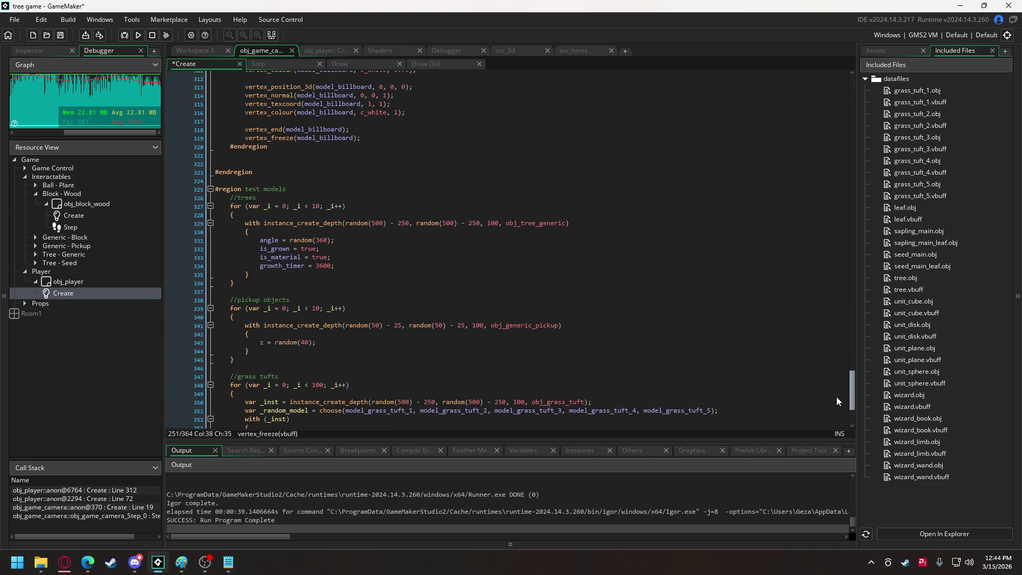
scroll(837, 401, down, 5)
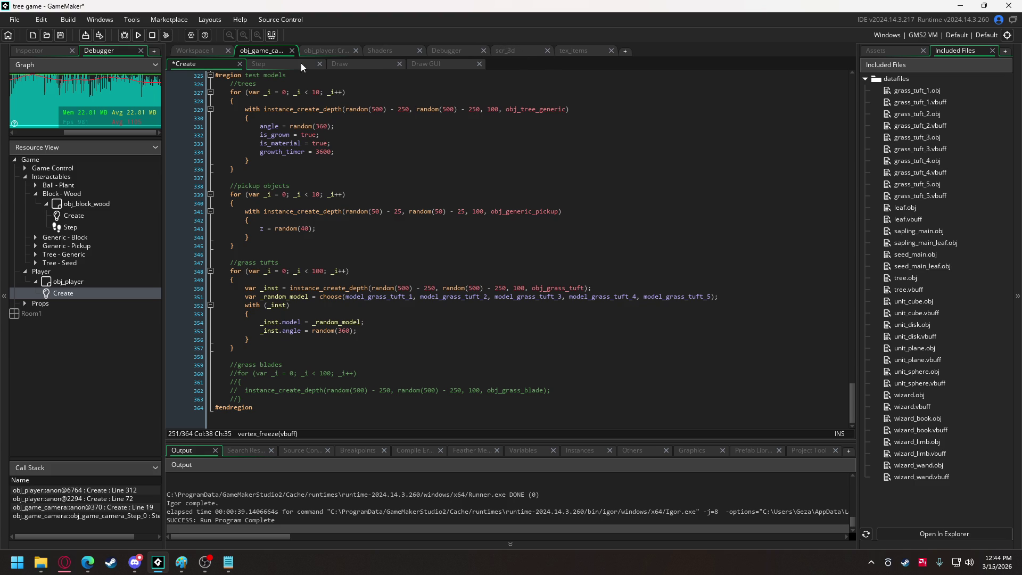
click(326, 52)
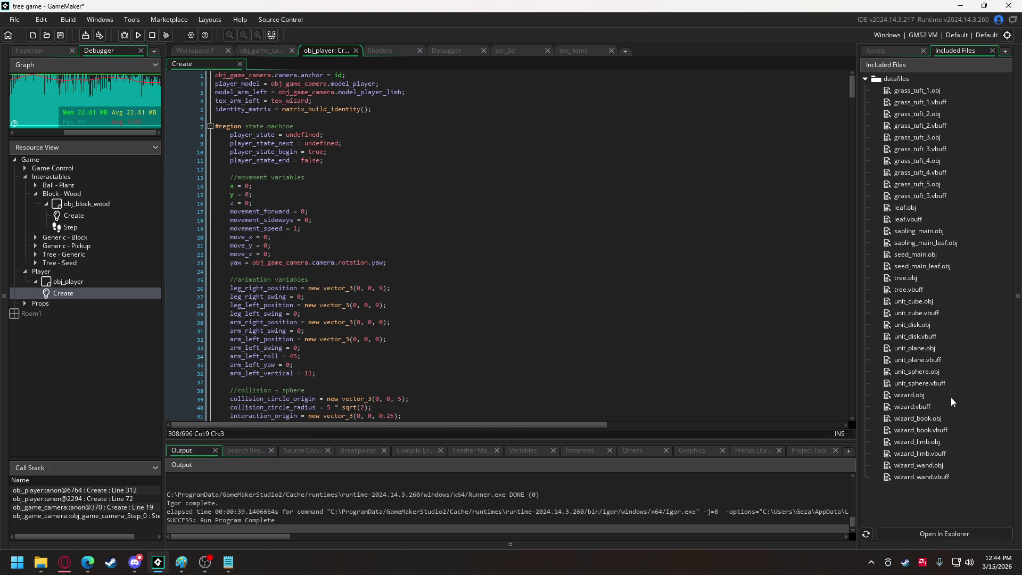
click(891, 51)
scroll(955, 462, down, 2)
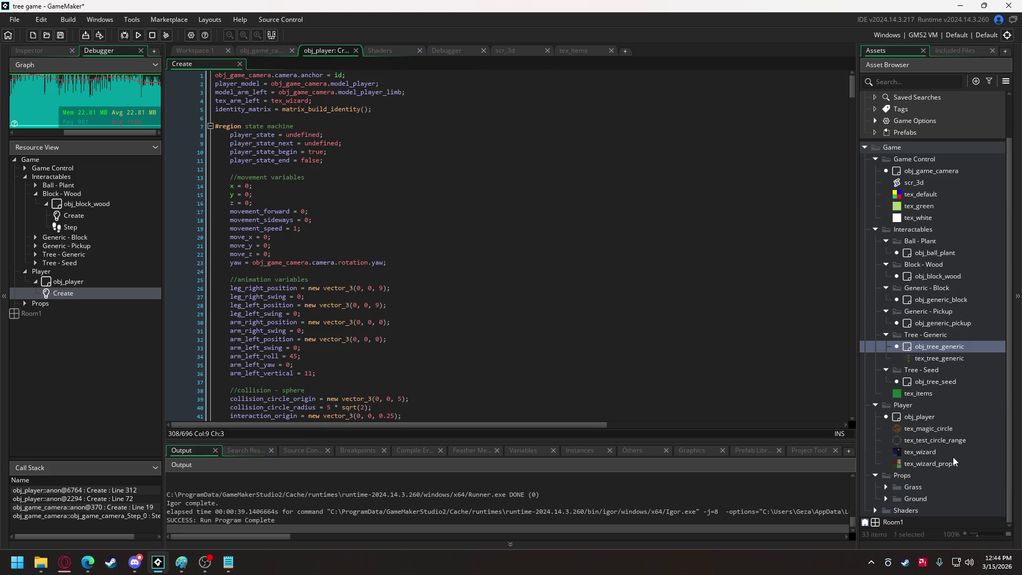
double_click(893, 522)
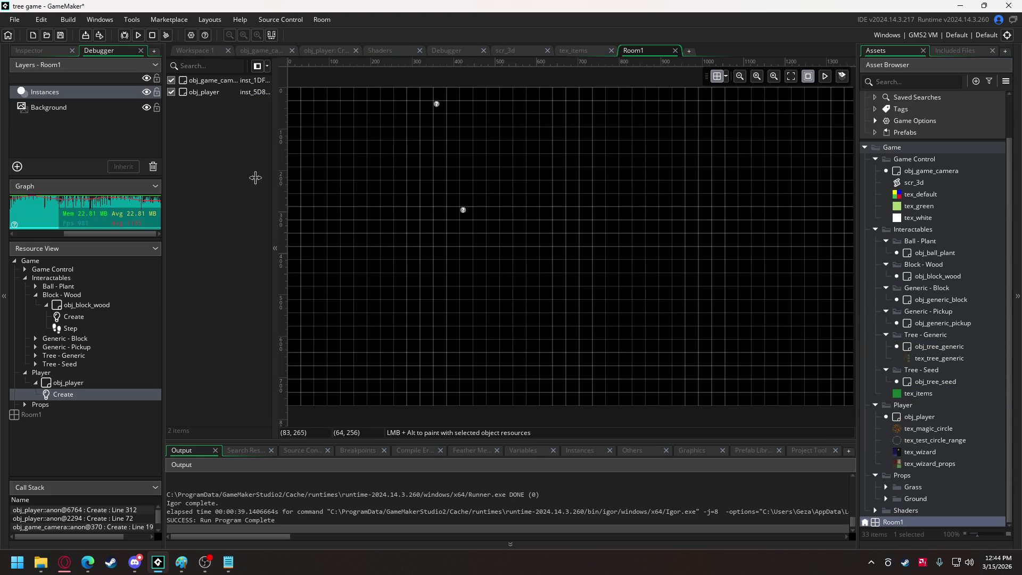
click(204, 91)
drag(326, 178, 436, 251)
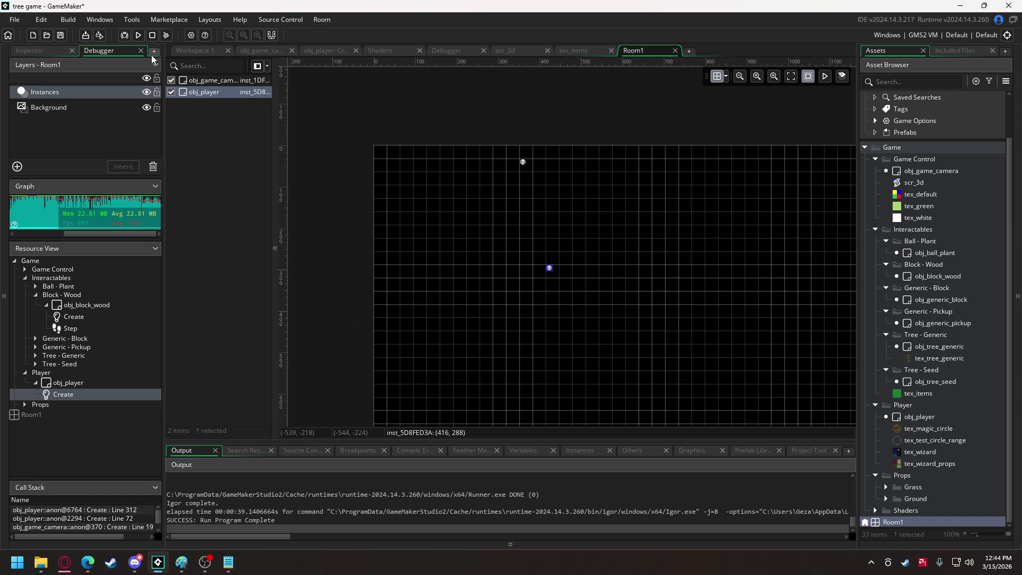
- Back in obj_game_camera's Create code, place the caret just above the test models region
click(248, 51)
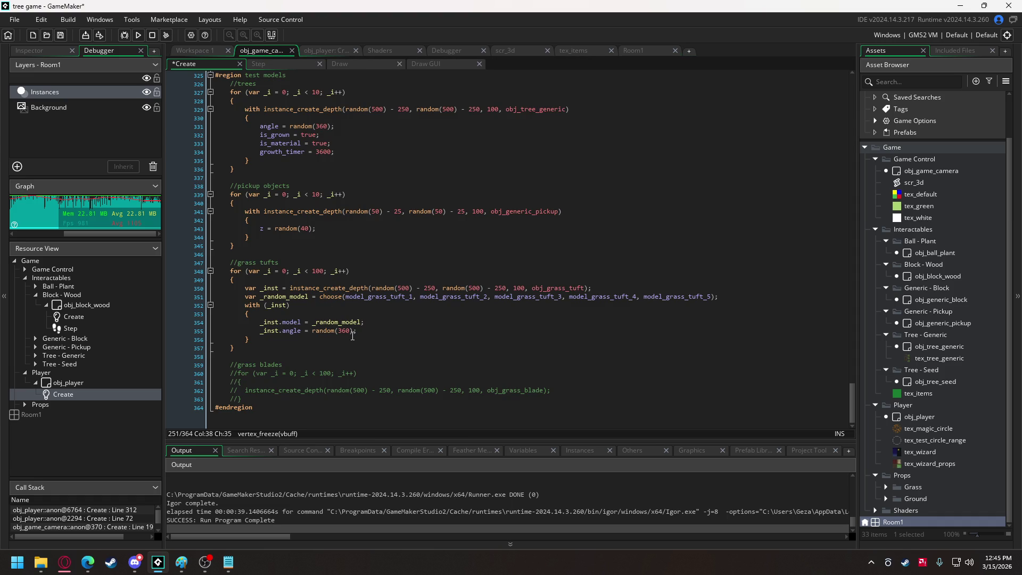
scroll(351, 334, up, 4)
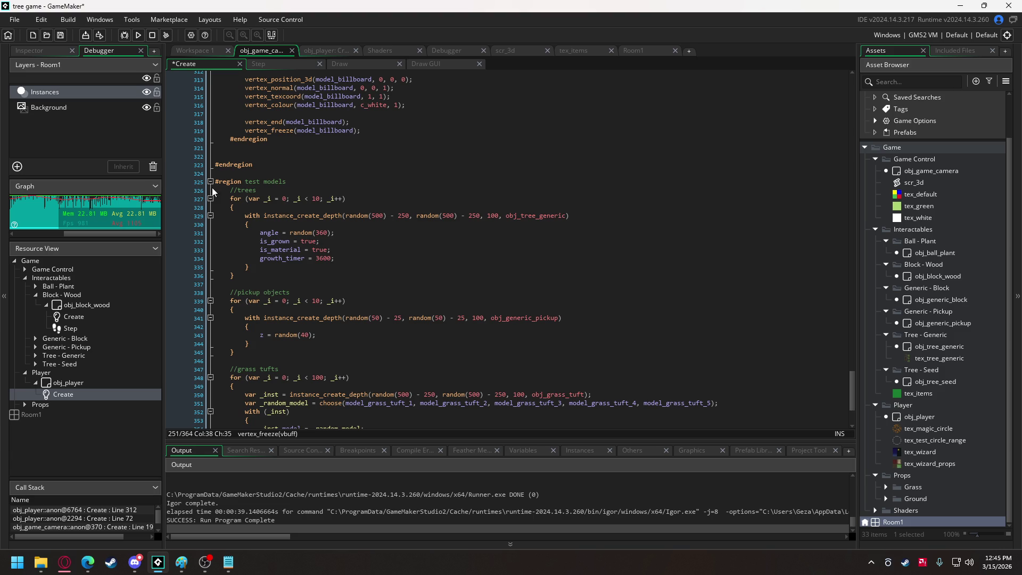
click(234, 190)
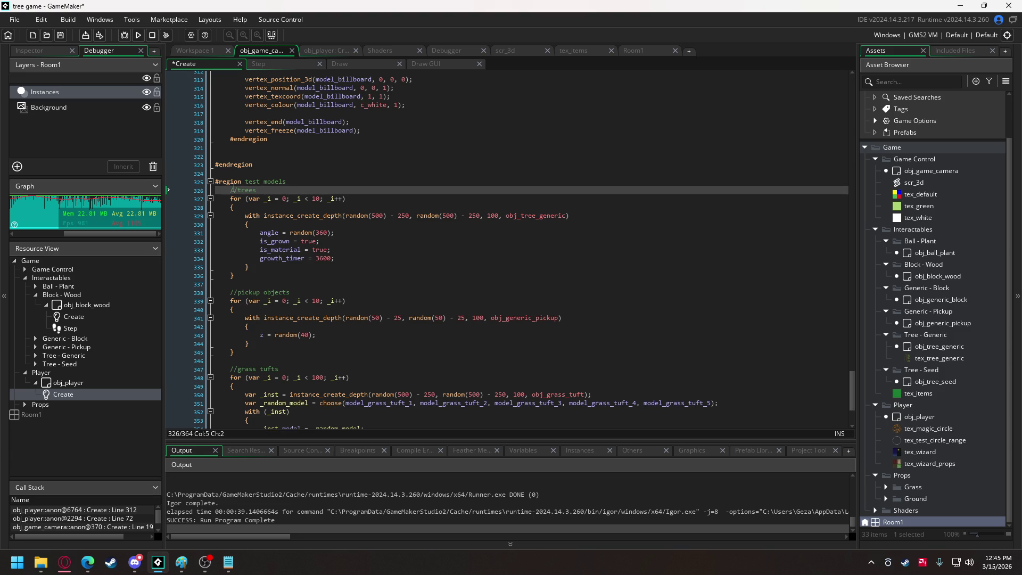
click(243, 172)
- Insert a #region/#endregion block above test models and name it spawn world objects
key(Return)
key(Return)
key(Up)
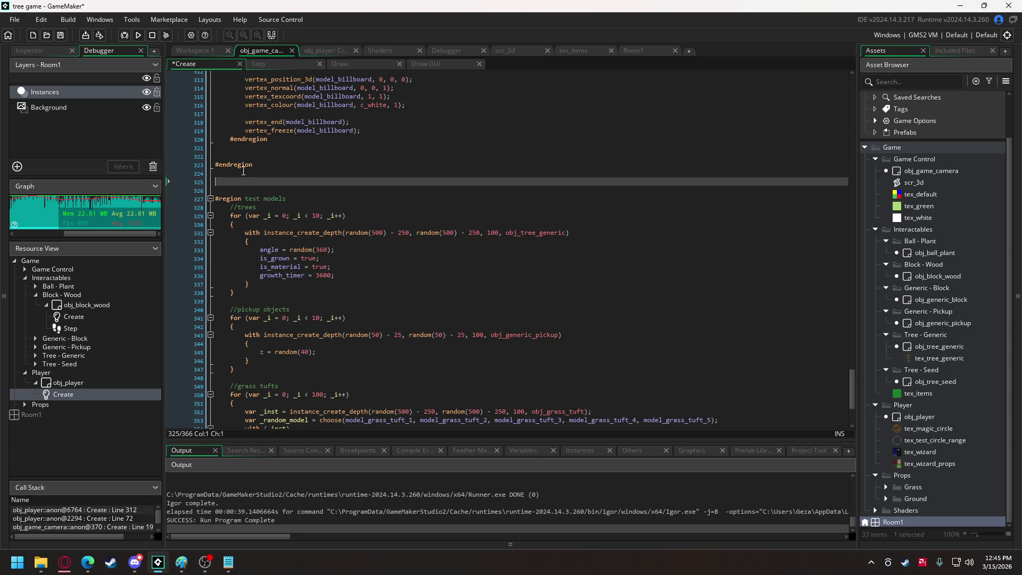
text(region)
key(Escape)
key(Return)
key(Return)
text(en)
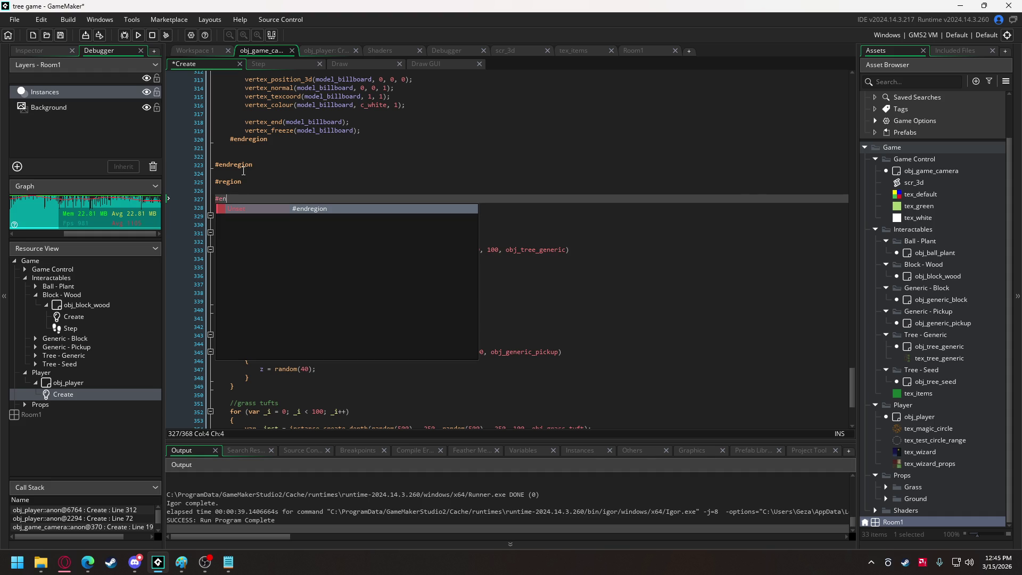
text(dregion)
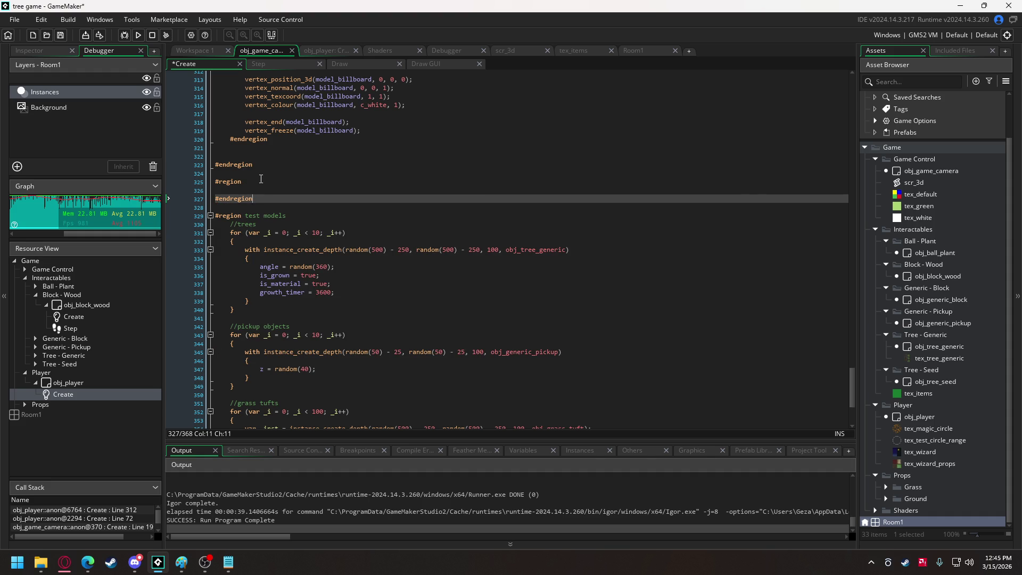
click(261, 180)
text(spawn world objects)
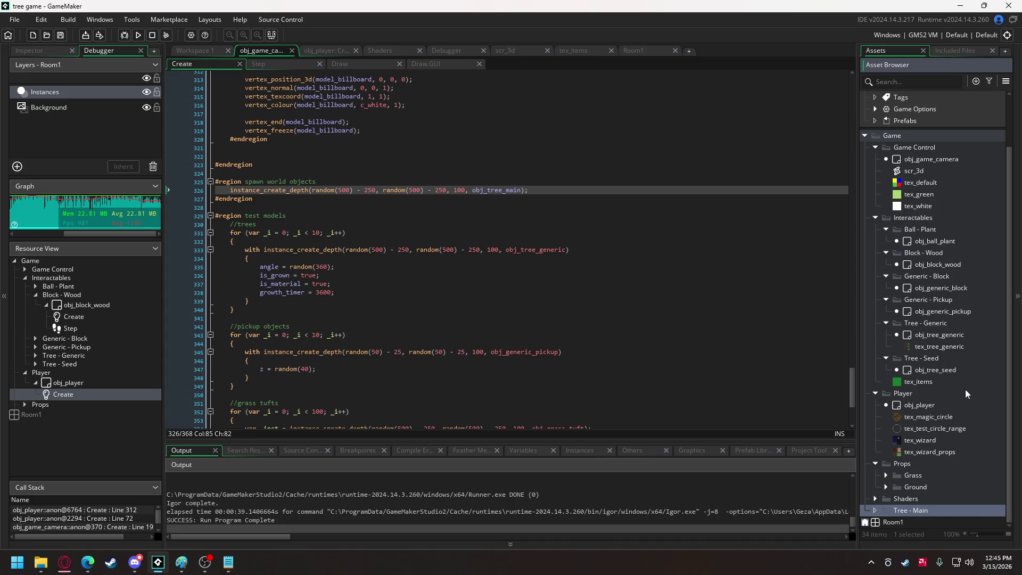
- Create an obj_tree_main object in the Tree - Main group and give it a Create event
right_click(911, 511)
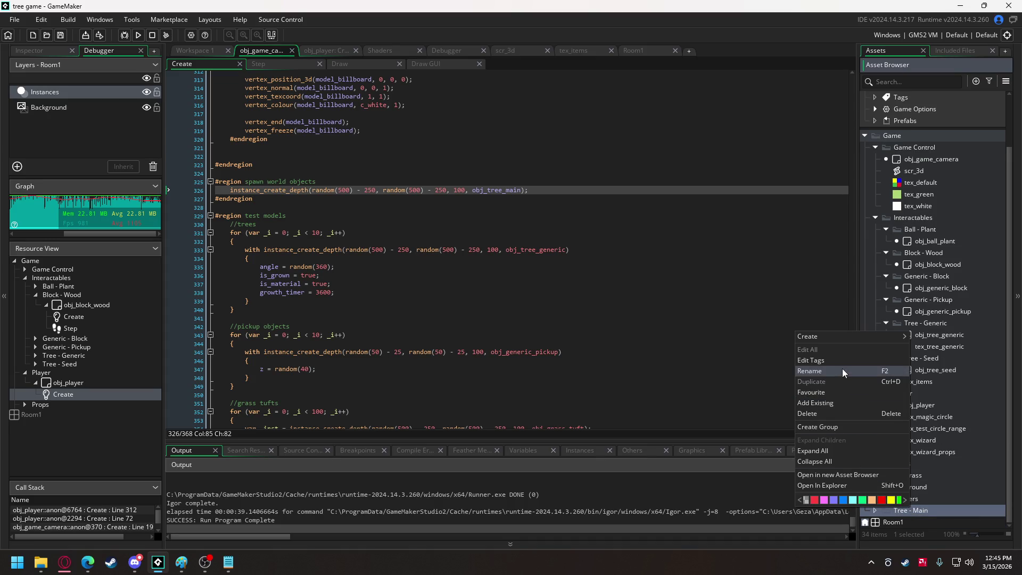
mouse_move(867, 344)
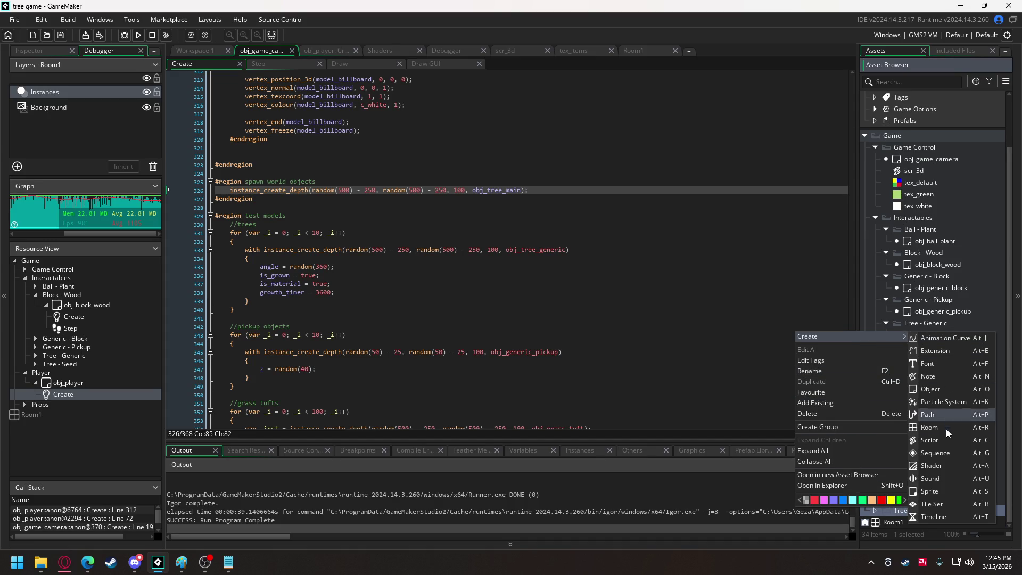
click(945, 389)
text(obj_tree_main)
key(Return)
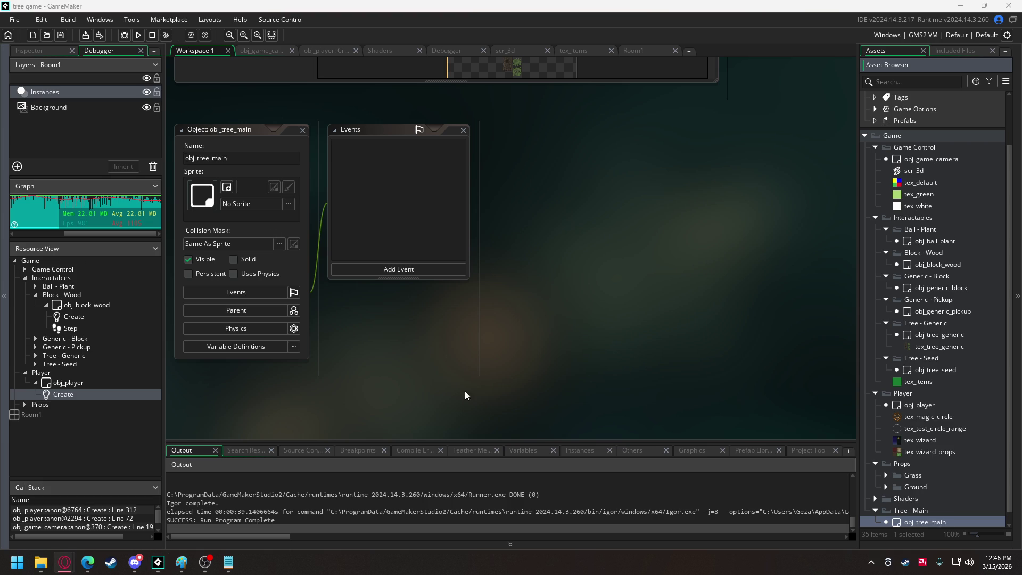
click(373, 269)
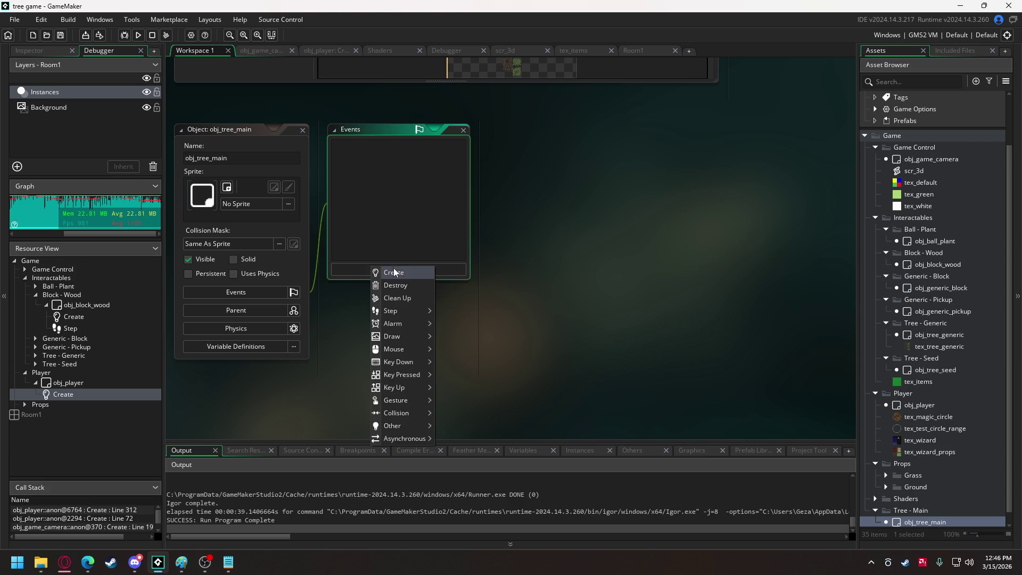
click(385, 286)
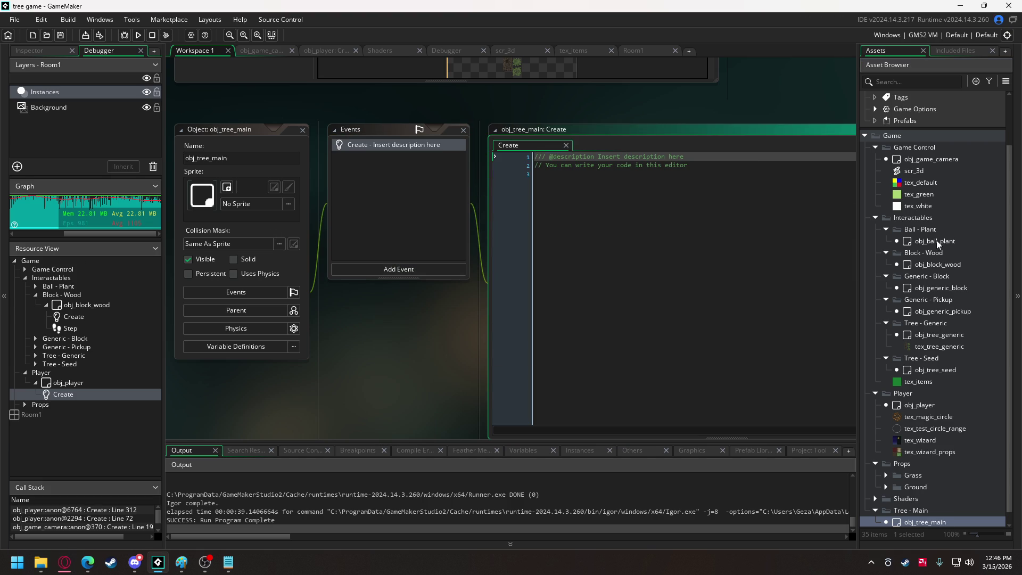
- Open obj_tree_generic's Create code and select its draw_self_3d function
double_click(940, 334)
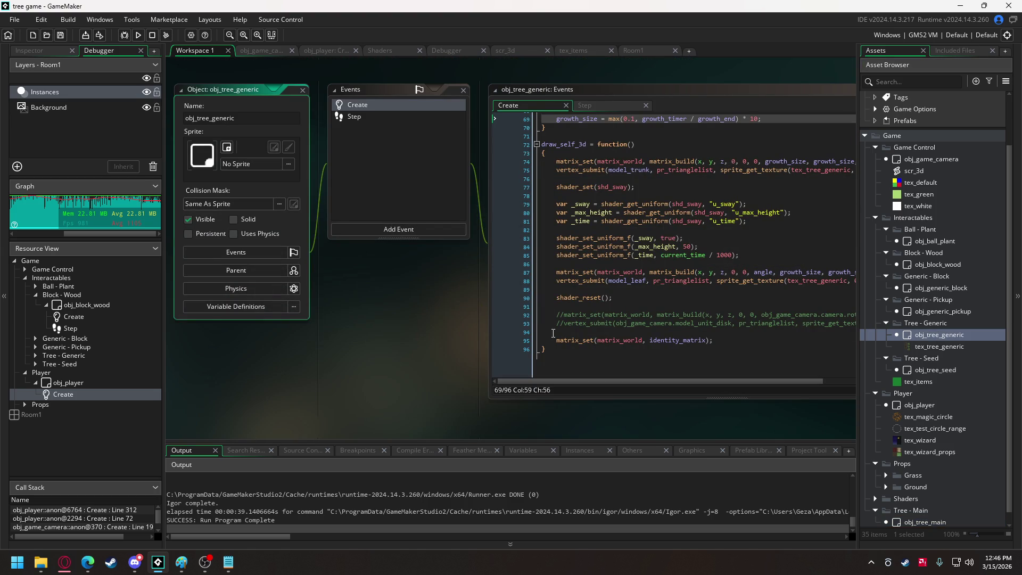
drag(553, 355, 532, 153)
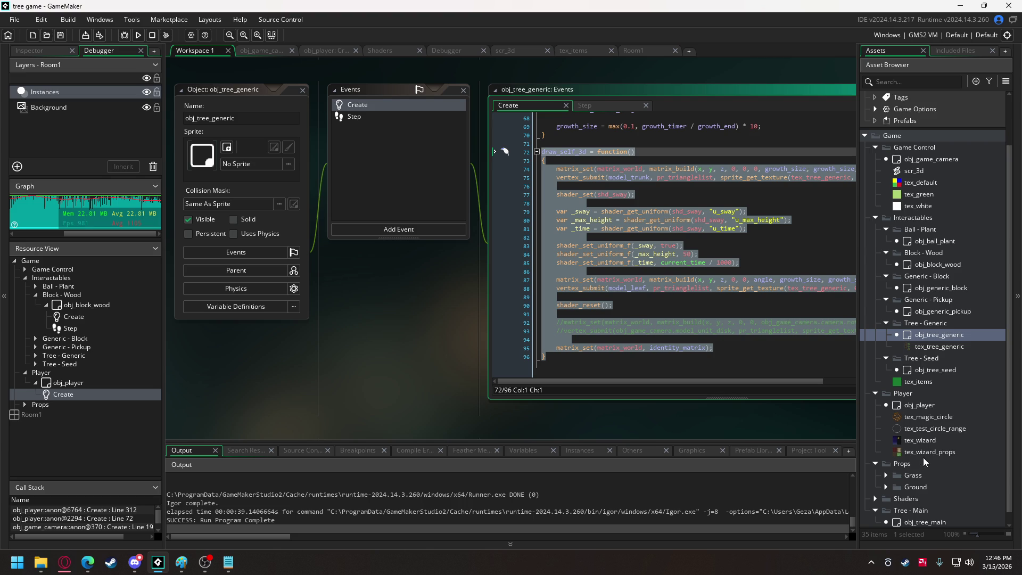
scroll(927, 449, down, 1)
- Replace obj_tree_main's placeholder Create code with the copied draw_self_3d function
double_click(903, 511)
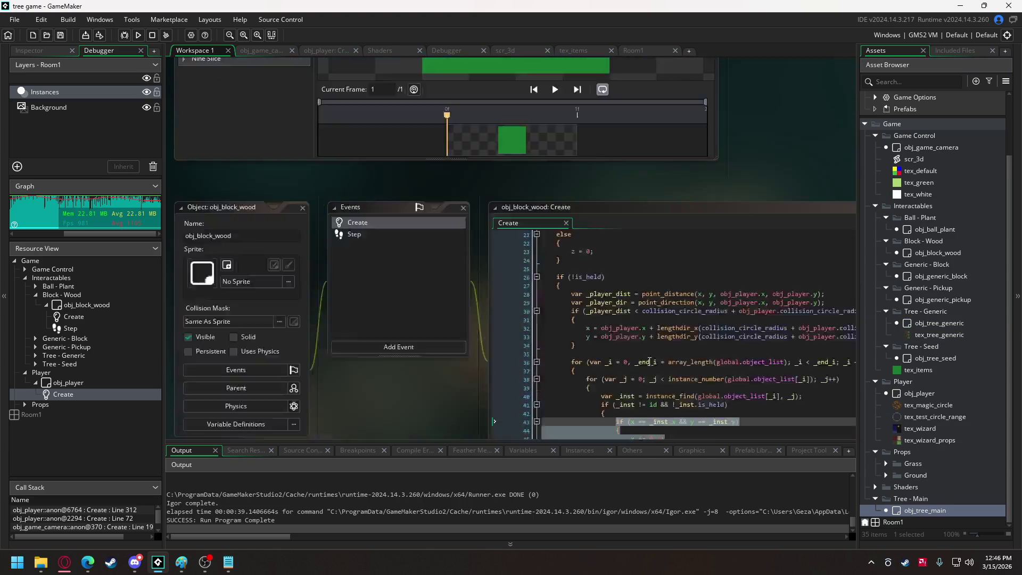
click(538, 126)
key(ctrl+a)
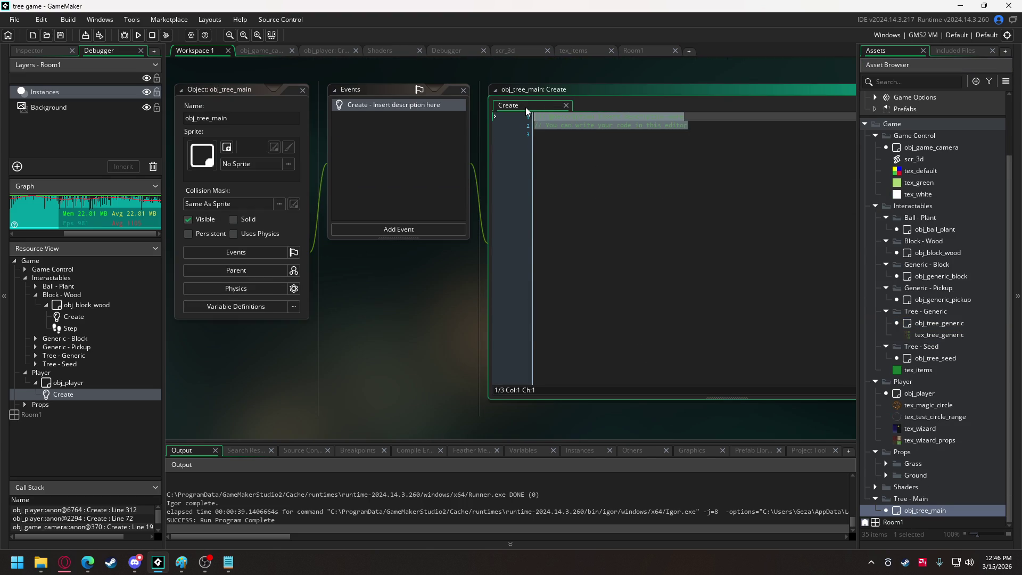
key(ctrl+v)
click(586, 236)
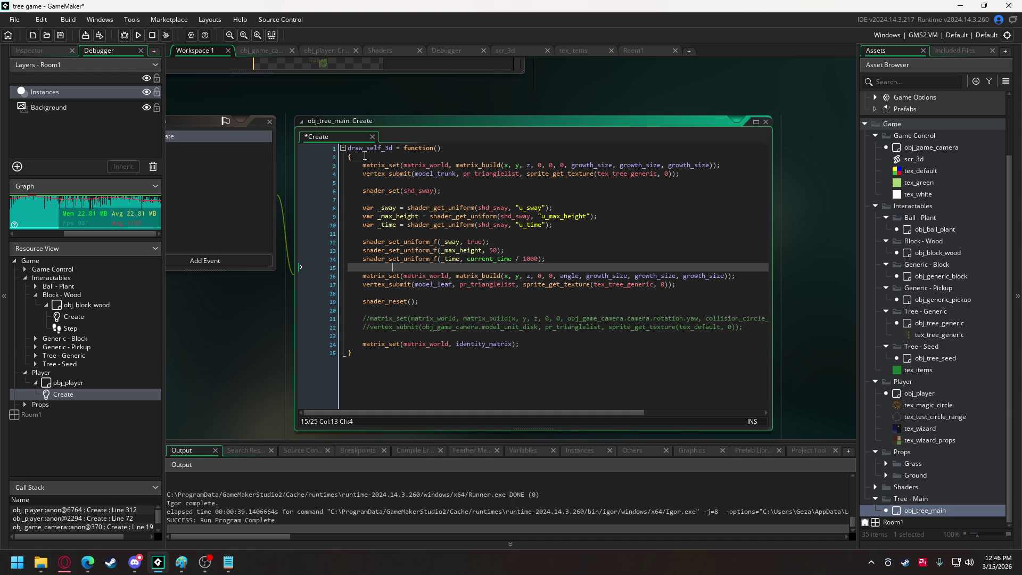
- Change the trunk's model_trunk reference to obj_game_camera.model_tree_main_seed
double_click(430, 173)
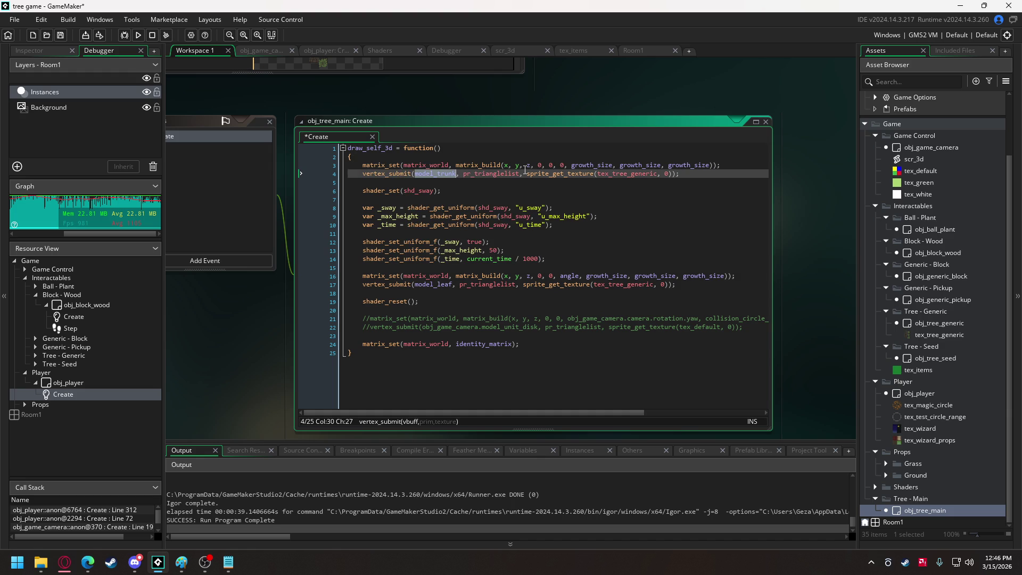
text(obj)
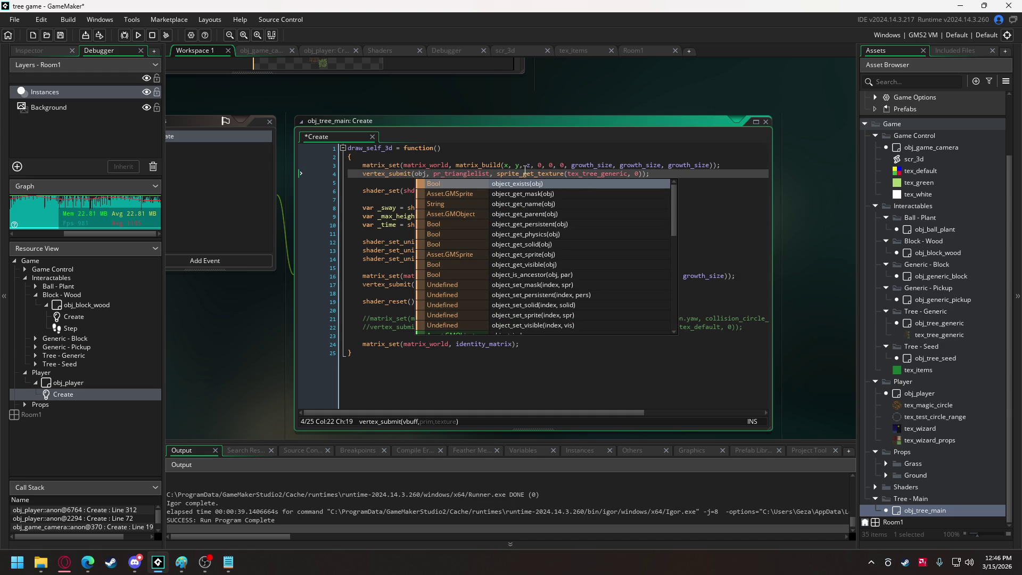
text(_g)
key(Return)
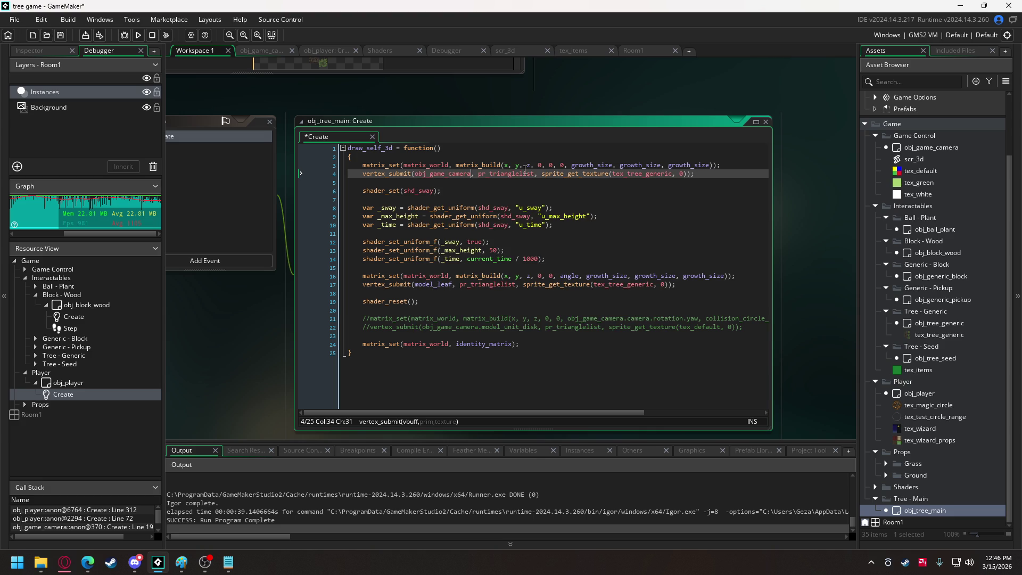
text(.model_tr)
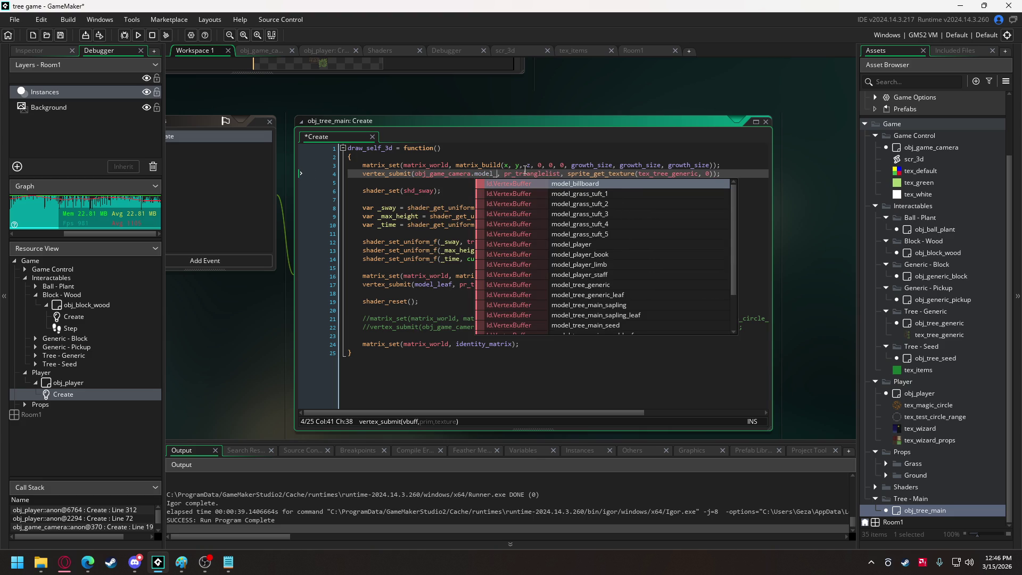
key(Down)
key(Down)
key(Down)
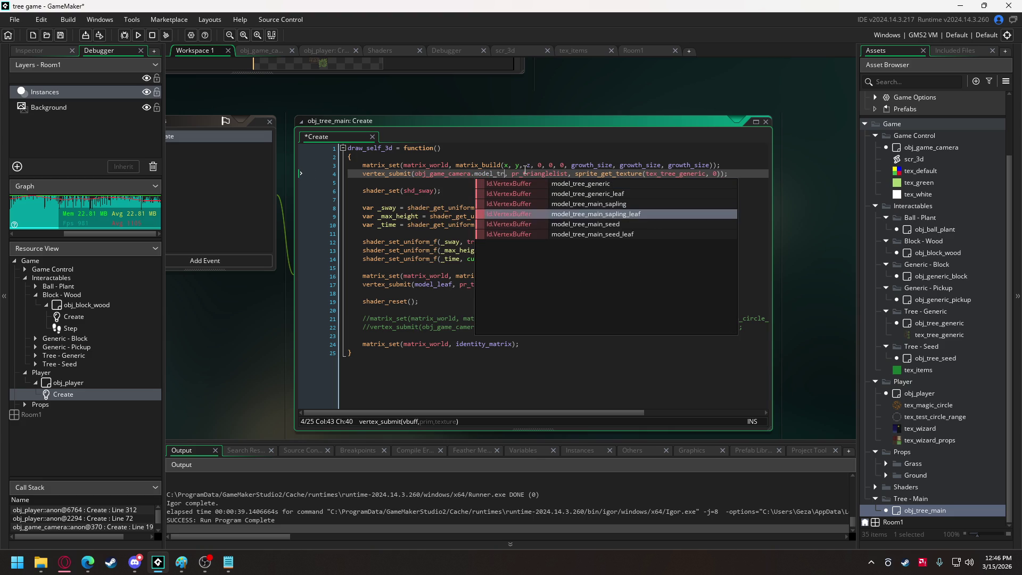
text(ee_main_seed)
key(Return)
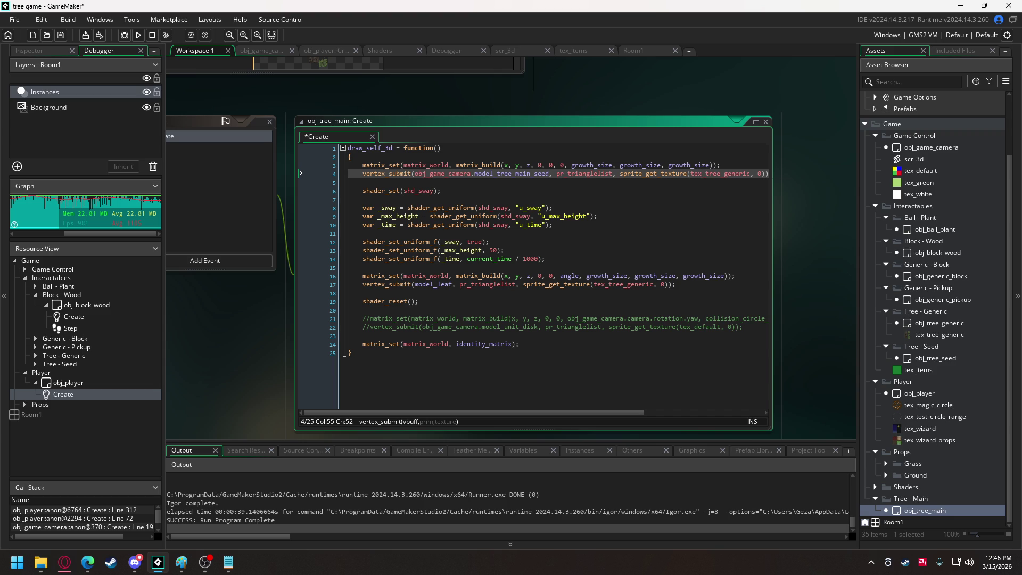
mouse_move(704, 174)
right_click(925, 504)
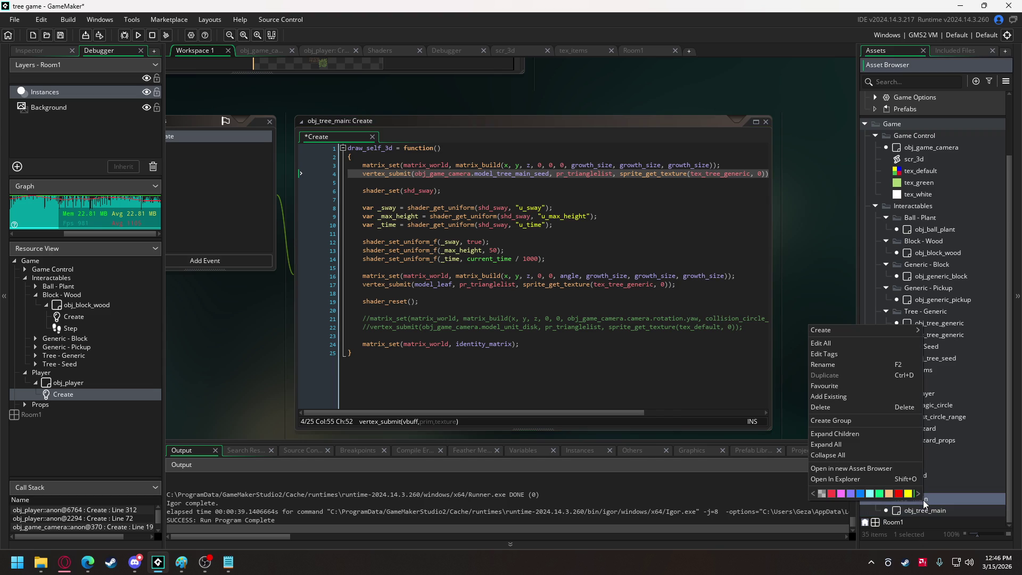
- Create a new sprite named tex_tree_main in the Tree - Main group
mouse_move(886, 336)
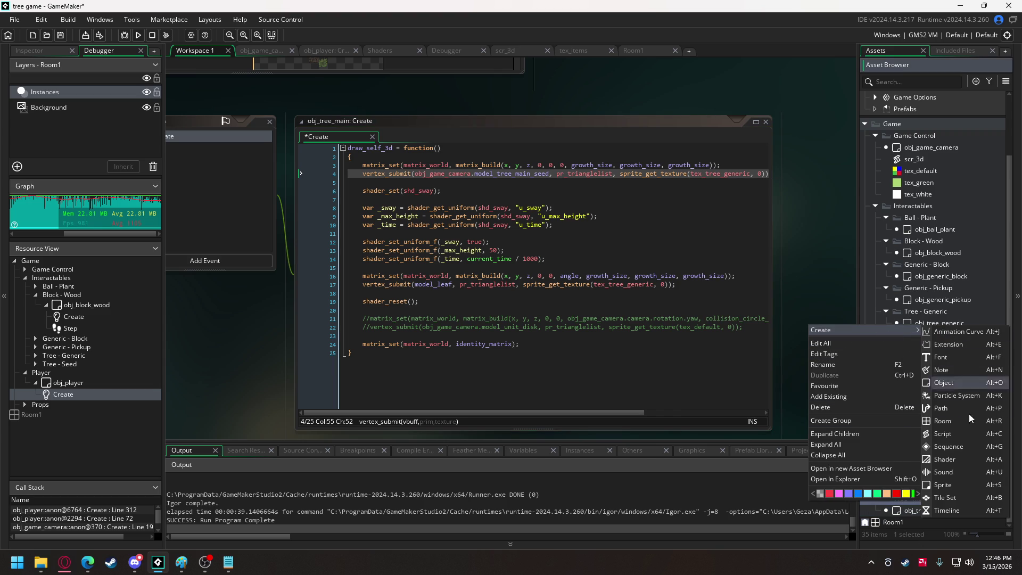
click(944, 486)
text(tex_tree_main)
key(Return)
- Import tex_tree_main.png into the sprite and enable Separate Texture Page
click(269, 166)
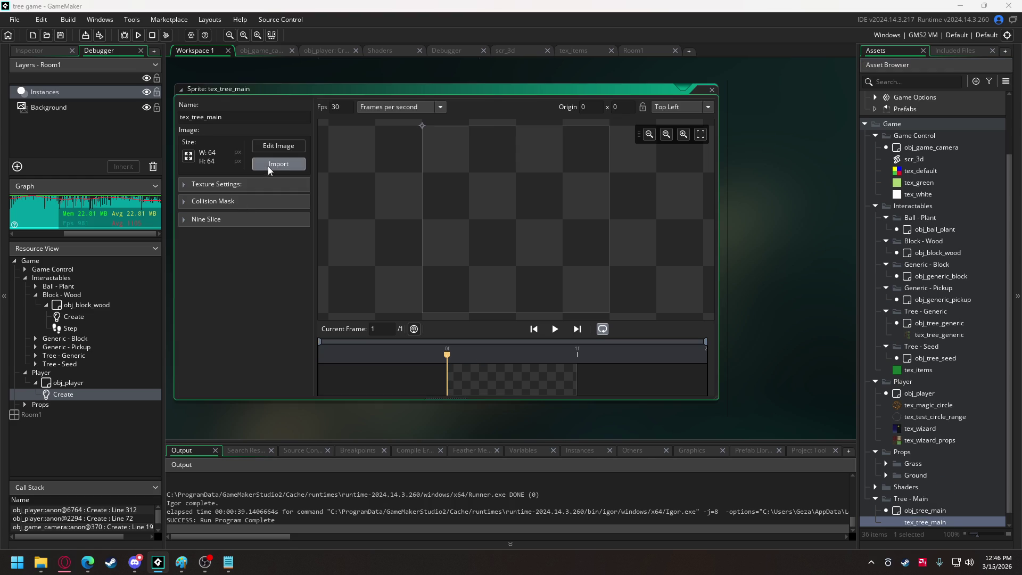
double_click(357, 104)
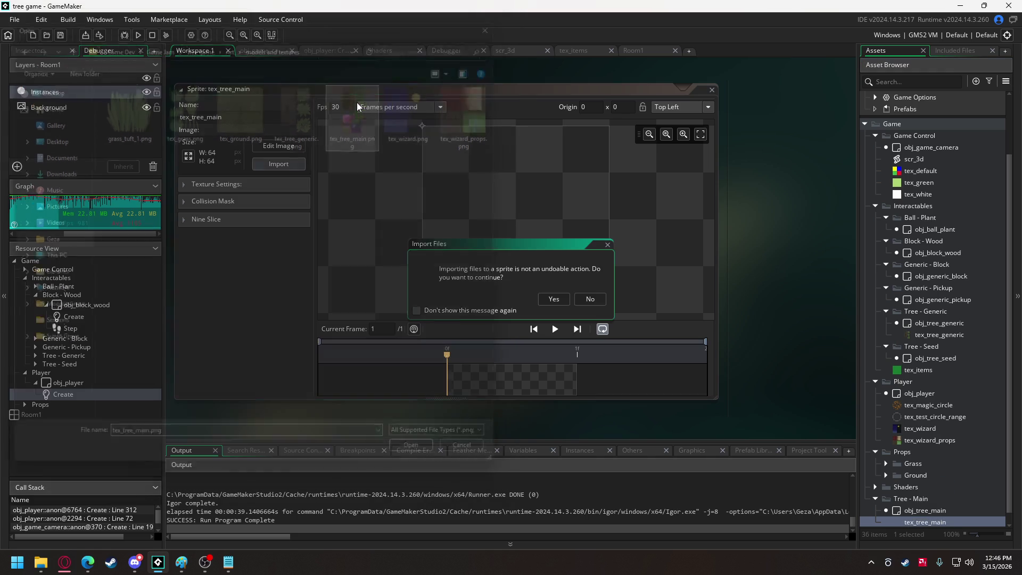
click(546, 292)
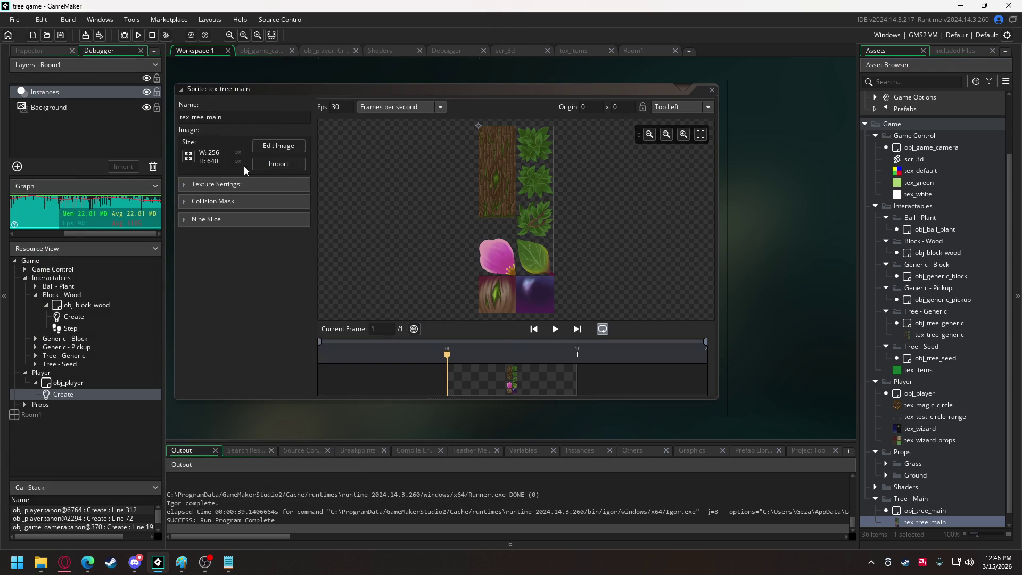
click(188, 156)
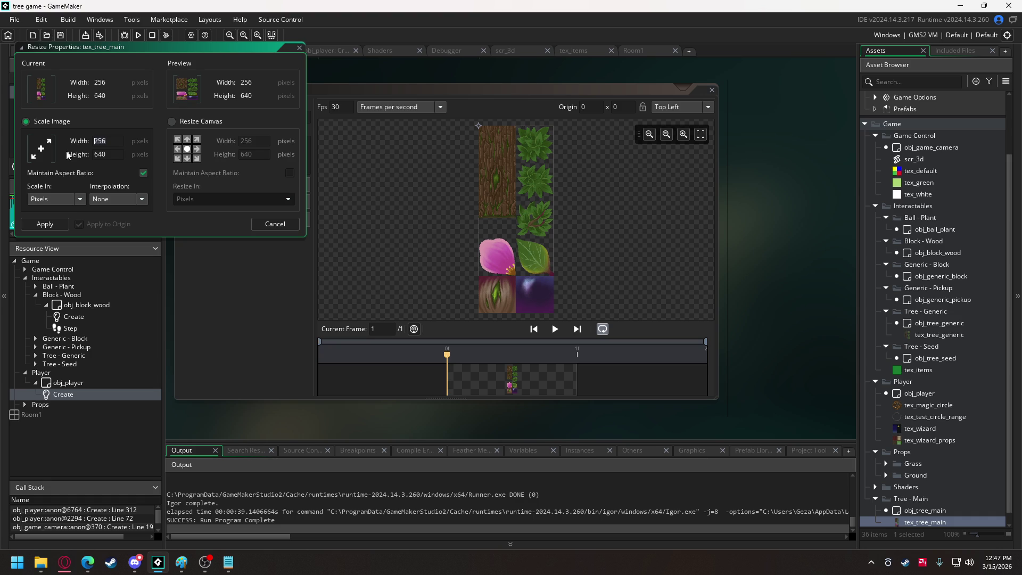
click(299, 48)
click(228, 185)
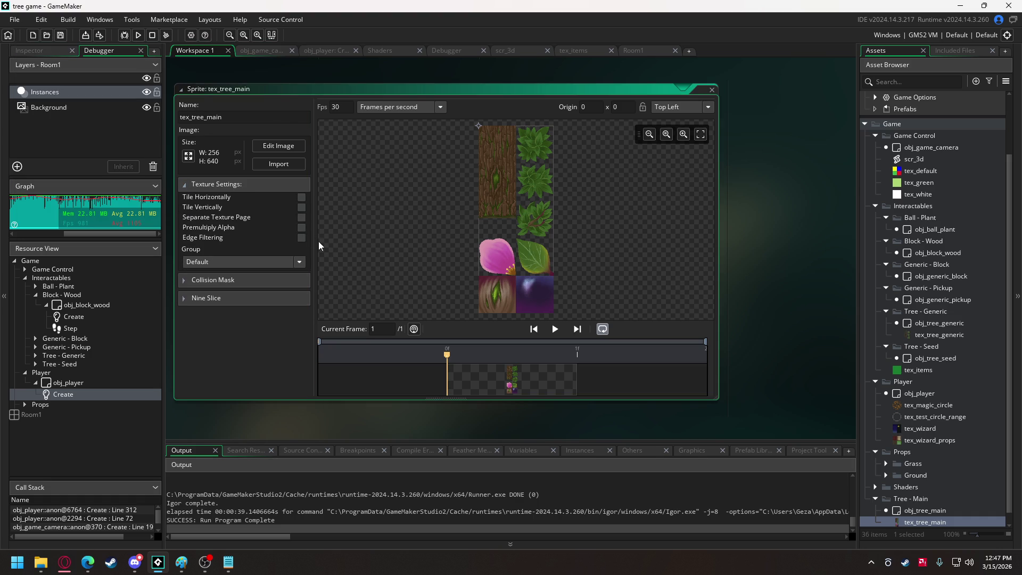
click(301, 217)
double_click(935, 511)
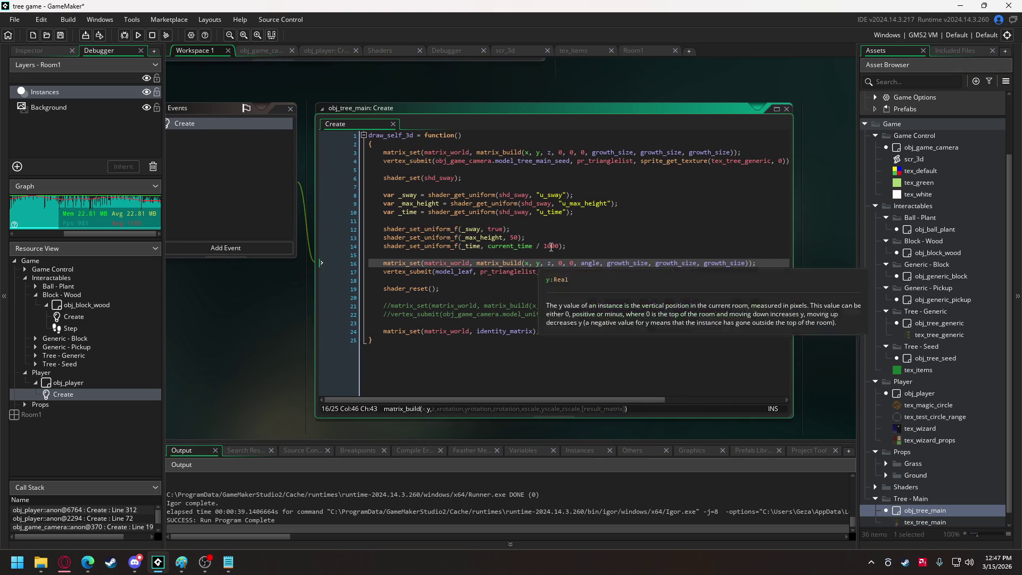
- Change tex_tree_generic to tex_tree_main on lines 4 and 17
mouse_move(729, 163)
drag(745, 161, 771, 166)
text(main)
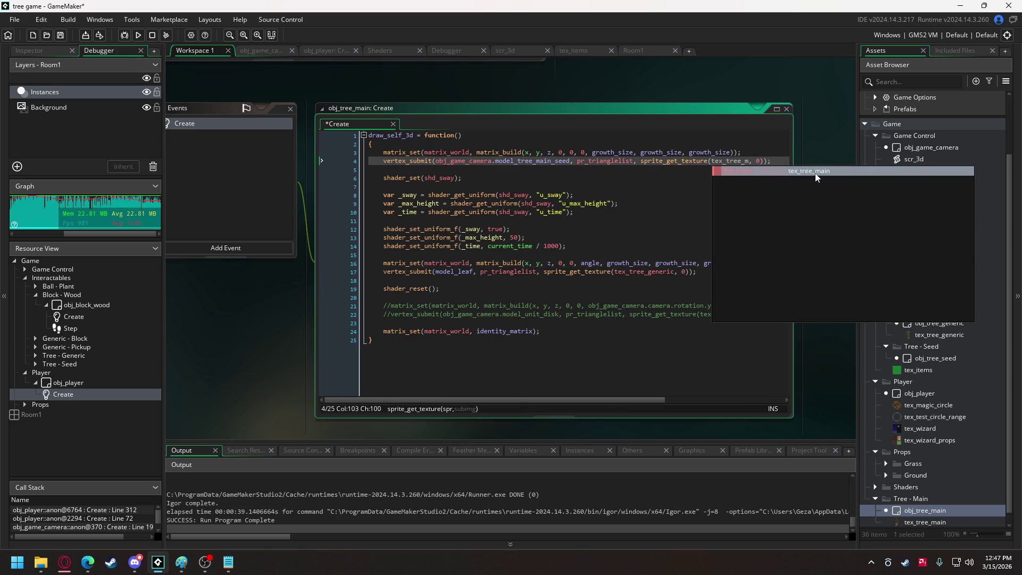
click(742, 164)
double_click(743, 164)
key(ctrl+c)
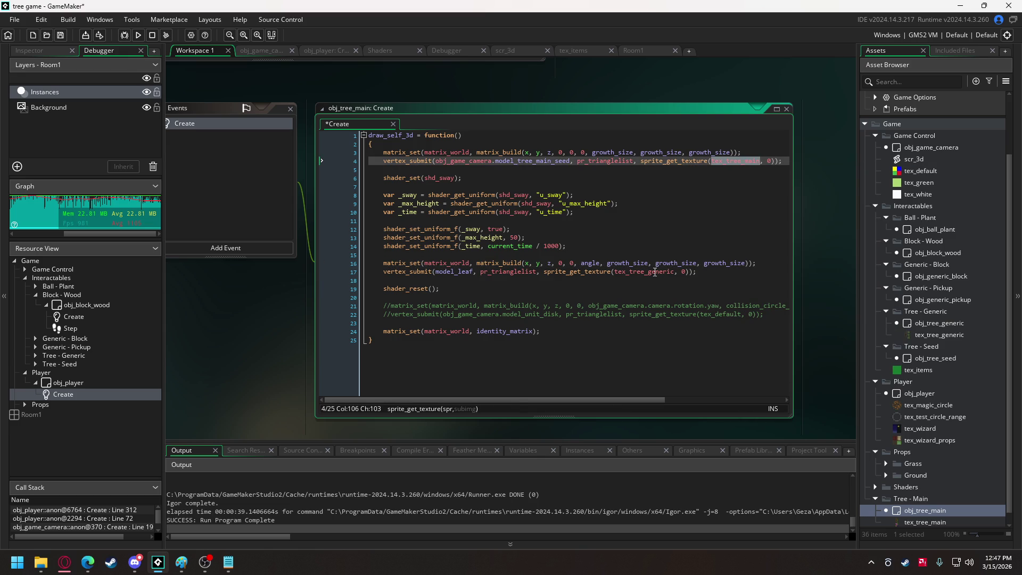
double_click(660, 273)
key(ctrl+v)
- Replace model_leaf on line 17 with obj_game_camera.model_tree_main_seed_leaf
double_click(460, 273)
text(obj_ga)
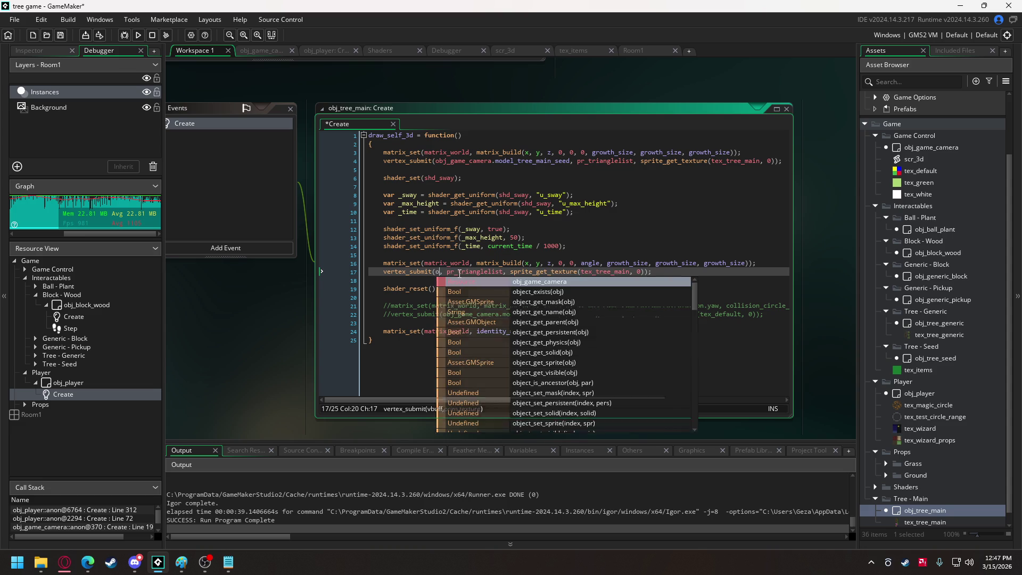
key(Return)
text(.model_t)
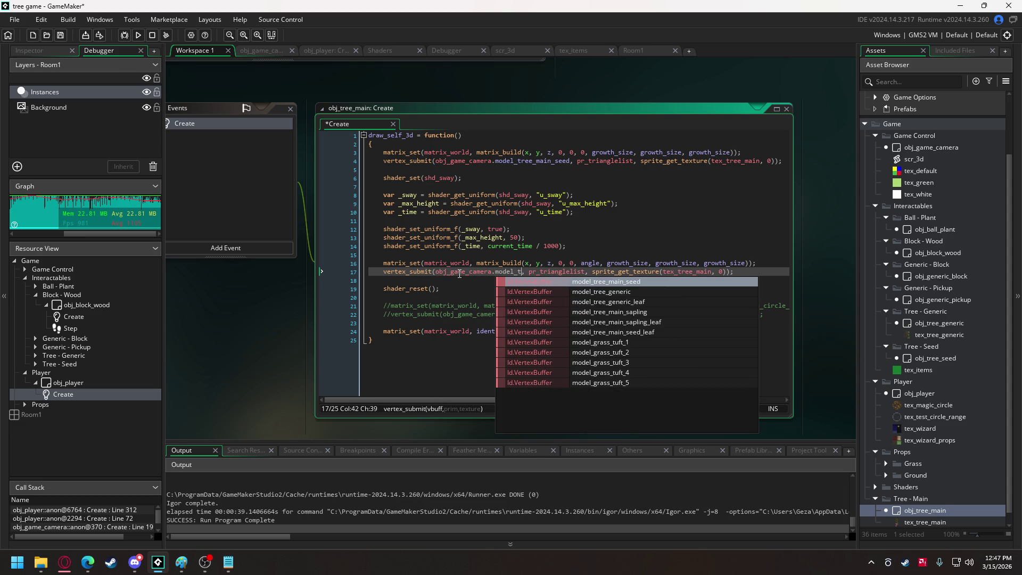
key(Down)
key(Down)
key(Down)
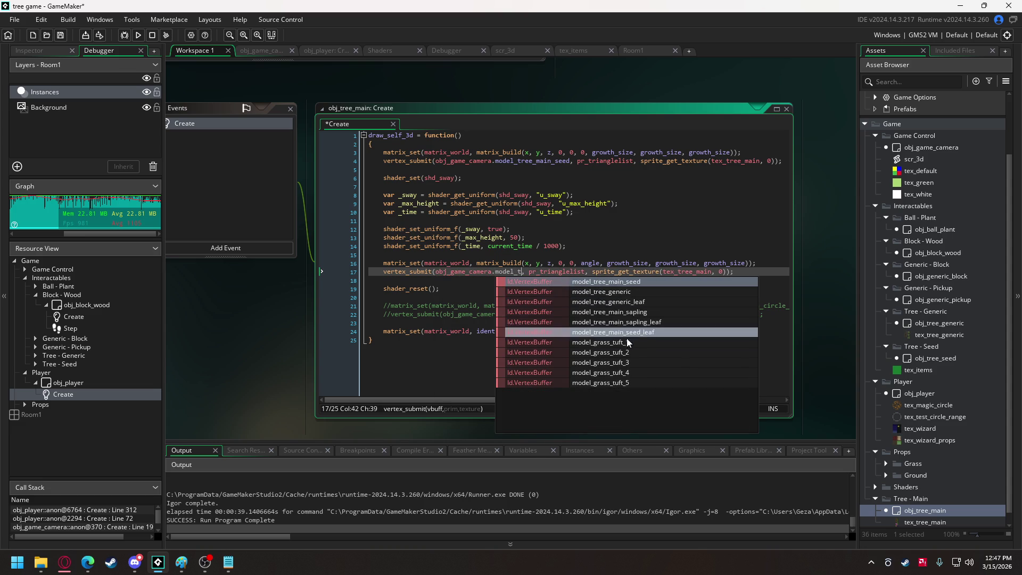
key(Return)
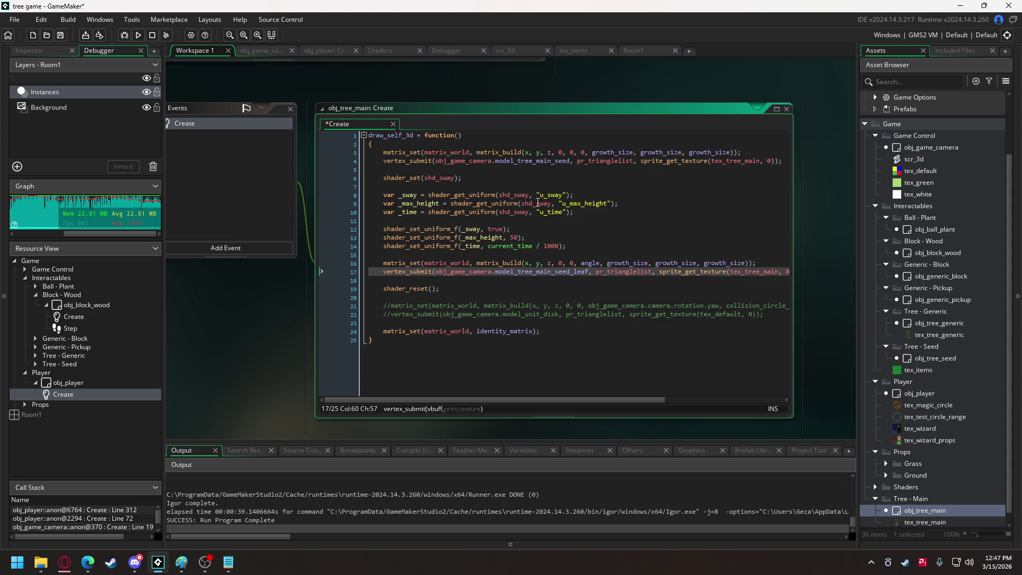
scroll(538, 203, up, 1)
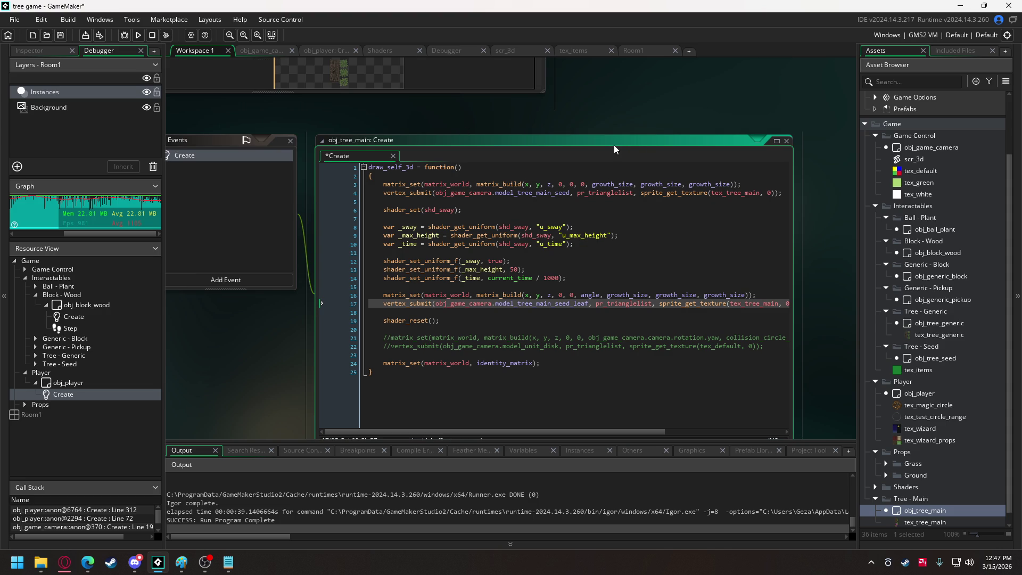
- In obj_game_camera's Create code, replace both random offsets in the obj_tree_main spawn call with 0
click(264, 53)
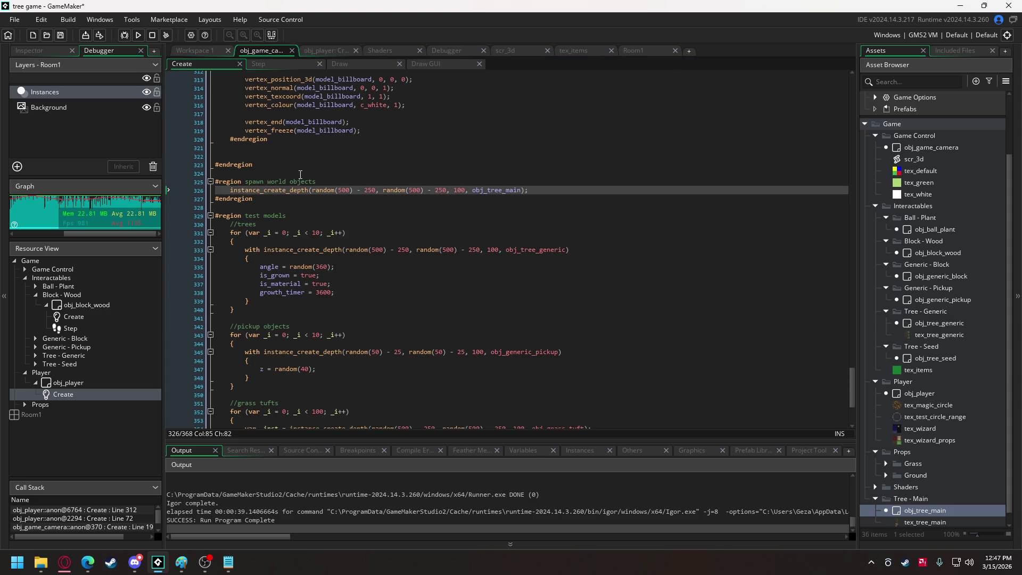
drag(312, 190, 376, 192)
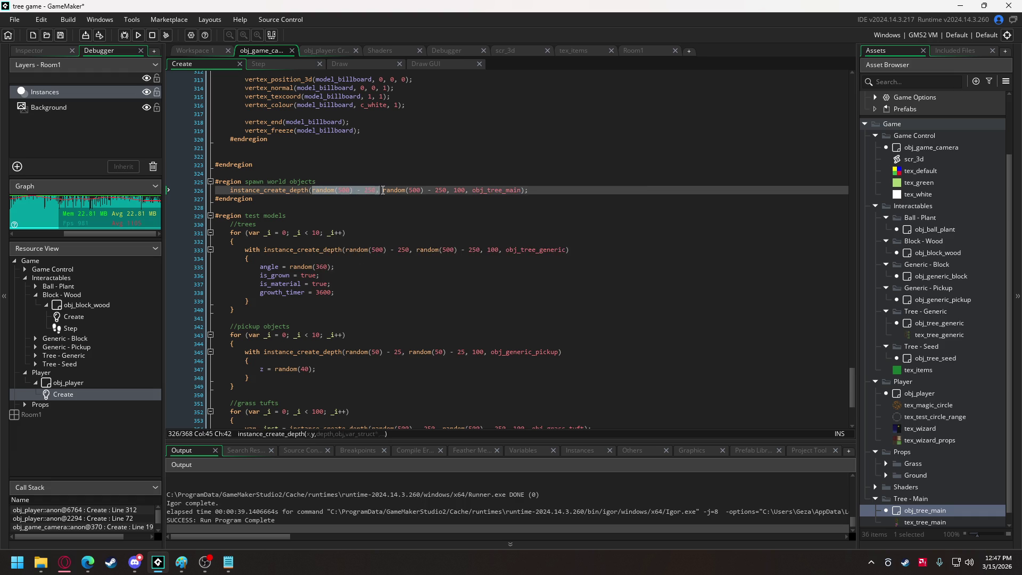
text(0)
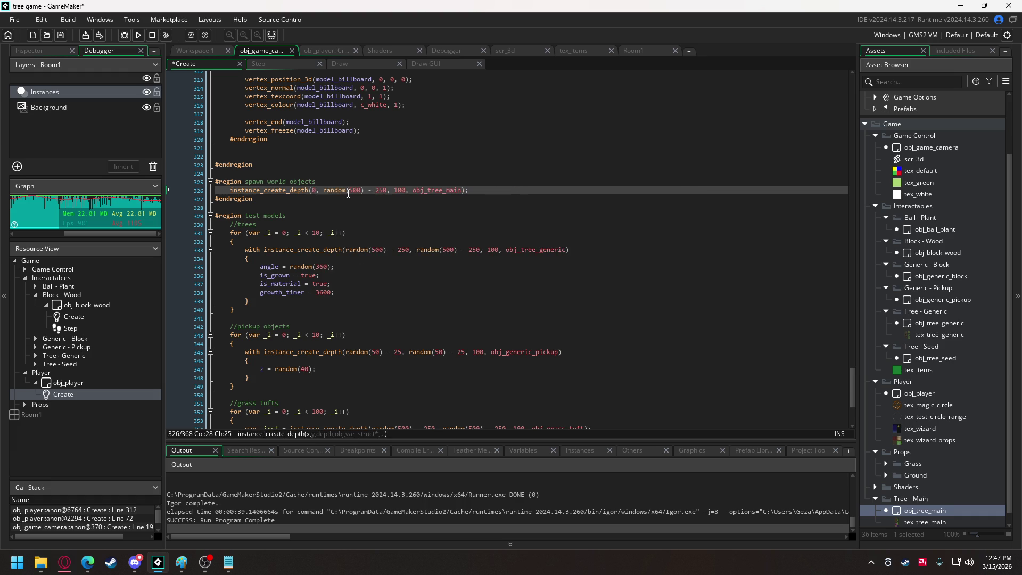
click(324, 190)
drag(380, 193, 391, 193)
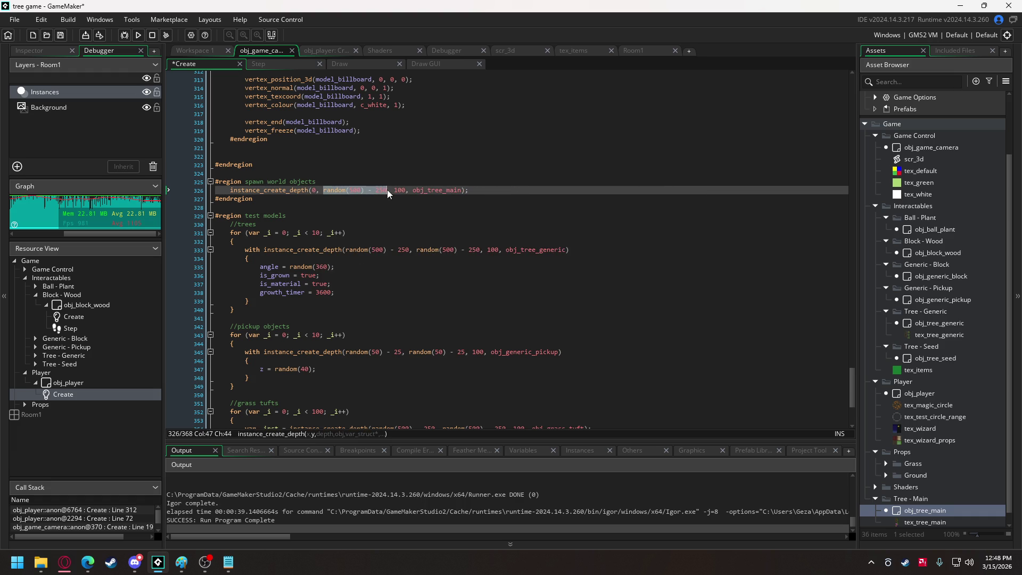
text(0)
- Add a new line at the top of obj_tree_main's Create code for z = 0;
click(180, 52)
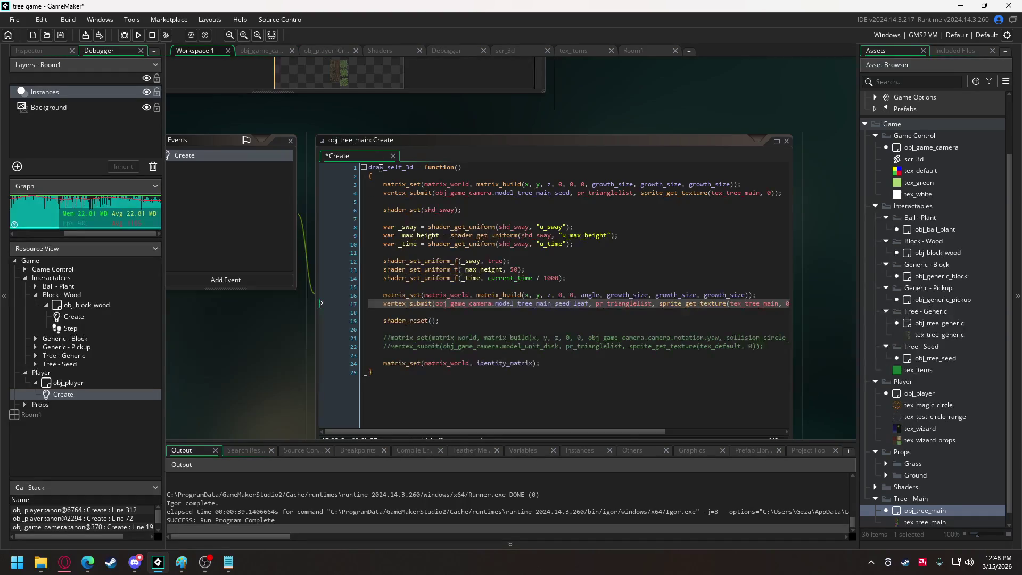
scroll(373, 160, up, 2)
click(370, 262)
key(Return)
key(Return)
key(Up)
key(Up)
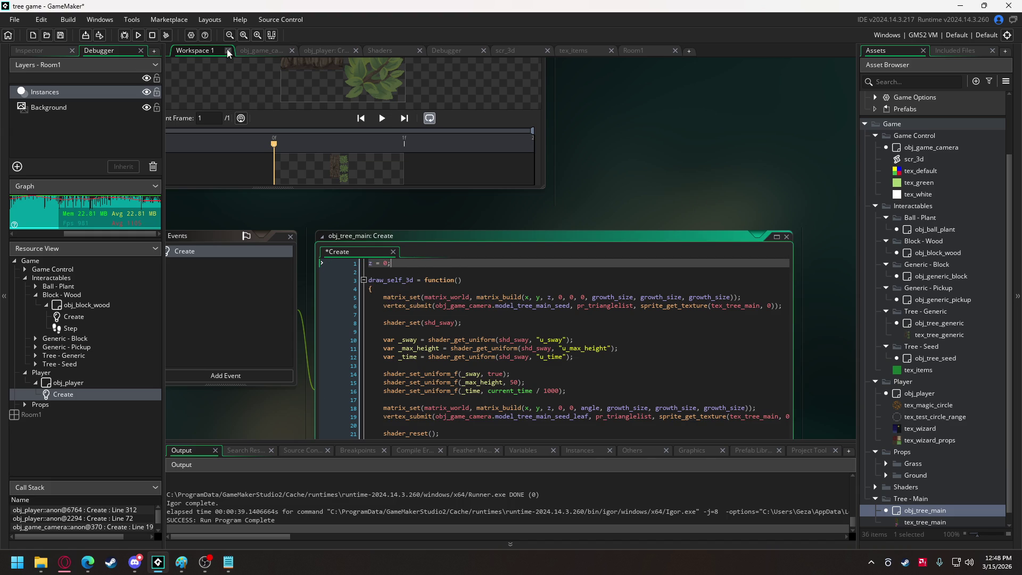
- Duplicate the grass tuft instance_exists check above itself in the camera's Draw event
click(279, 52)
click(376, 64)
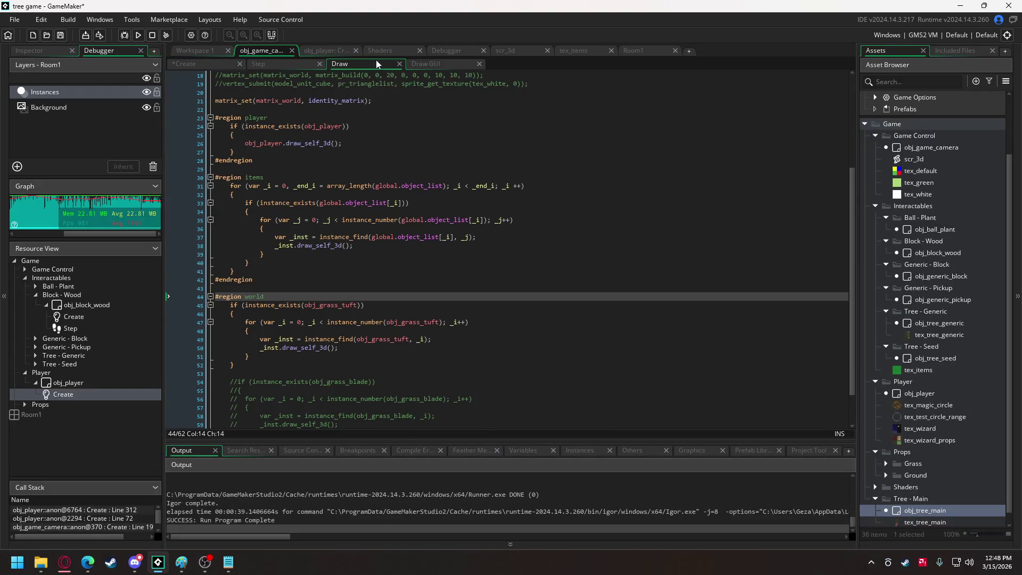
scroll(372, 284, down, 2)
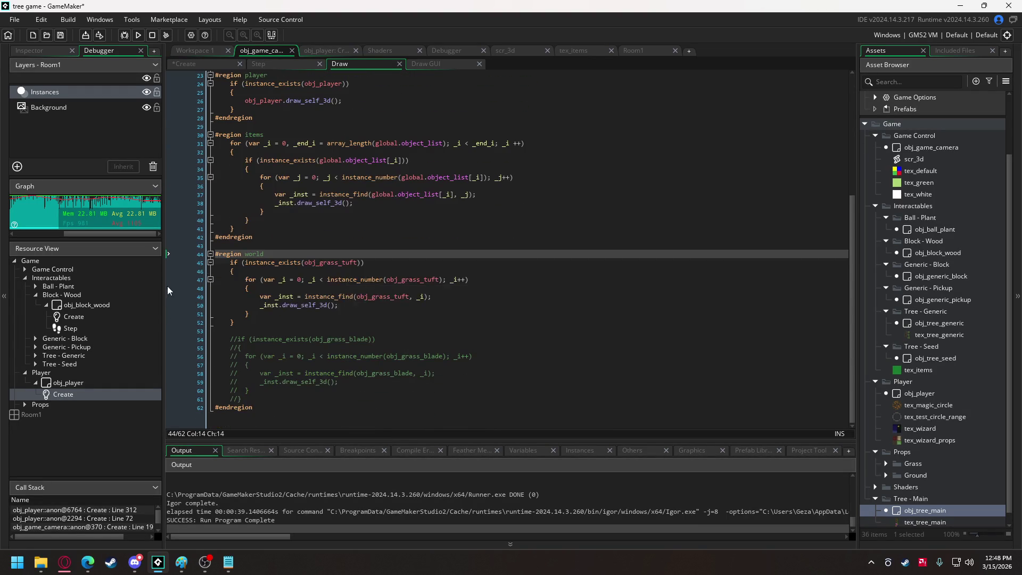
key(Down)
key(Home)
key(Return)
key(Return)
key(Up)
key(Up)
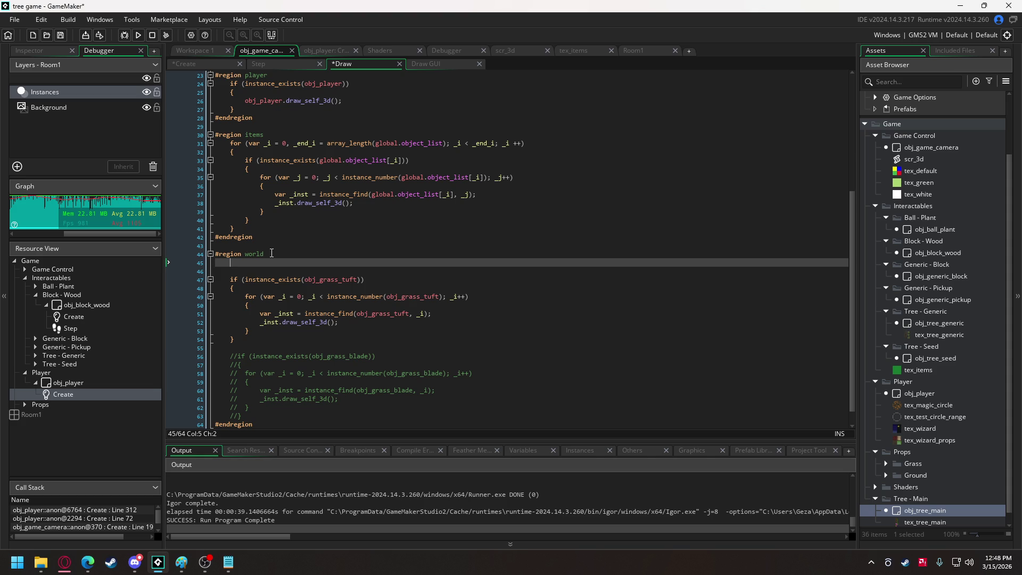
drag(279, 286, 233, 279)
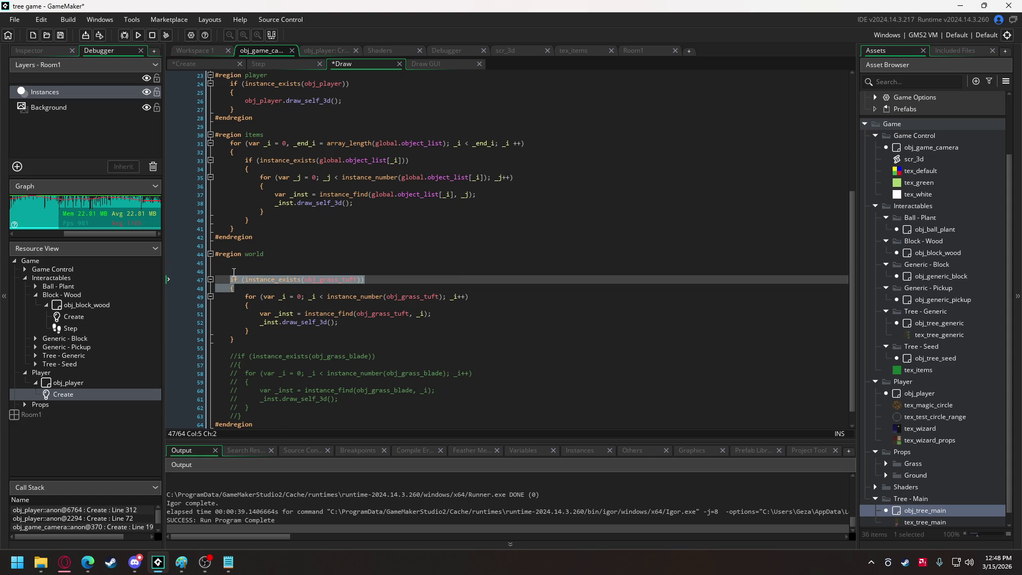
key(ctrl+c)
click(232, 265)
key(ctrl+v)
- Change the copy to check obj_tree_main, call obj_tree_main.draw_self_3d() inside, and run the game
drag(319, 262, 358, 264)
text(tree)
key(Down)
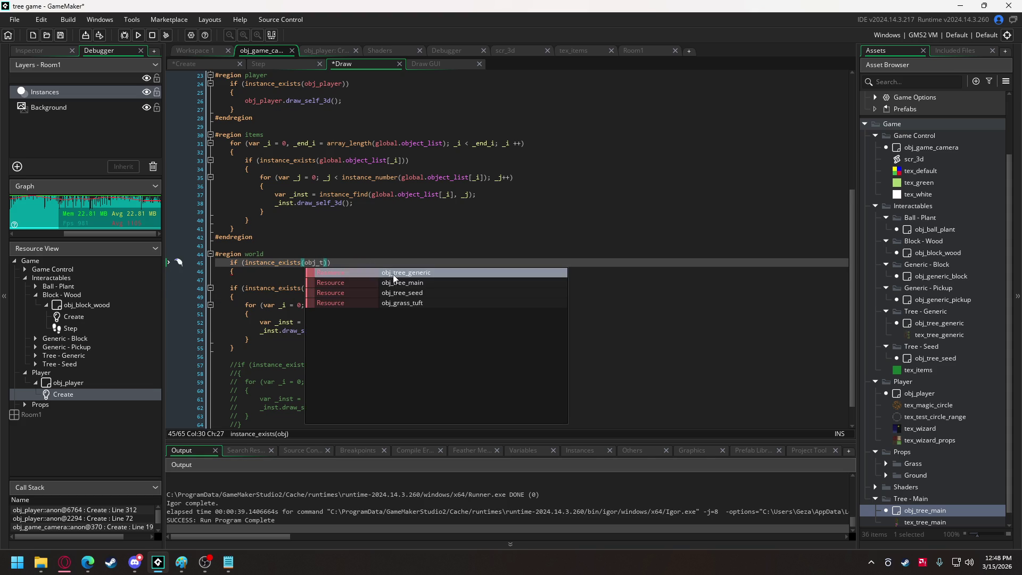
key(Return)
click(352, 272)
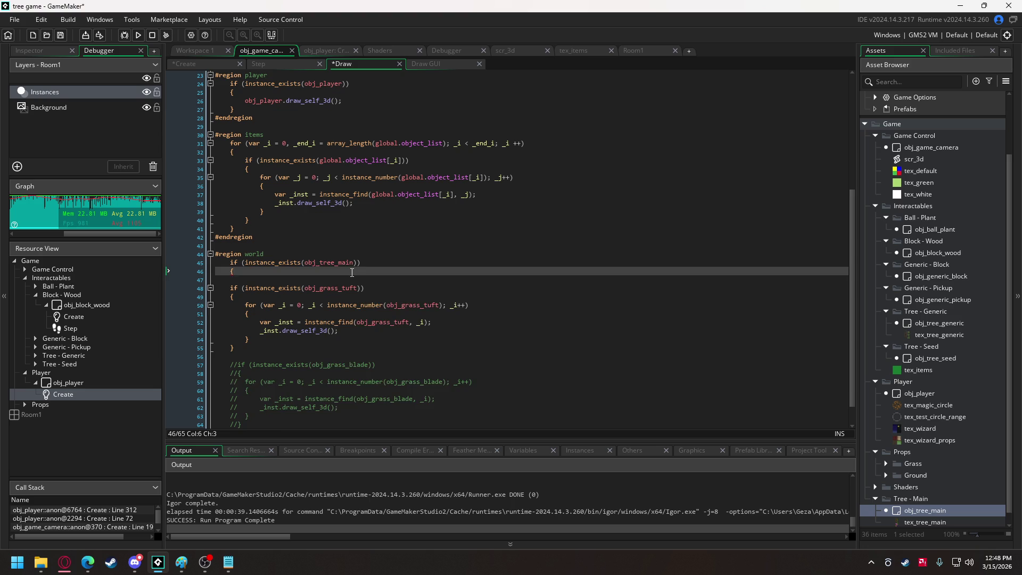
key(Return)
key(Return)
text(})
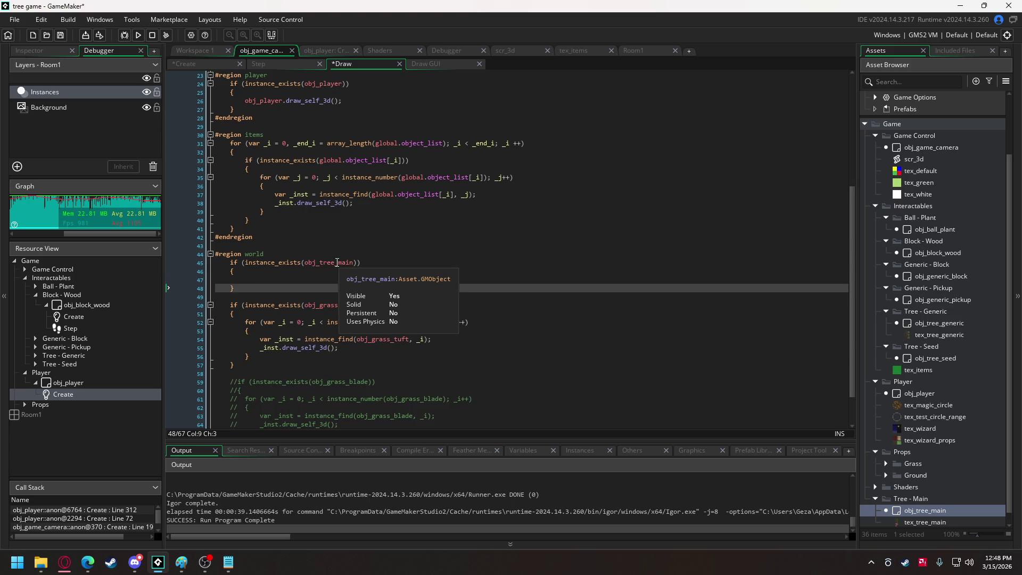
double_click(337, 263)
click(308, 279)
key(ctrl+v)
text(.draw_self_3d())
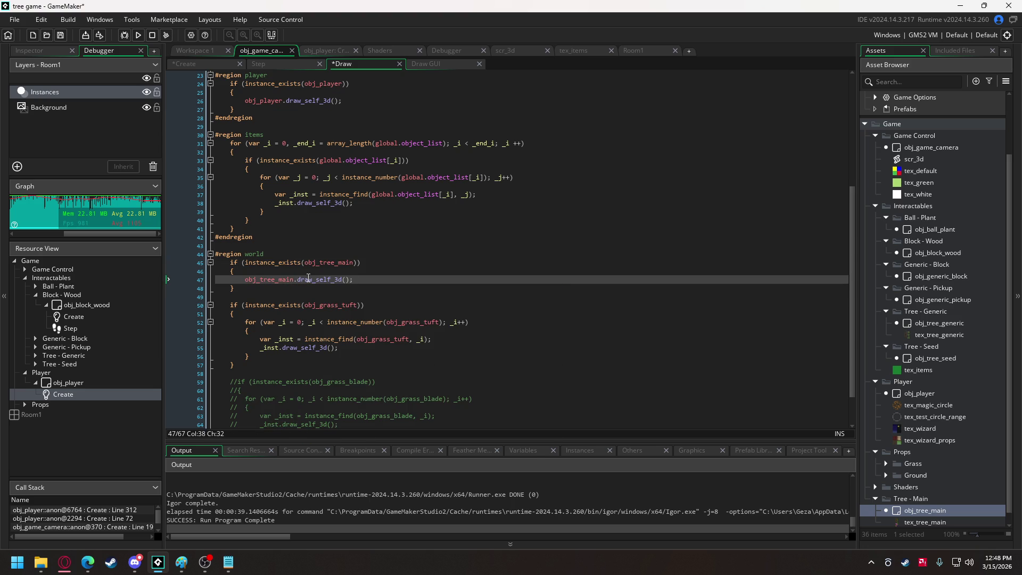
click(138, 35)
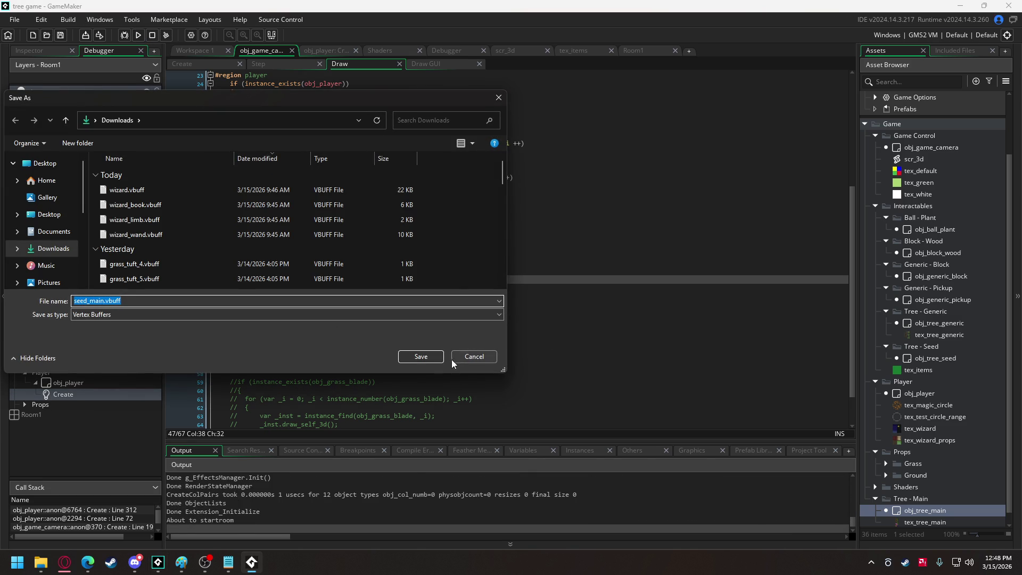
- Save seed_main.vbuff, abort the growth_size crash, and reopen obj_tree_main's Create code
click(420, 357)
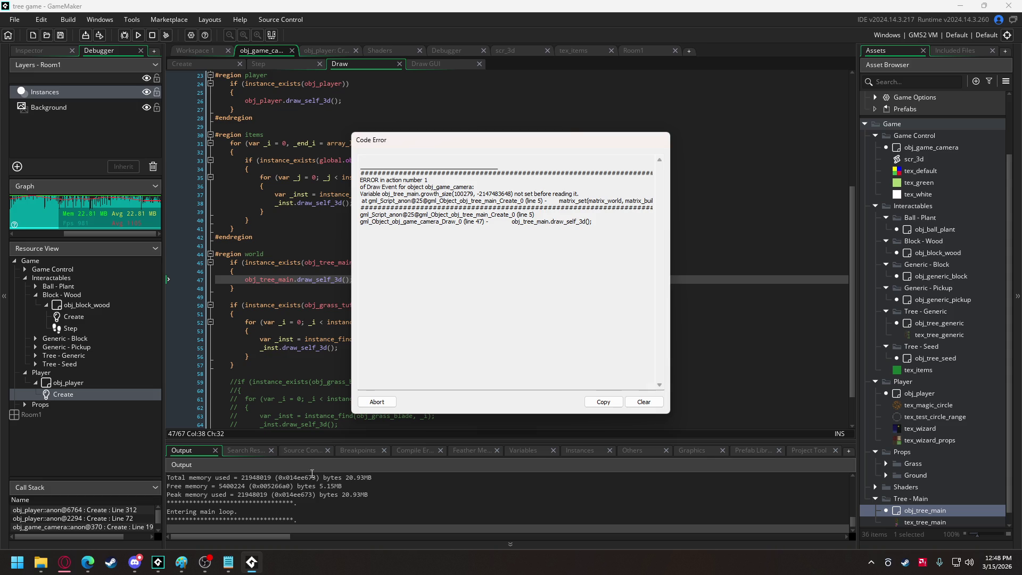
click(379, 403)
double_click(926, 511)
click(327, 308)
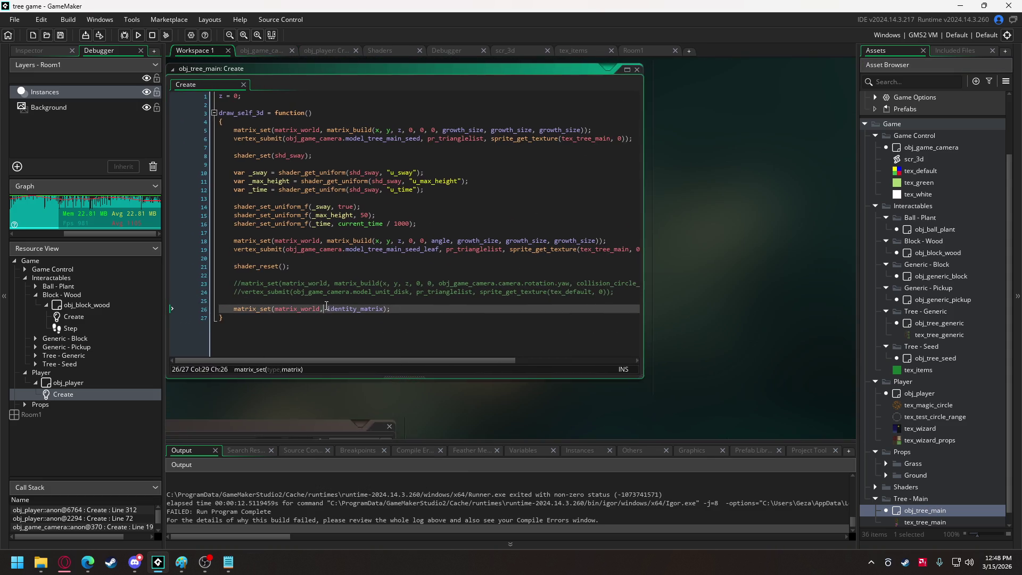
- Replace every growth_size on lines 18 and 5 with a fixed scale of 10
mouse_move(449, 371)
mouse_down()
mouse_move(567, 369)
mouse_move(504, 370)
mouse_up()
double_click(426, 252)
text(10)
double_click(447, 252)
text(10)
double_click(447, 252)
text(10)
double_click(420, 142)
text(10)
double_click(428, 141)
text(10)
double_click(442, 142)
text(10)
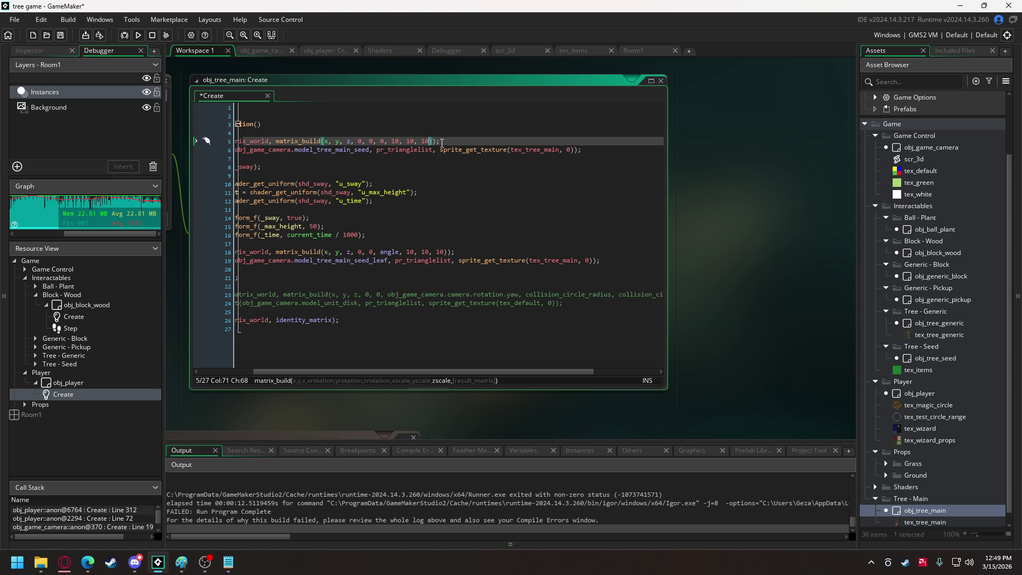
- Set the rotation angle on line 18 to 0, then bring up obj_tree_generic's code
drag(434, 372, 326, 377)
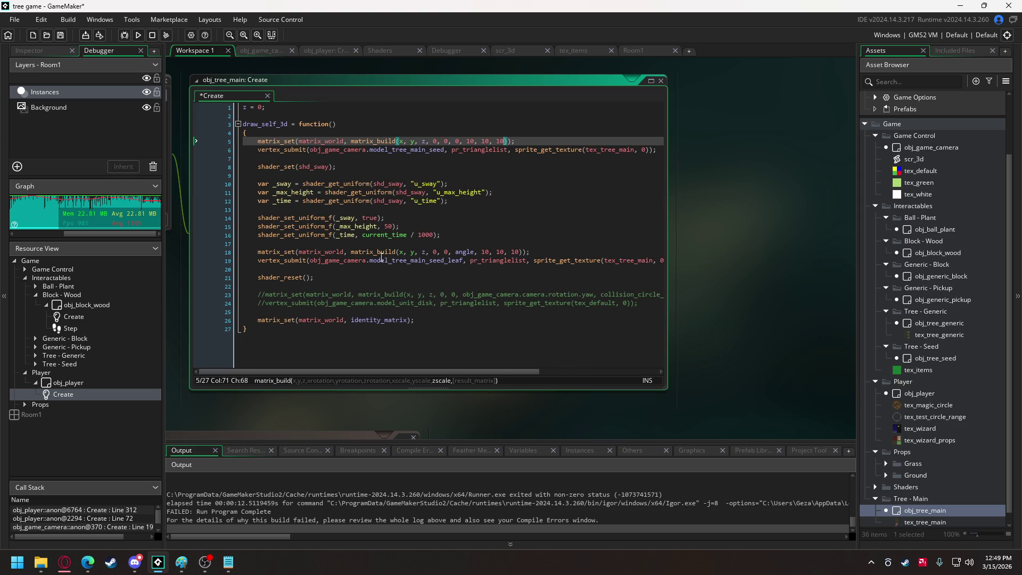
double_click(465, 252)
text(0)
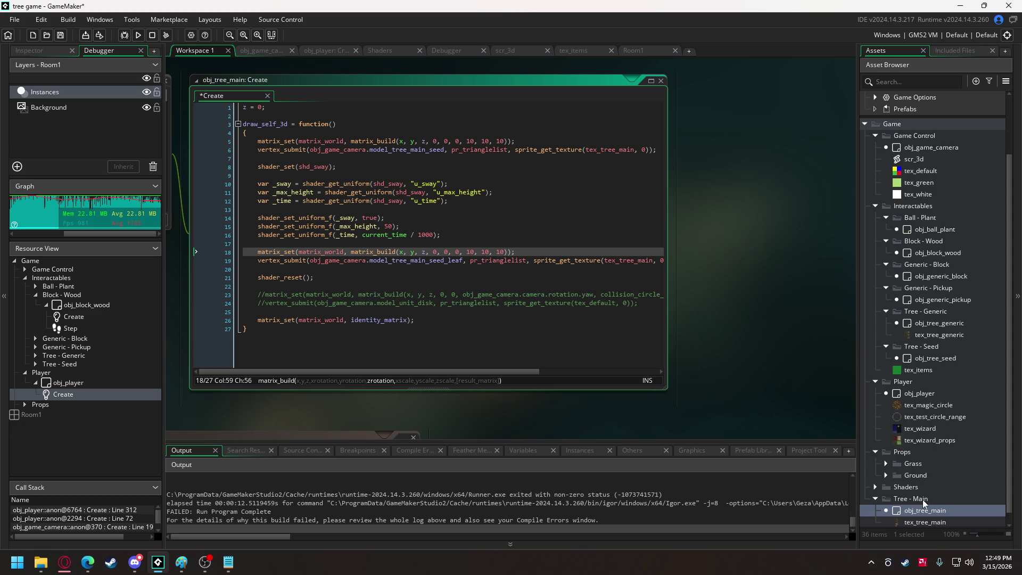
double_click(937, 326)
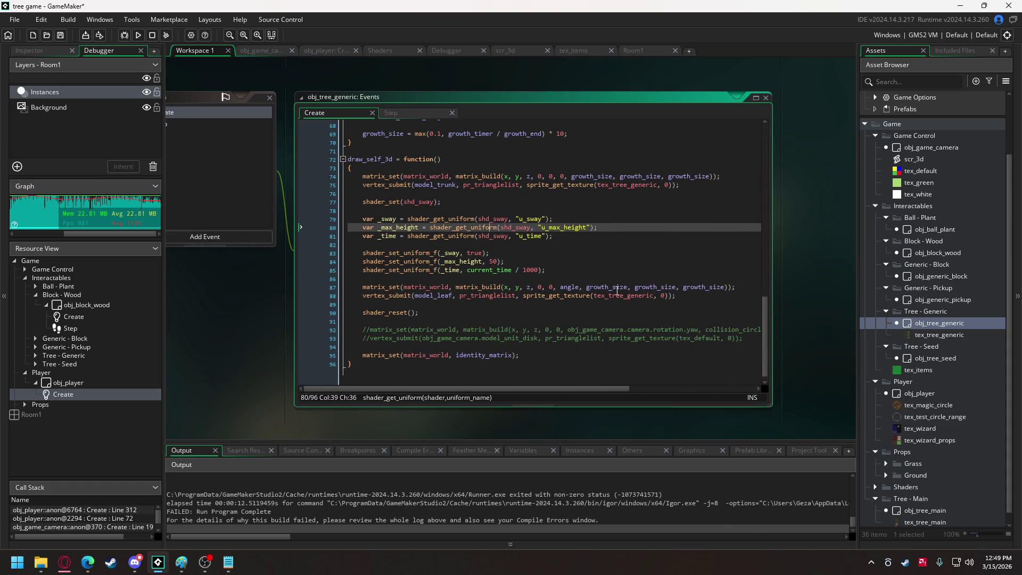
- Make obj_tree_generic's trunk matrix rotate by angle instead of 0, like the leaves
double_click(565, 287)
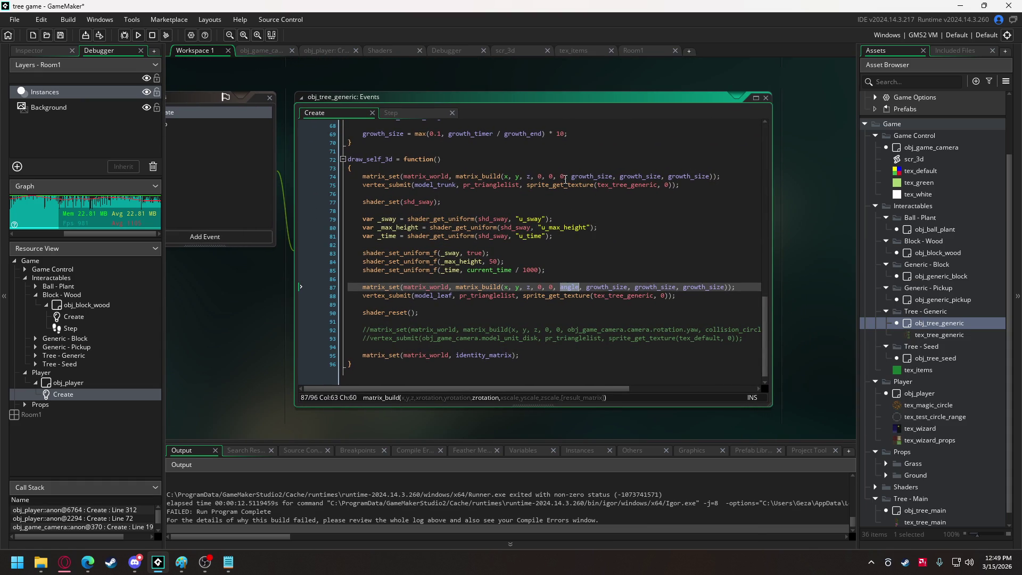
key(ctrl+c)
double_click(562, 177)
key(ctrl+v)
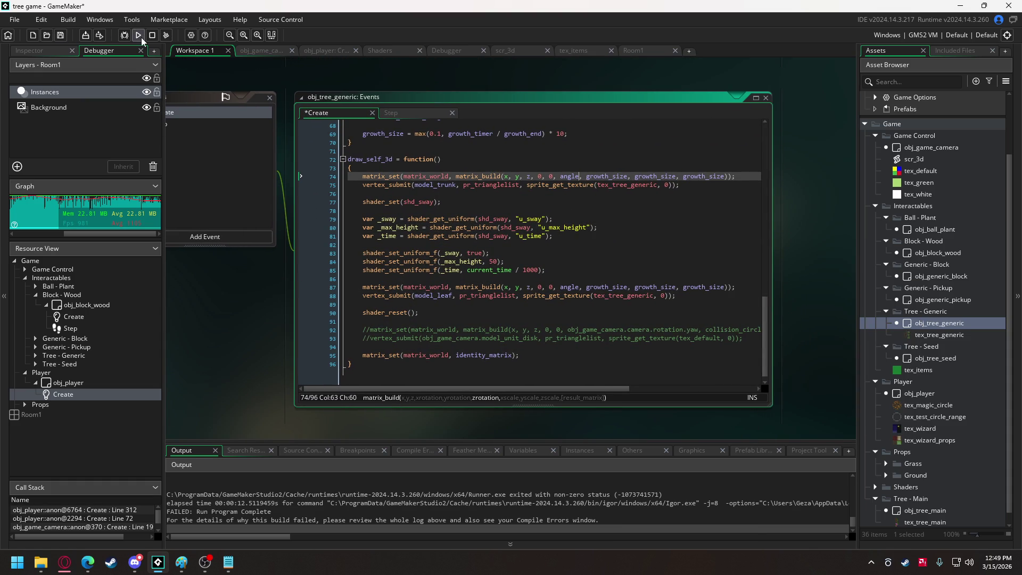
- Test-run the game, dismiss the save dialog, and abort the identity_matrix crash
click(141, 39)
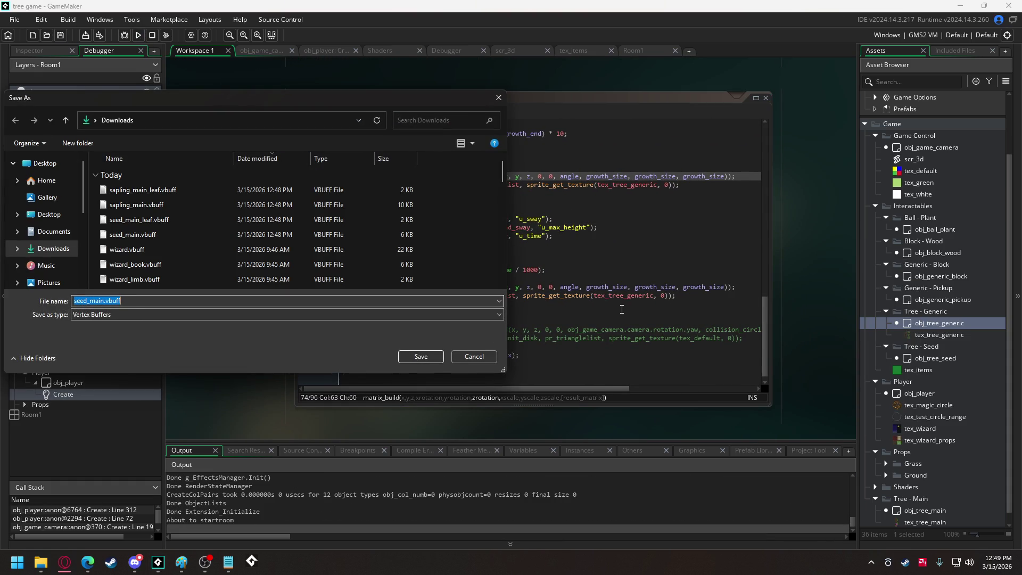
click(481, 357)
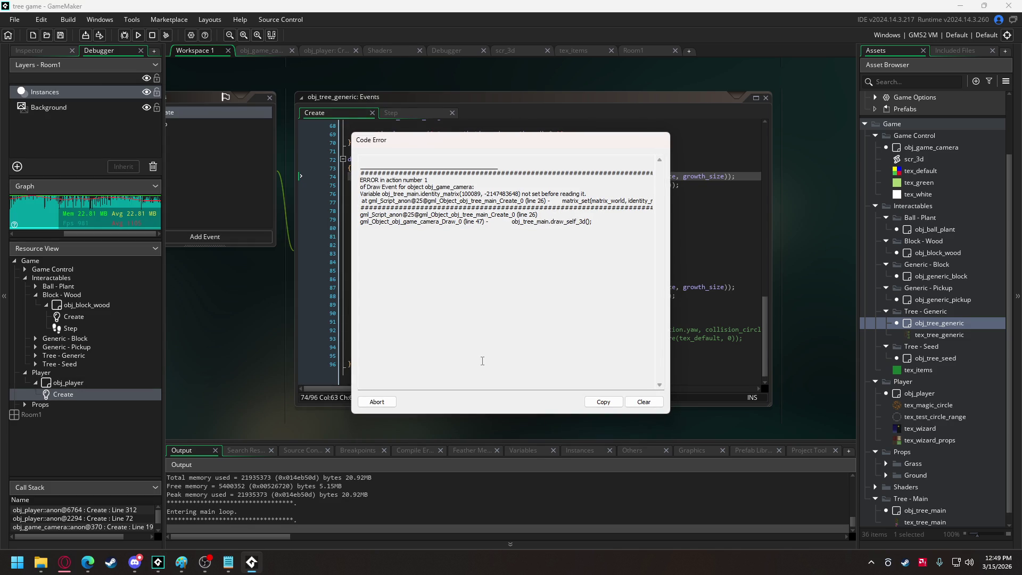
click(377, 402)
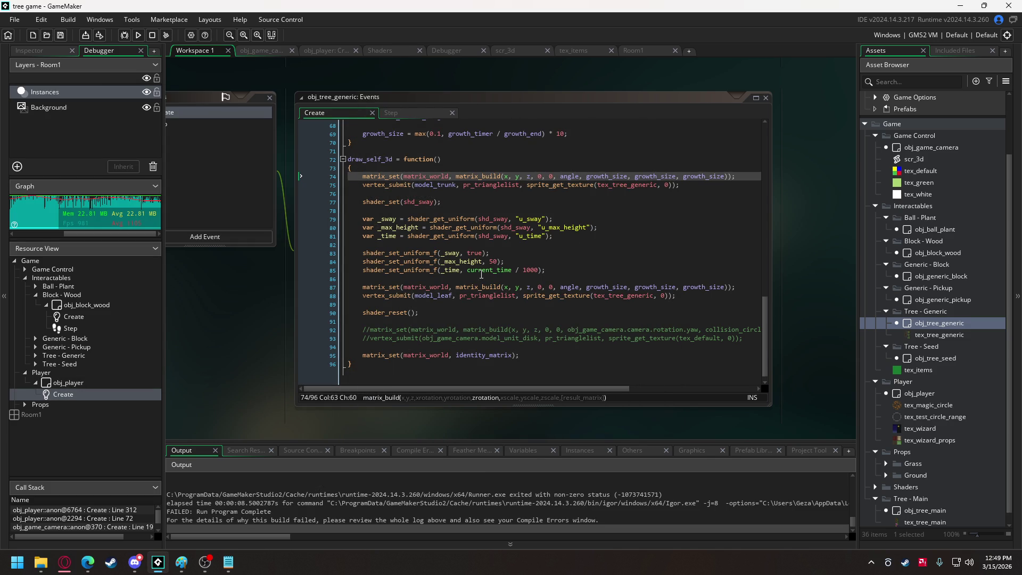
- Copy identity_matrix = matrix_build_identity(); from obj_tree_generic into obj_tree_main's Create event
scroll(485, 276, up, 18)
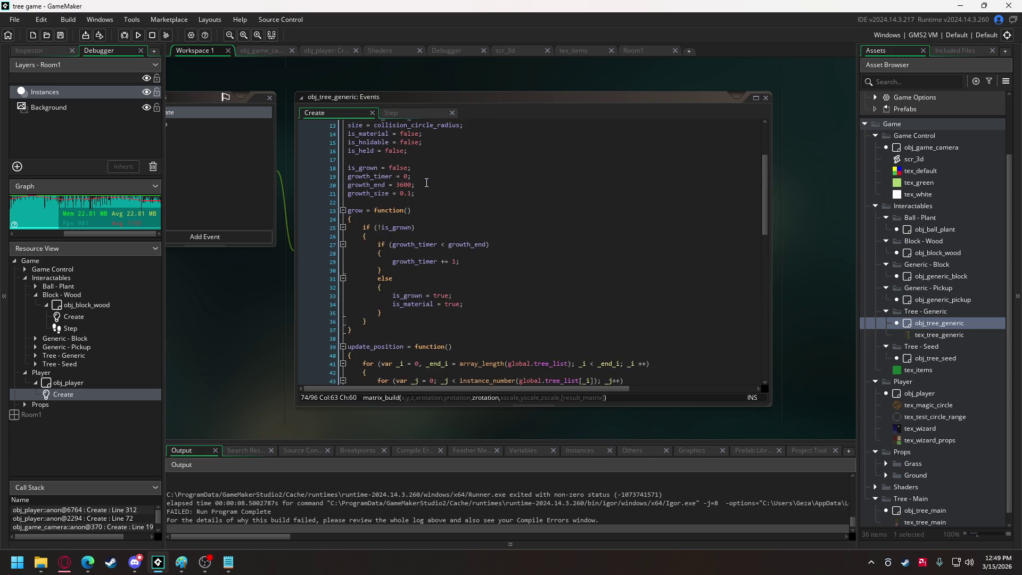
scroll(426, 184, up, 4)
drag(525, 187, 350, 186)
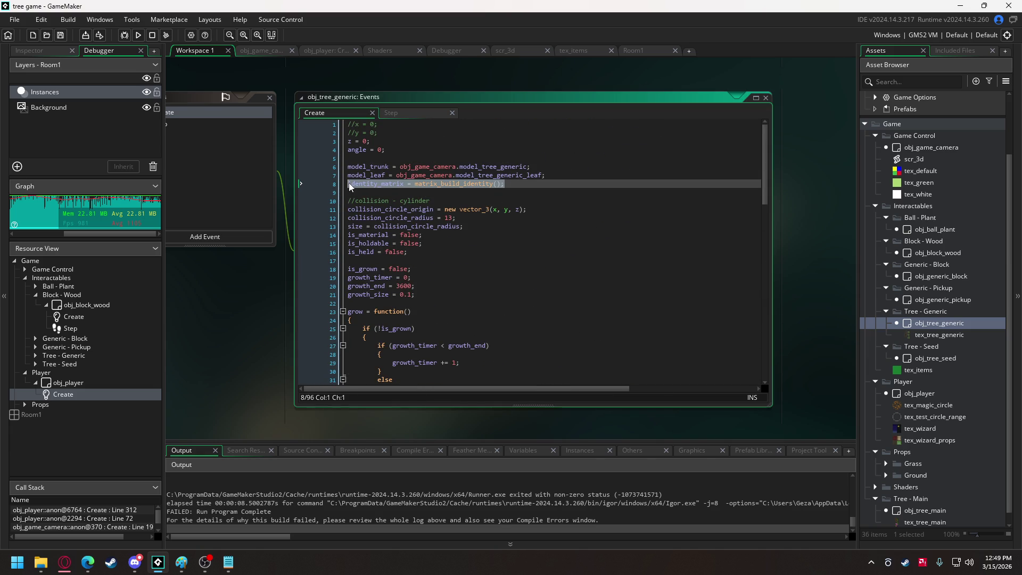
click(401, 118)
scroll(927, 458, down, 1)
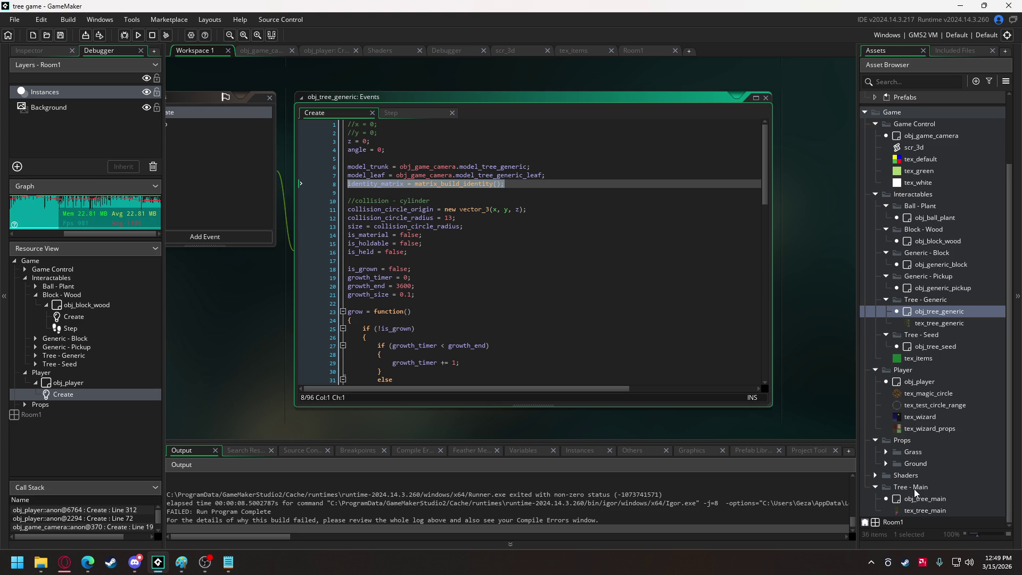
double_click(920, 498)
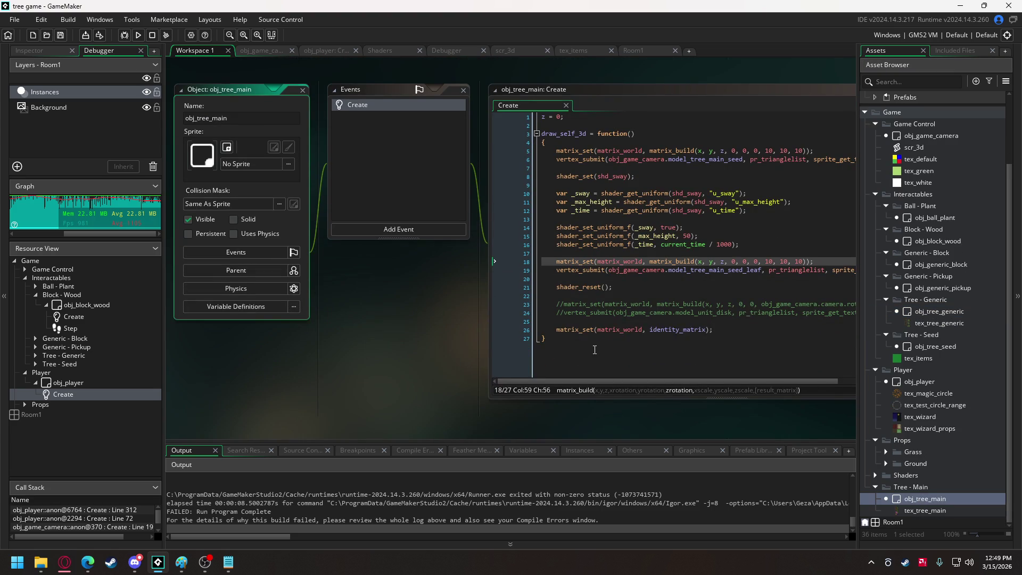
scroll(596, 266, up, 3)
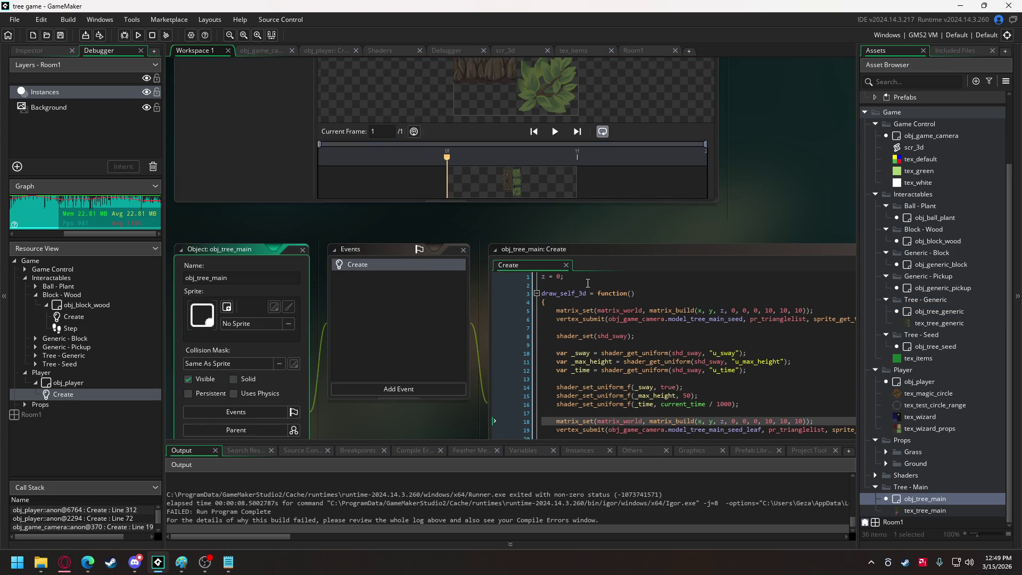
click(588, 285)
key(ctrl+v)
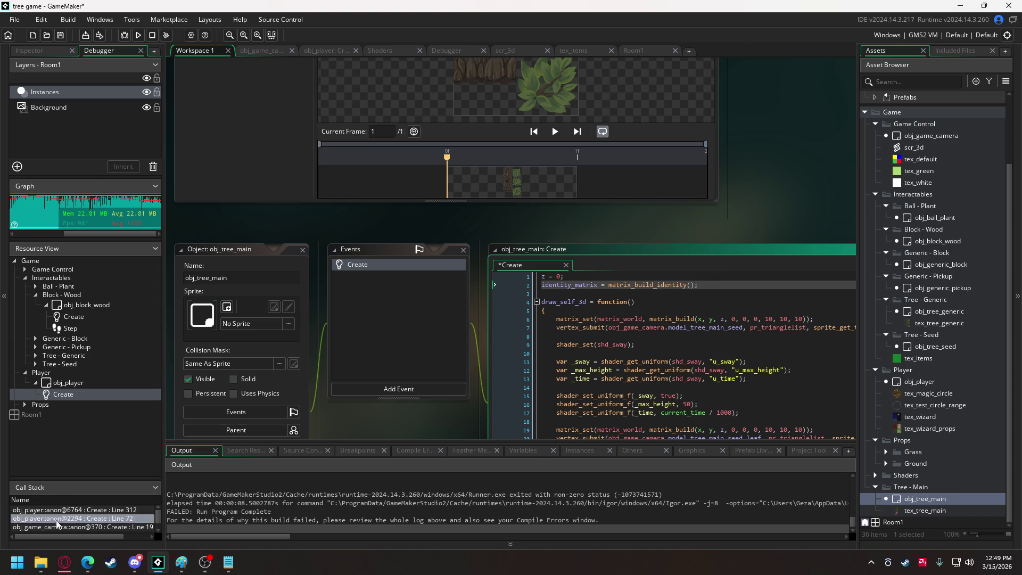
click(41, 562)
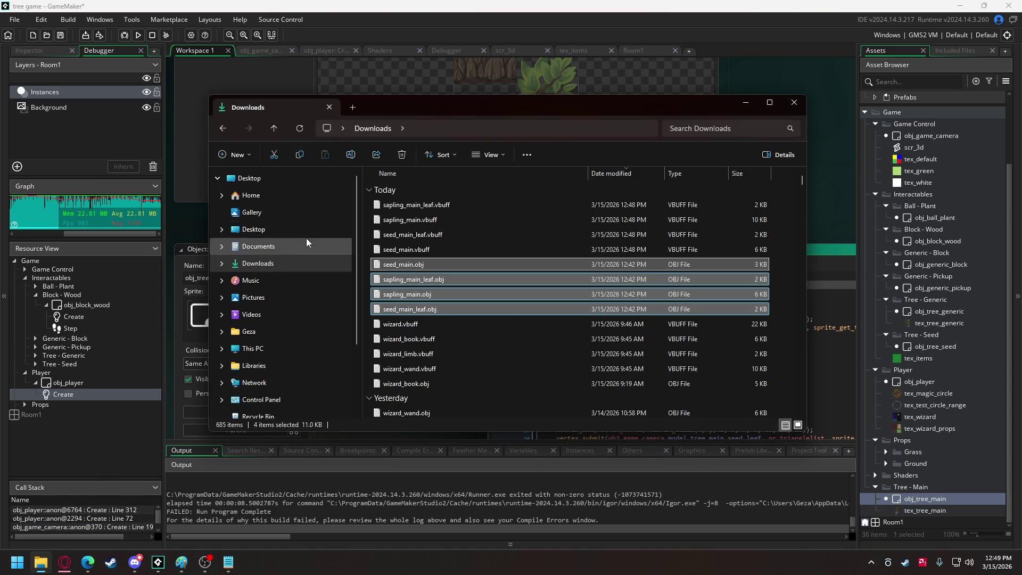
- Add the four new seed_main and sapling_main .vbuff files from Downloads as Included Files
shift+click(417, 208)
drag(828, 215, 829, 215)
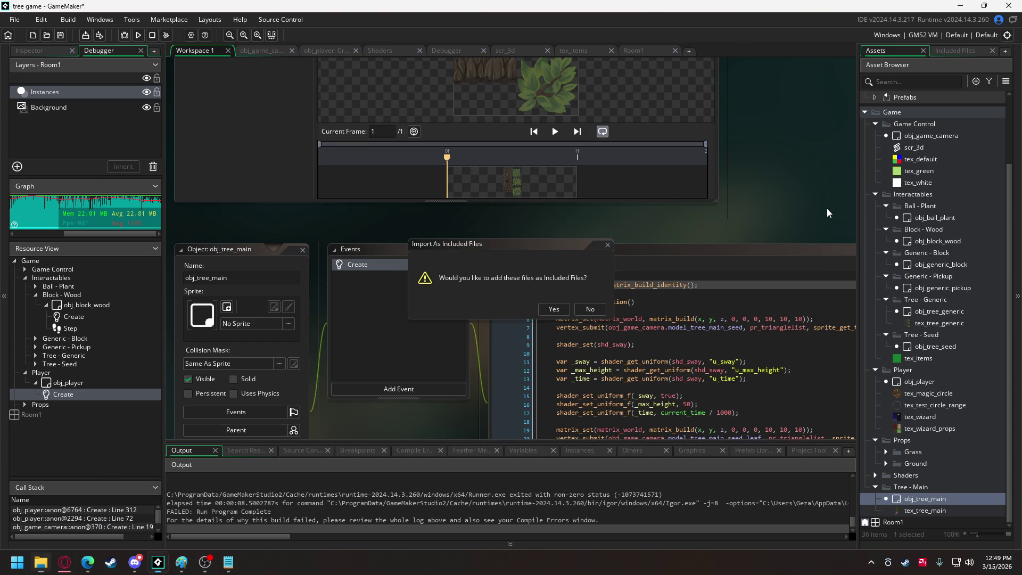
click(554, 311)
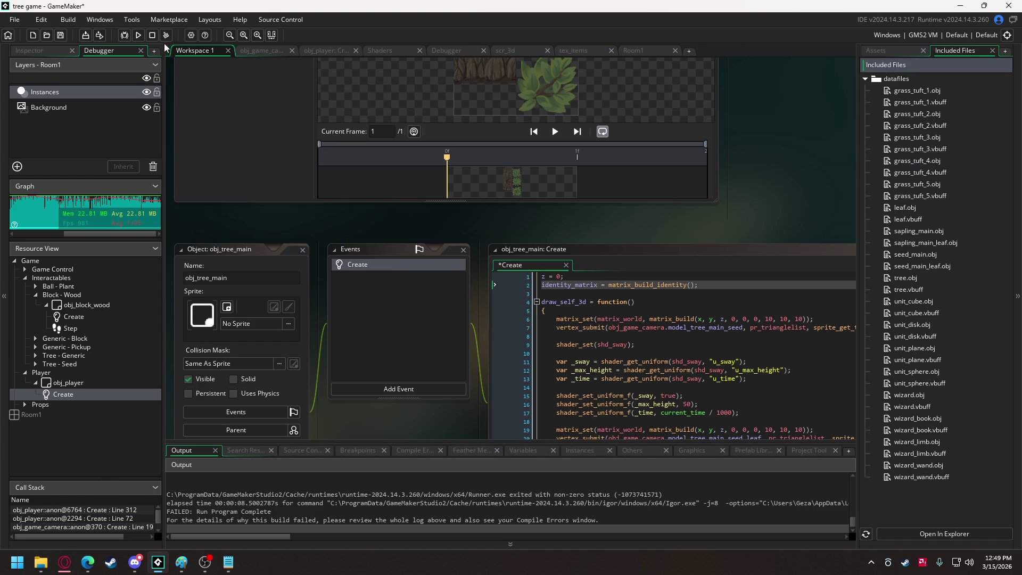
- Run the game to confirm the seed tree renders, then close it
click(124, 35)
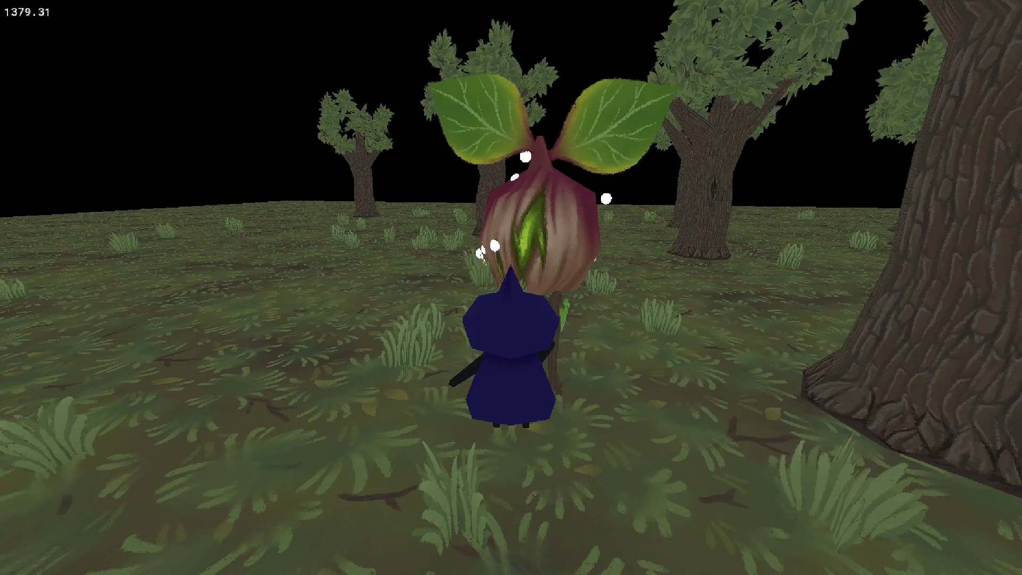
key(Escape)
click(316, 52)
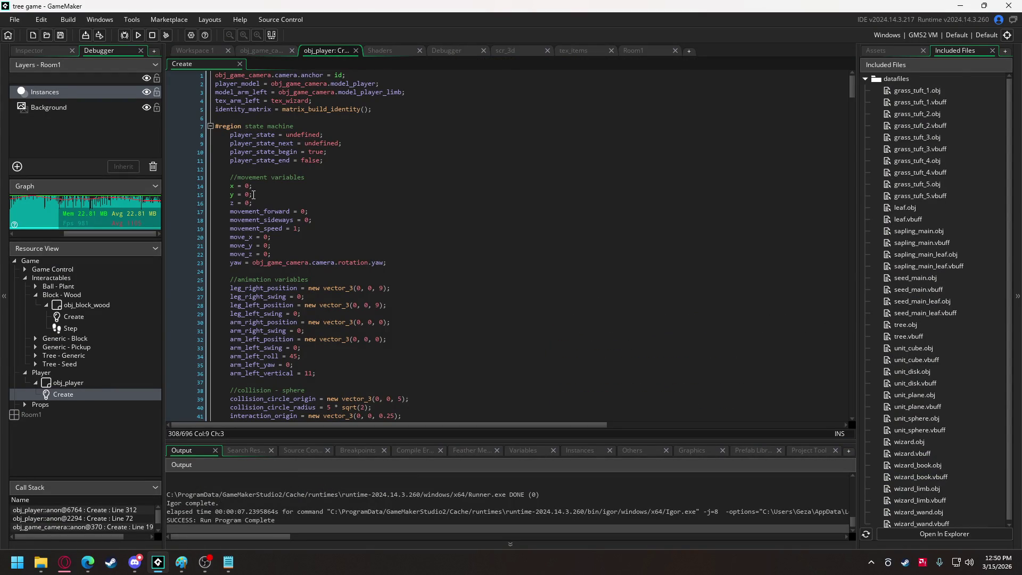
- Comment out lines 14–15 under the movement variables comment in obj_player's Create event and run the game
drag(230, 194, 230, 187)
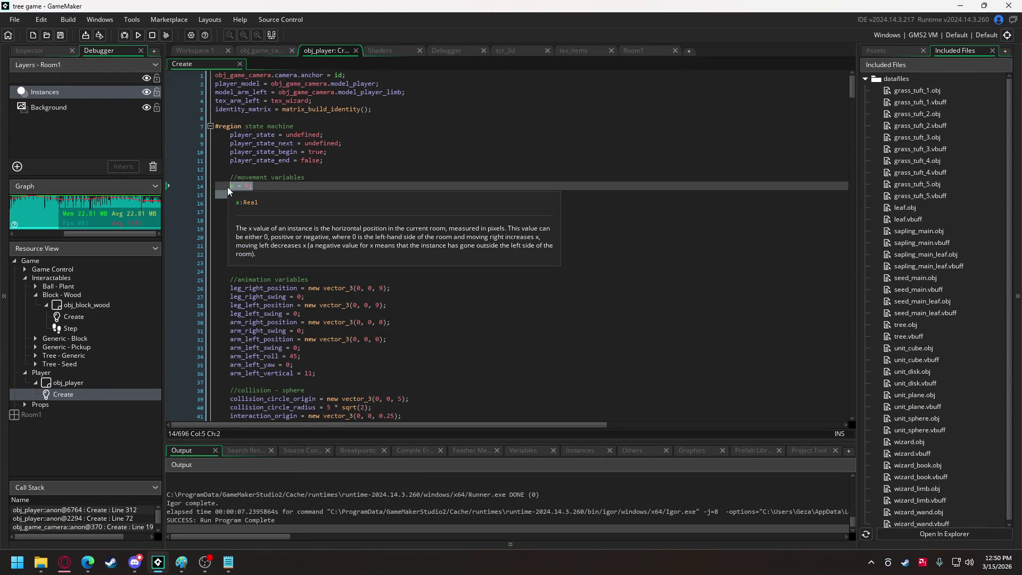
key(ctrl+k)
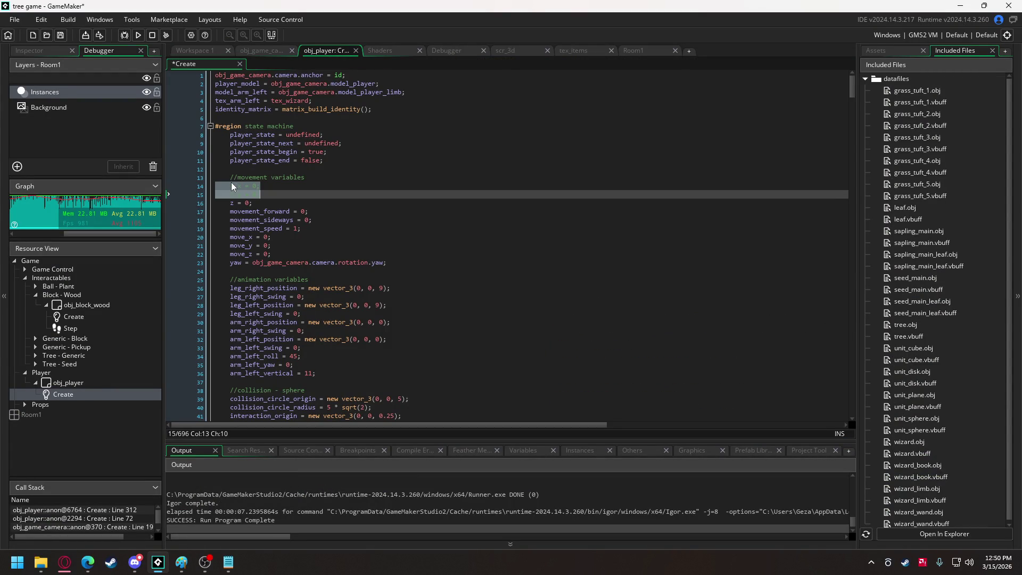
click(138, 35)
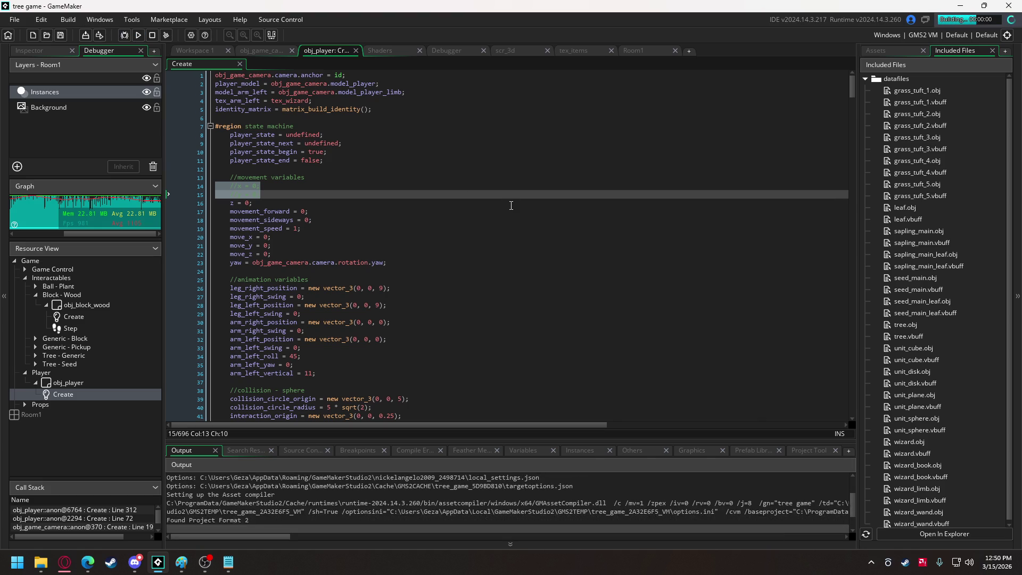
- Walk the witch around the trees and leaf monster with WASD, then close the game
key(a)
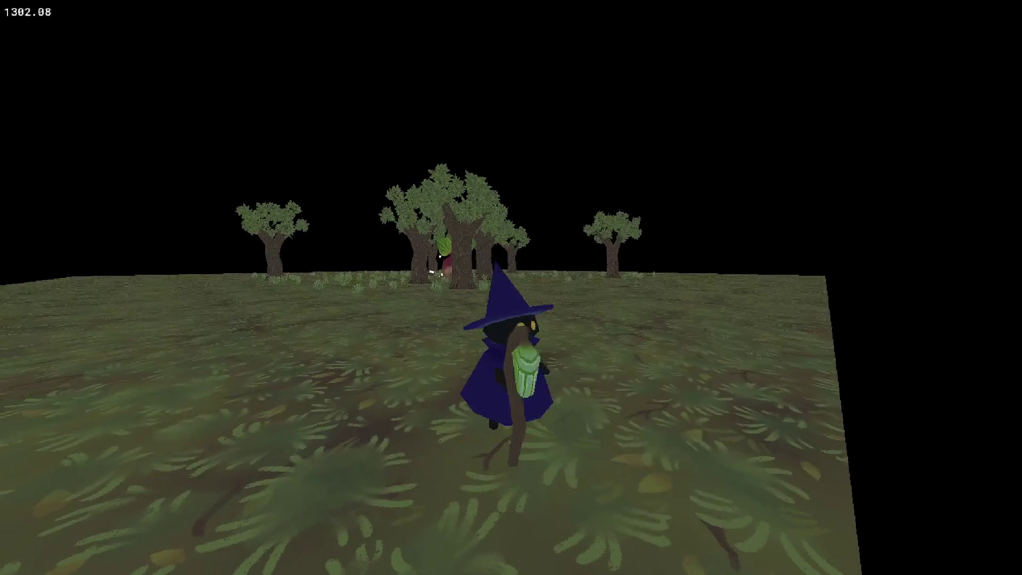
key(w)
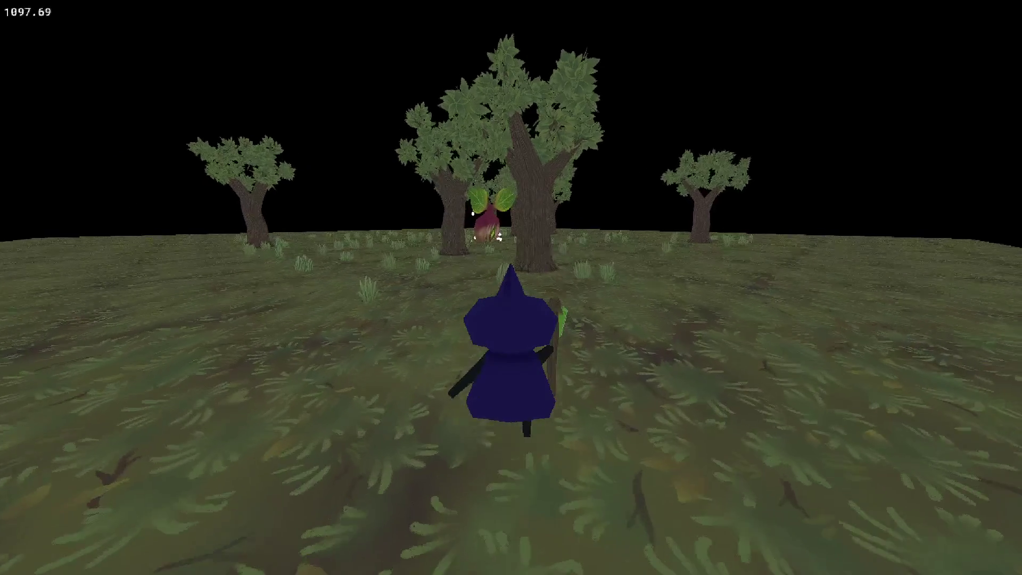
key(a)
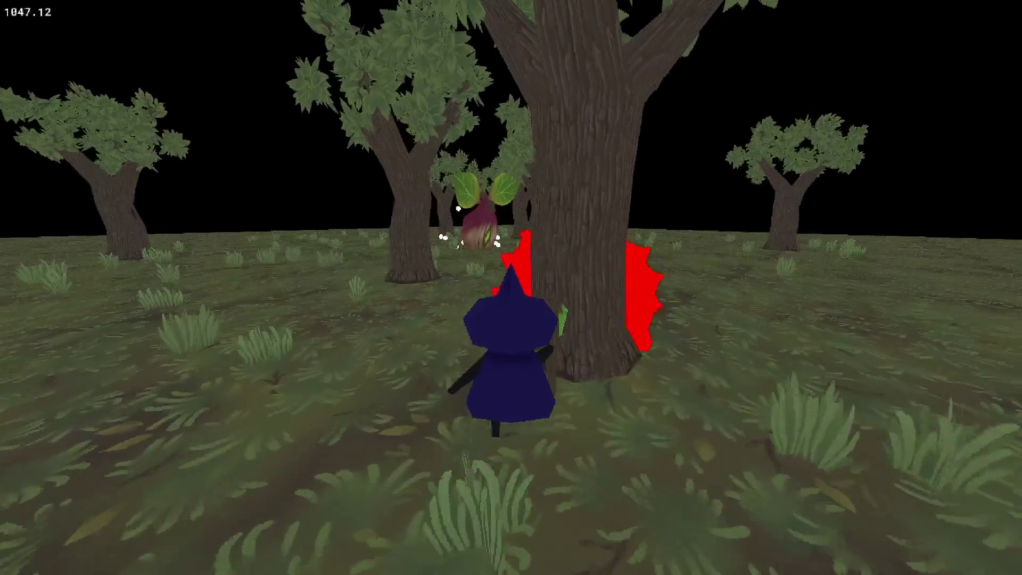
key(w)
key(d)
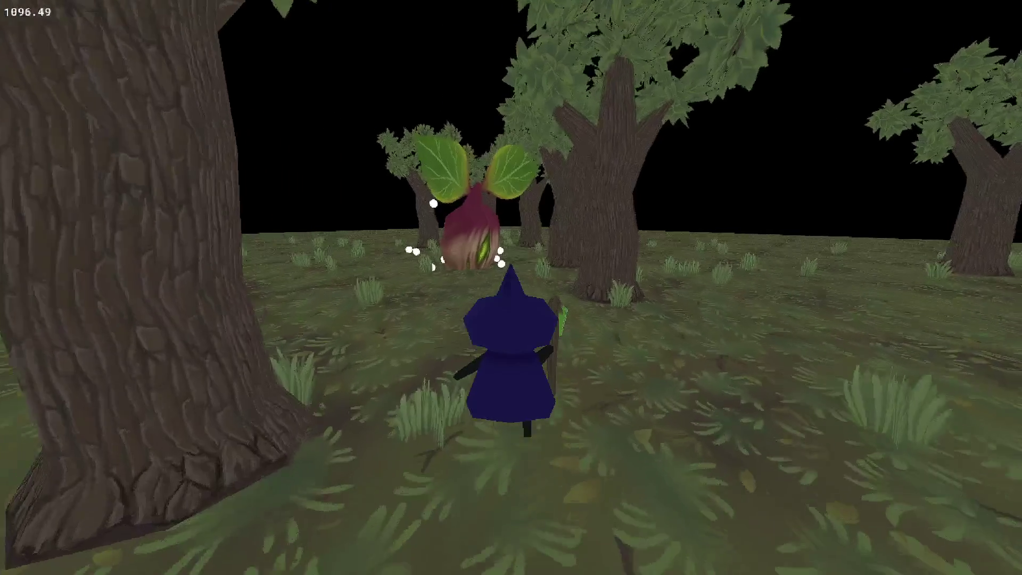
key(w)
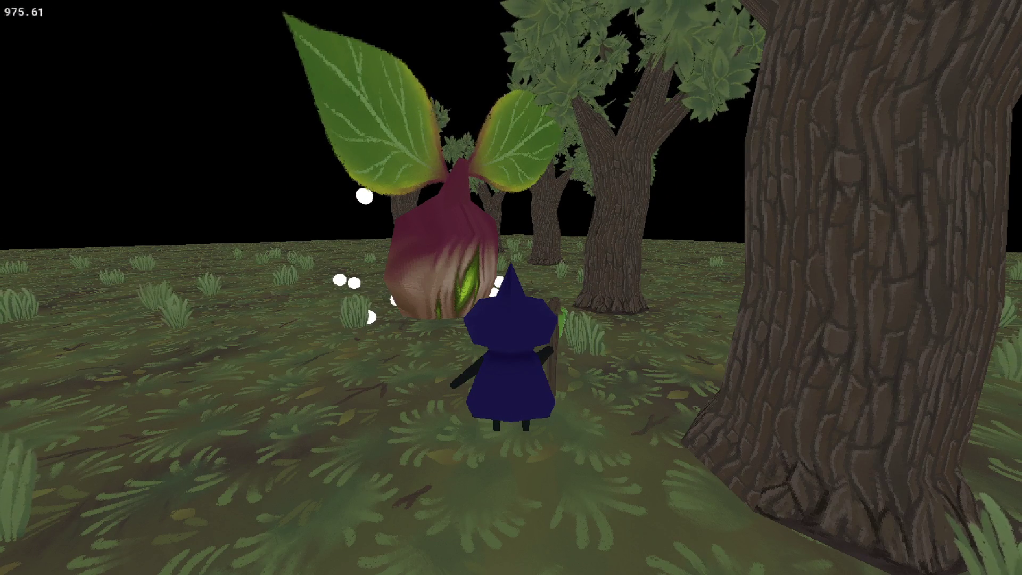
key(a)
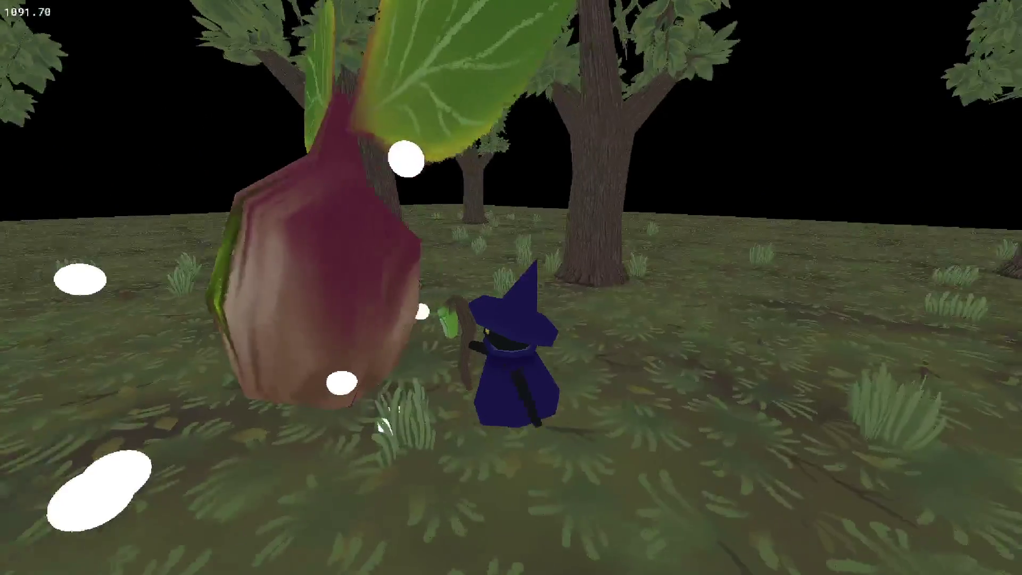
key(s)
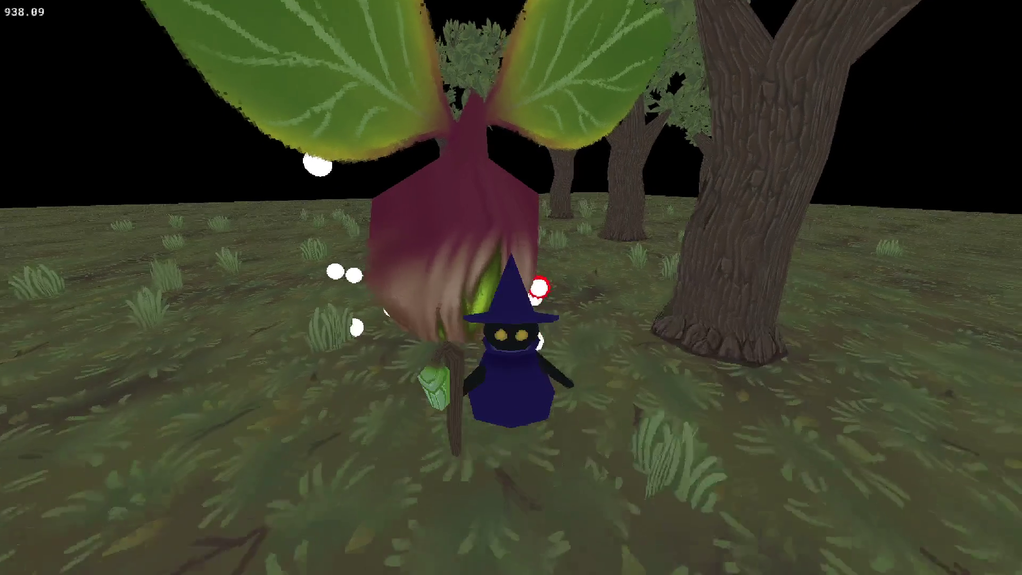
key(w)
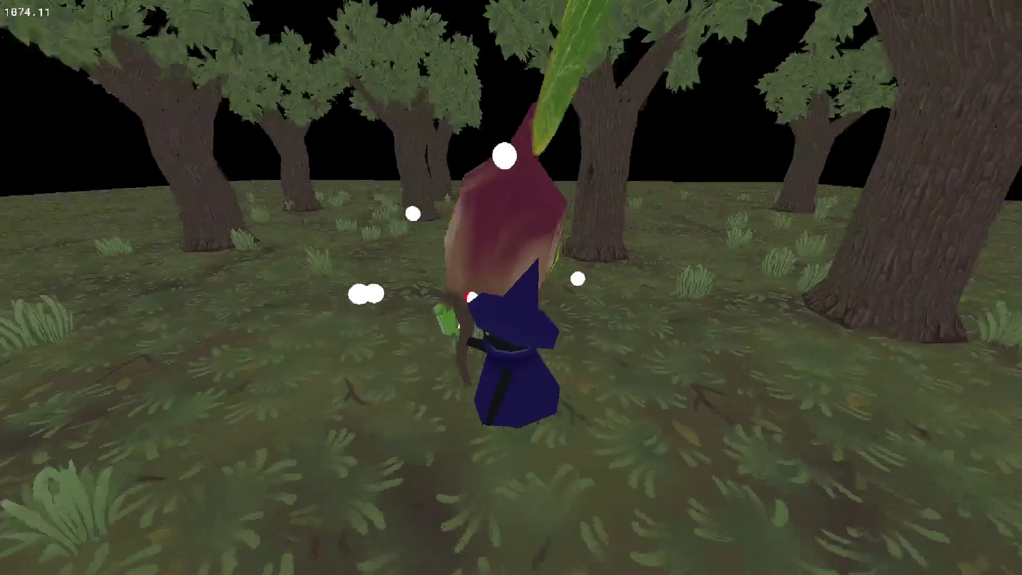
key(d)
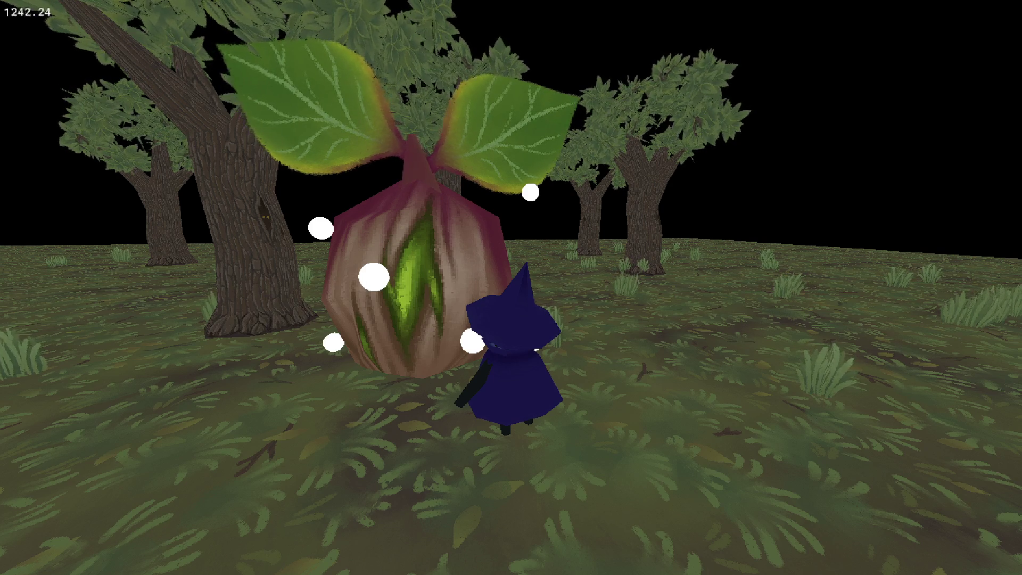
key(Escape)
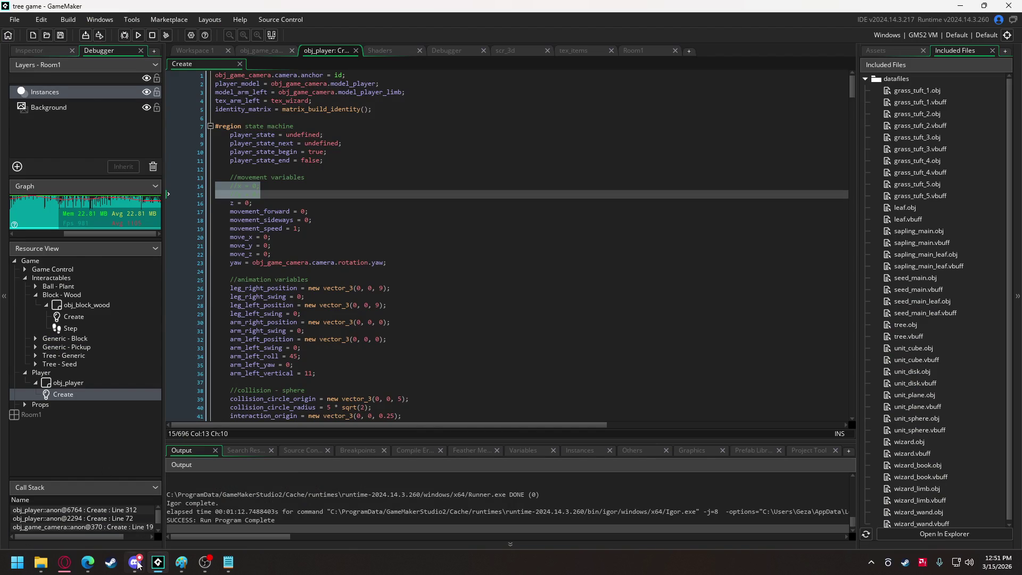
click(135, 562)
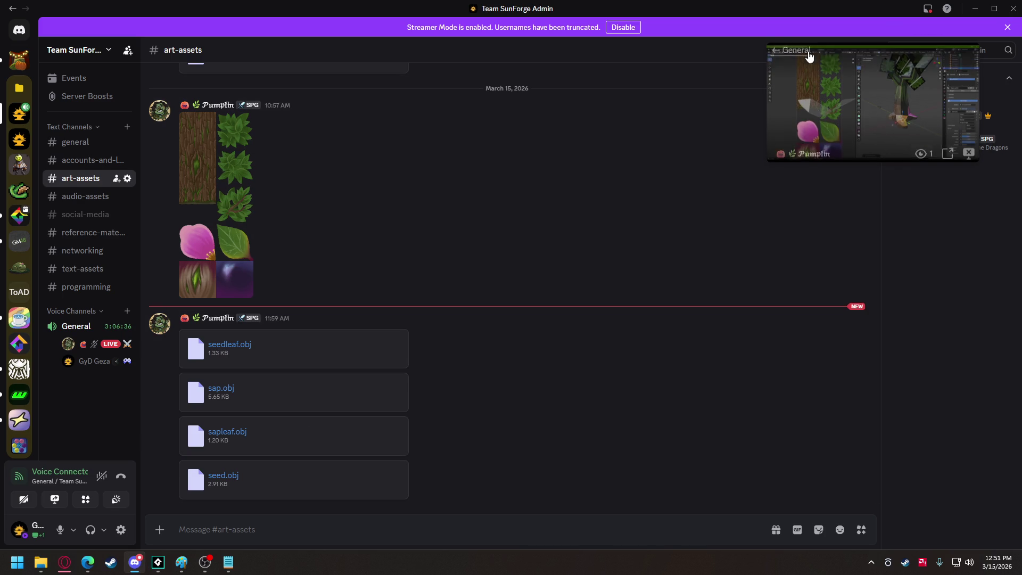
click(810, 48)
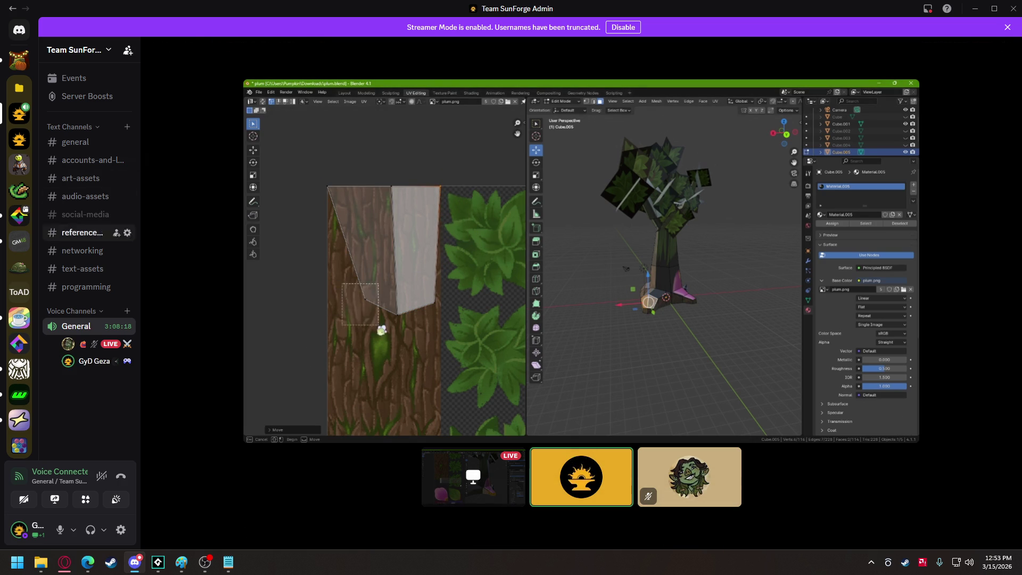
mouse_move(238, 239)
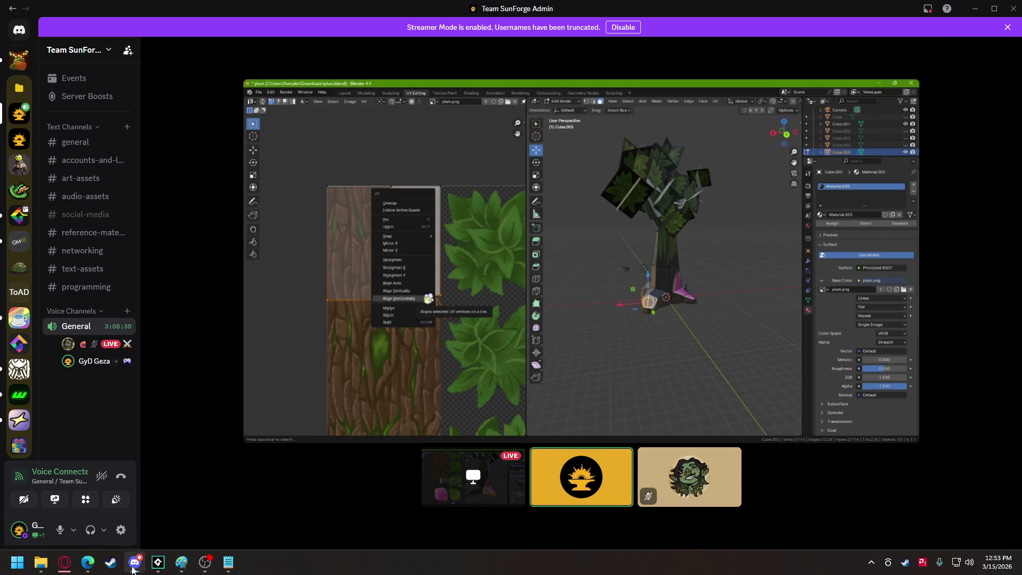
click(157, 561)
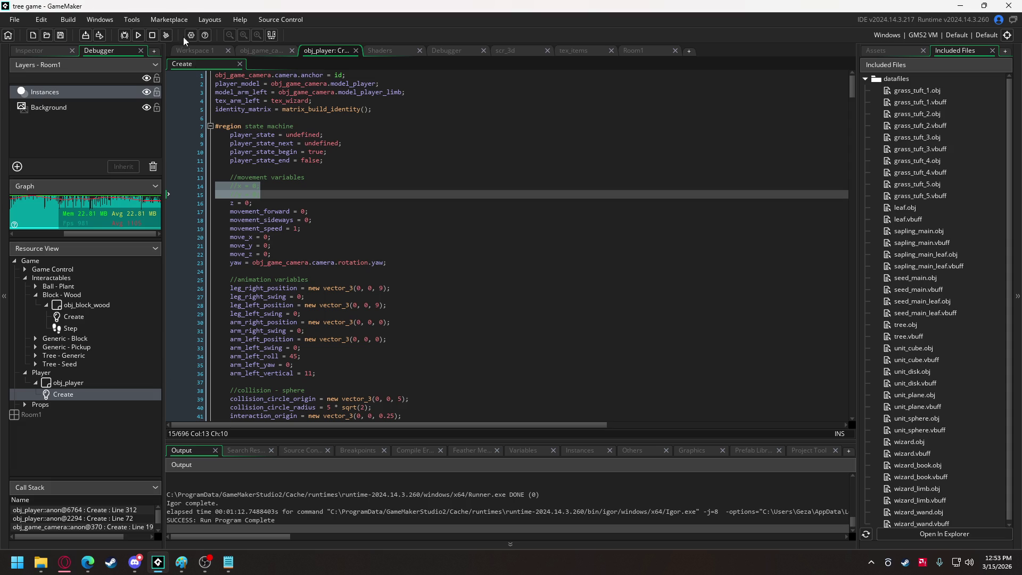
- Test-run the game walking the wizard to the mandrake, then show the shd_sway fragment shader
click(139, 35)
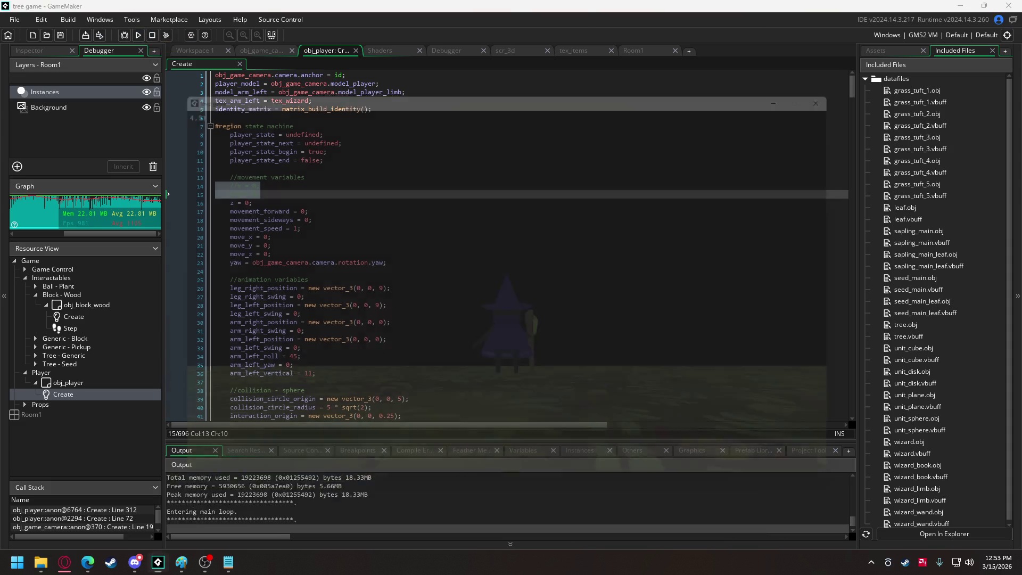
key(w)
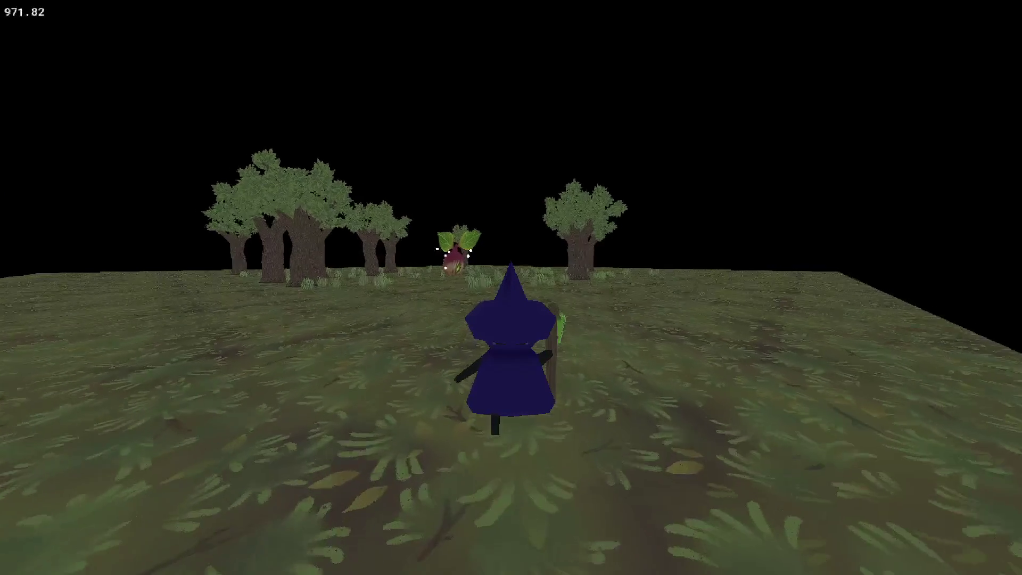
key(w)
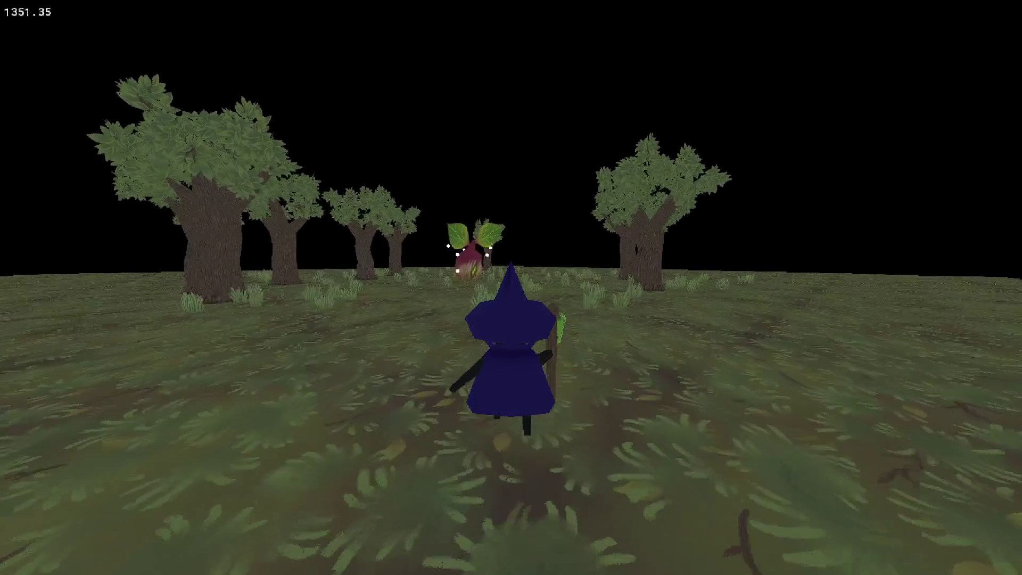
key(w)
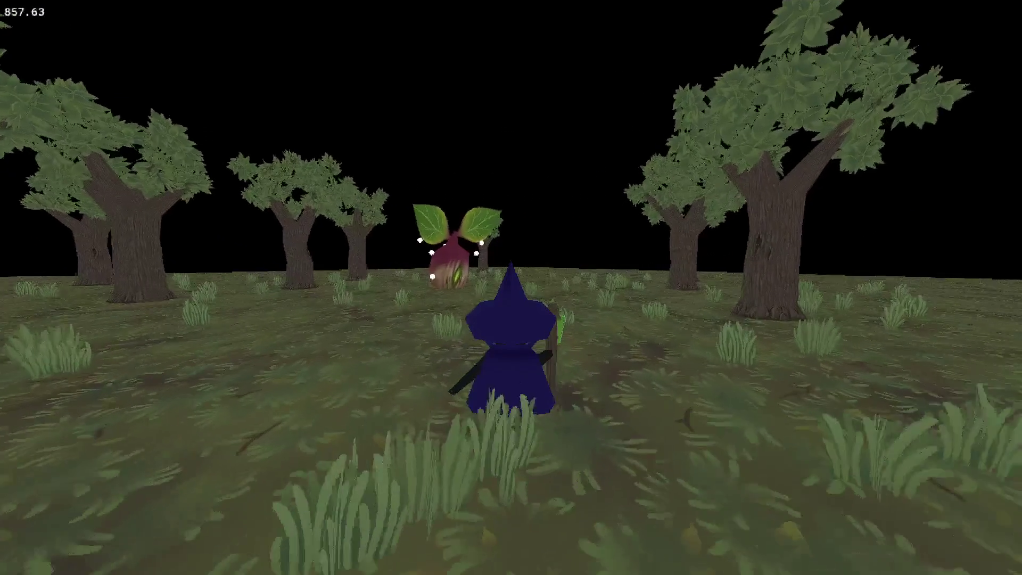
key(w)
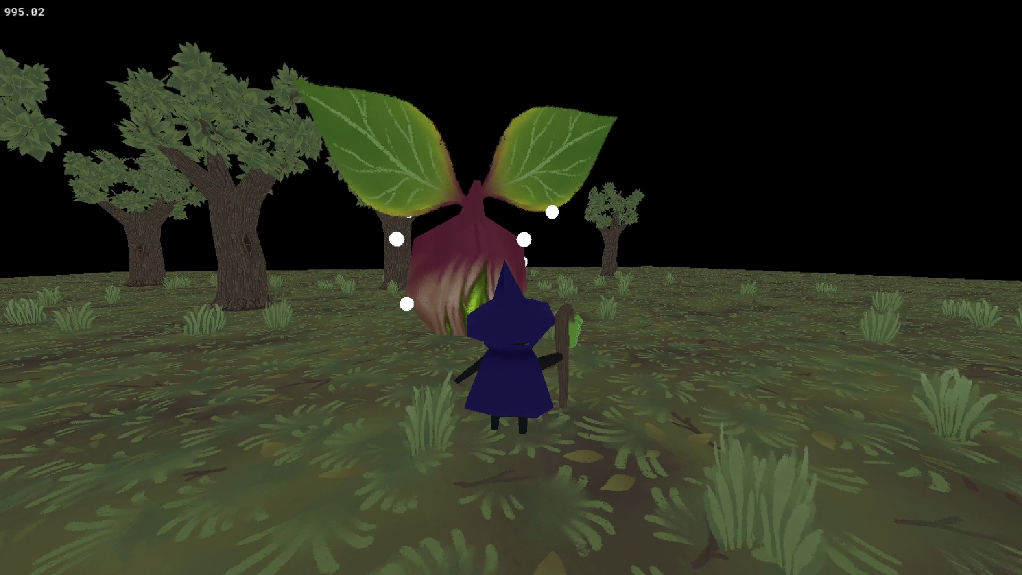
key(w)
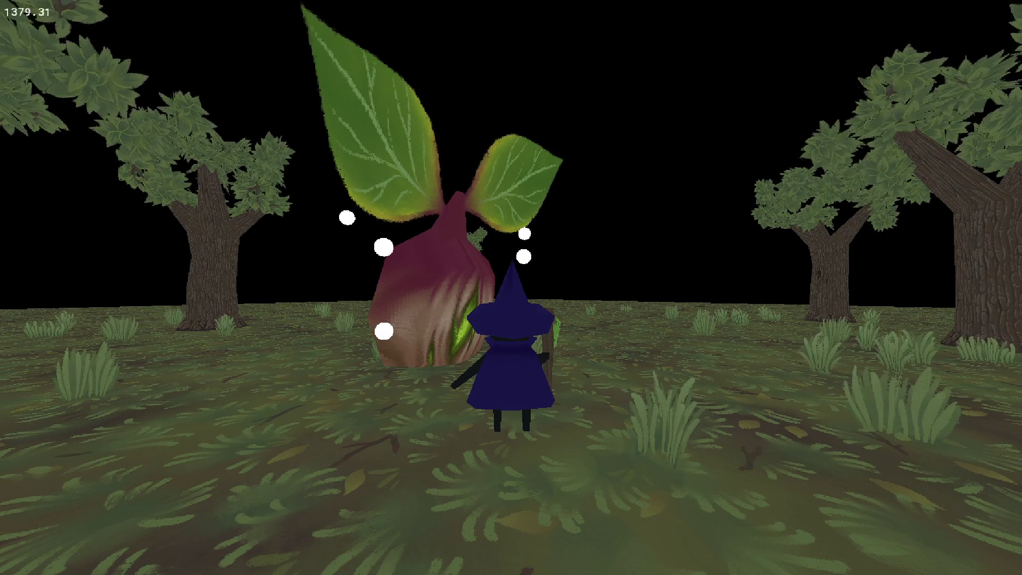
key(a)
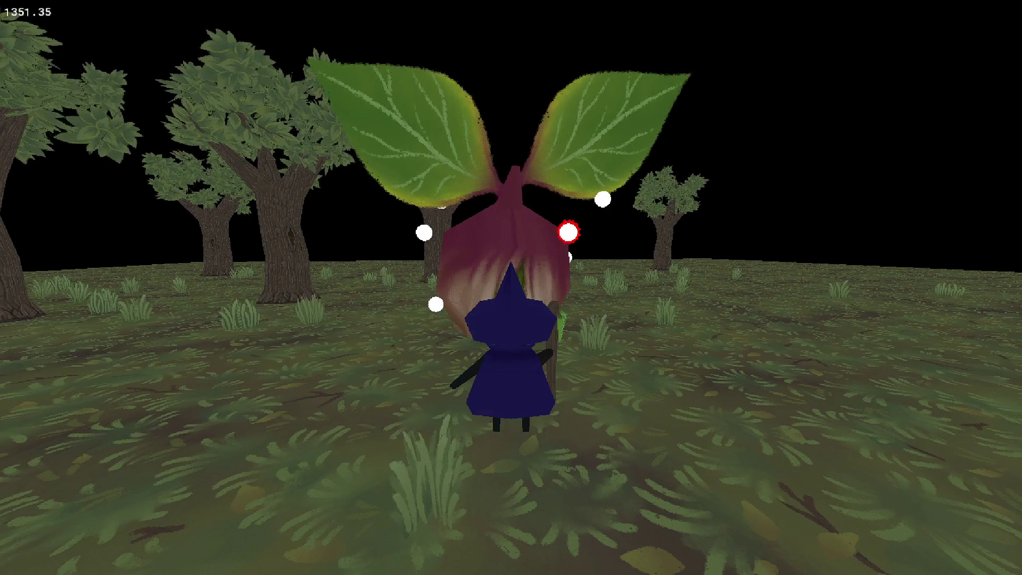
key(Escape)
click(380, 50)
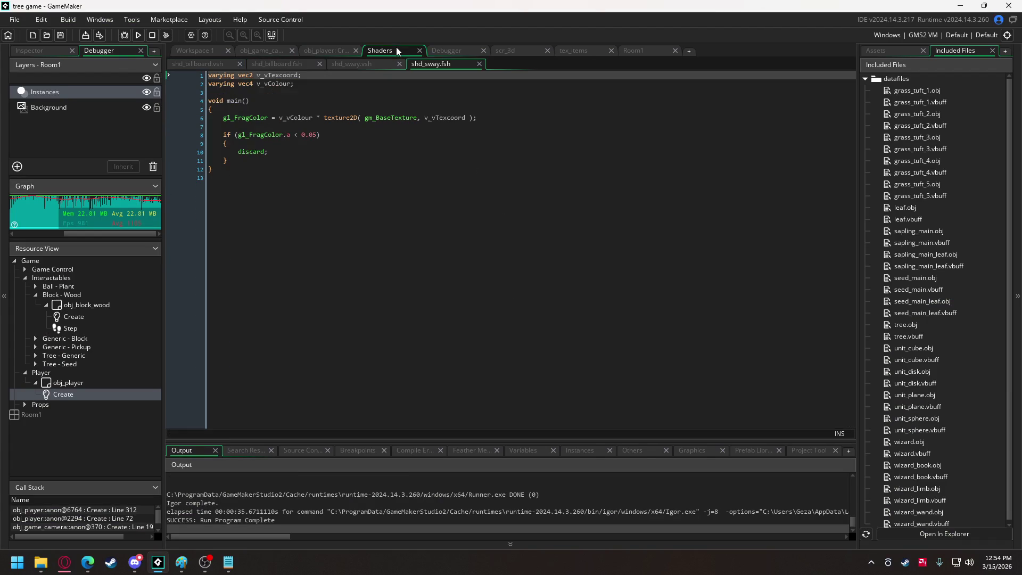
- Review u_max_height and the sway offsets on lines 18–19 of shd_sway.vsh, then rebuild the game
click(351, 63)
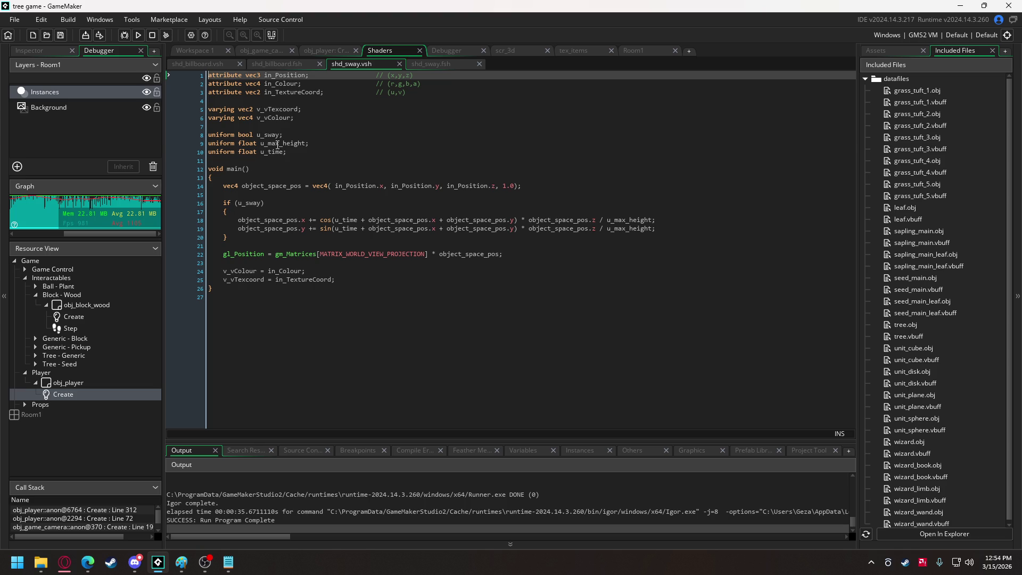
double_click(277, 144)
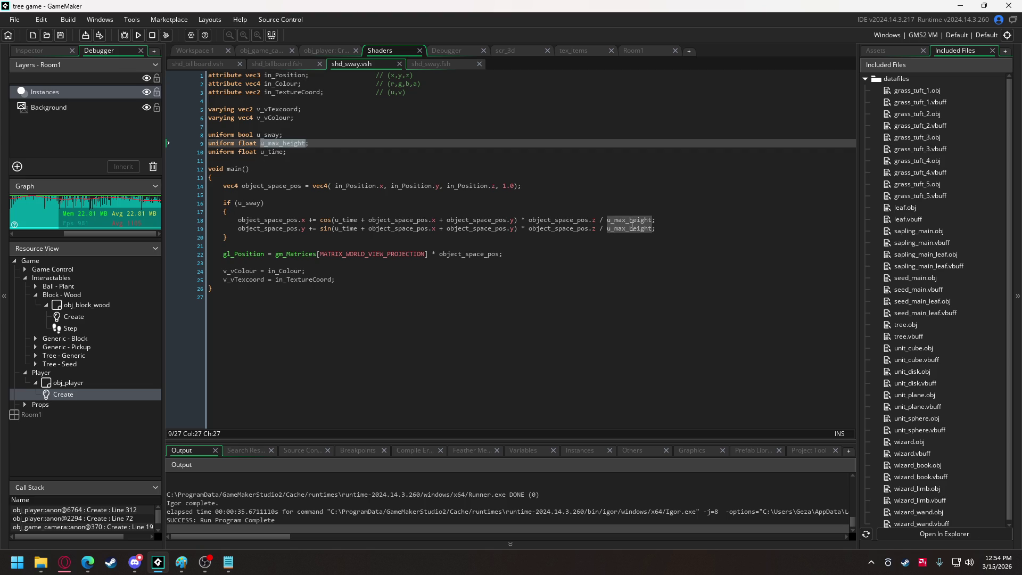
click(612, 220)
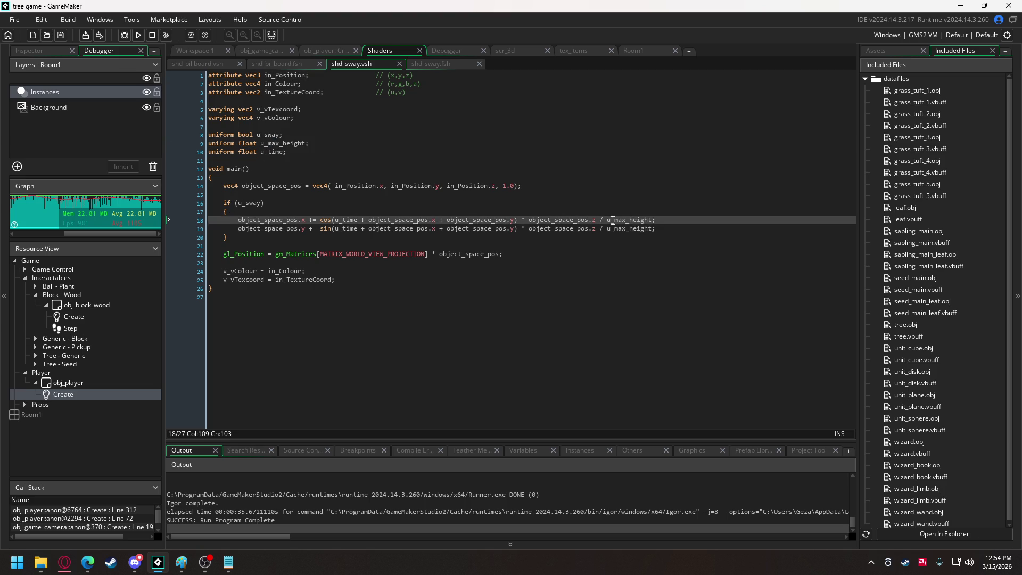
drag(529, 220, 648, 223)
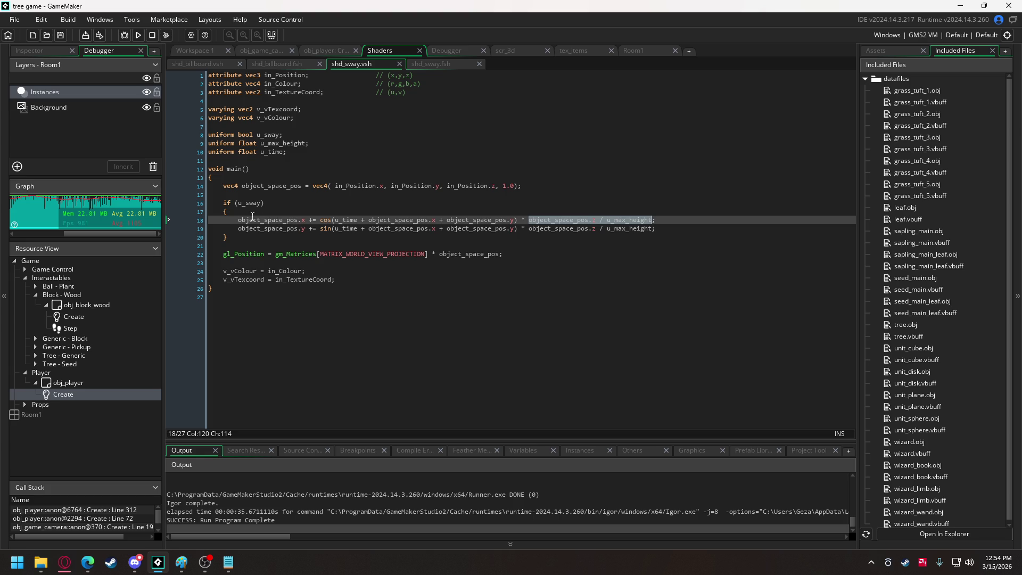
click(242, 220)
drag(237, 220, 518, 230)
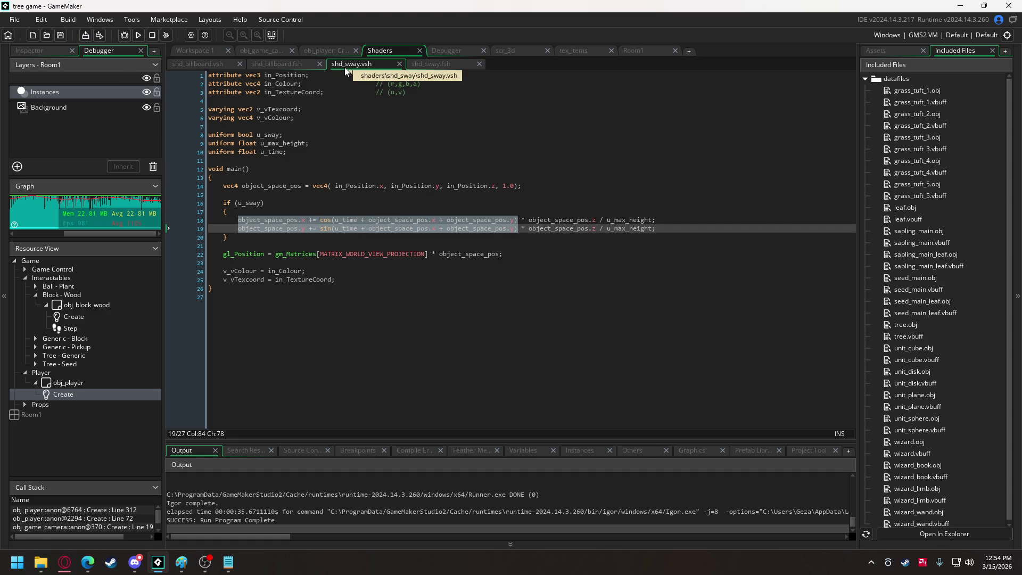
click(142, 34)
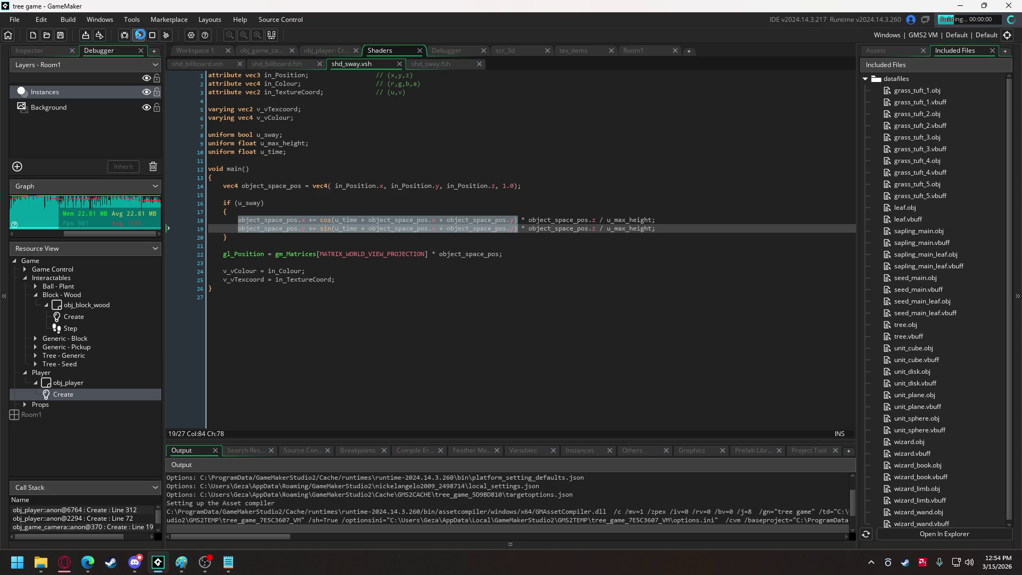
- Walk the witch toward the trees while swinging the camera around her
key(w)
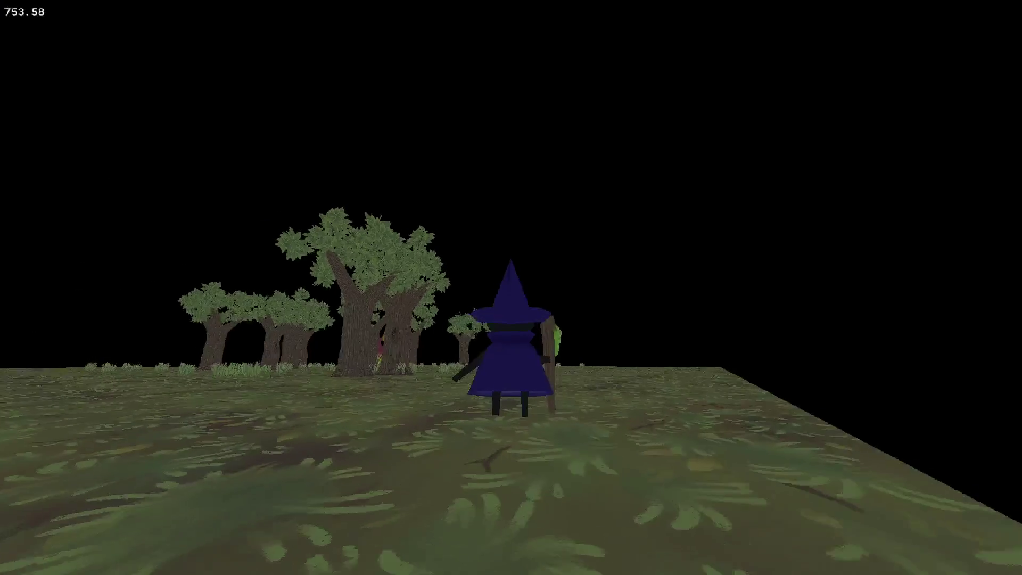
key(w)
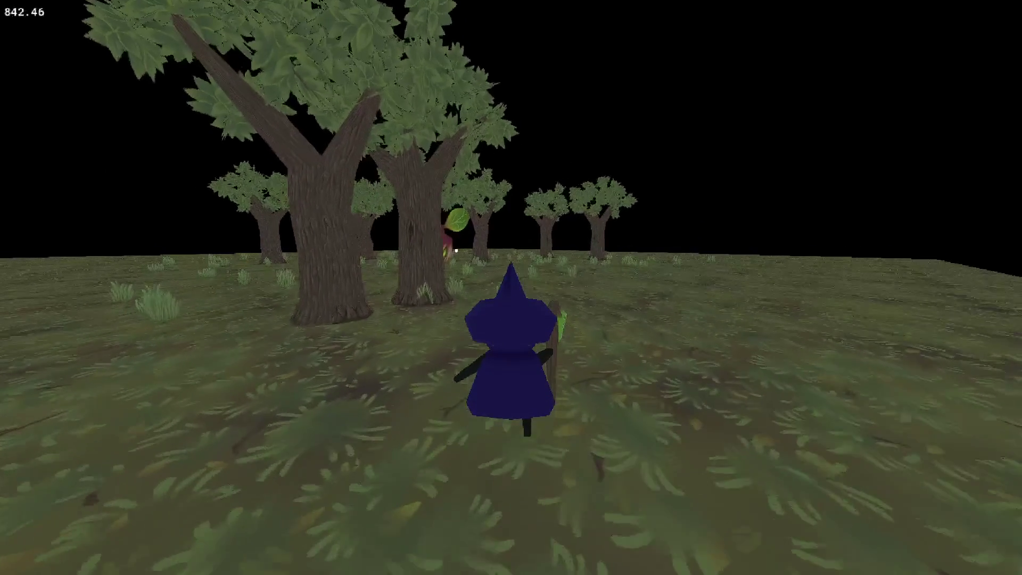
key(w)
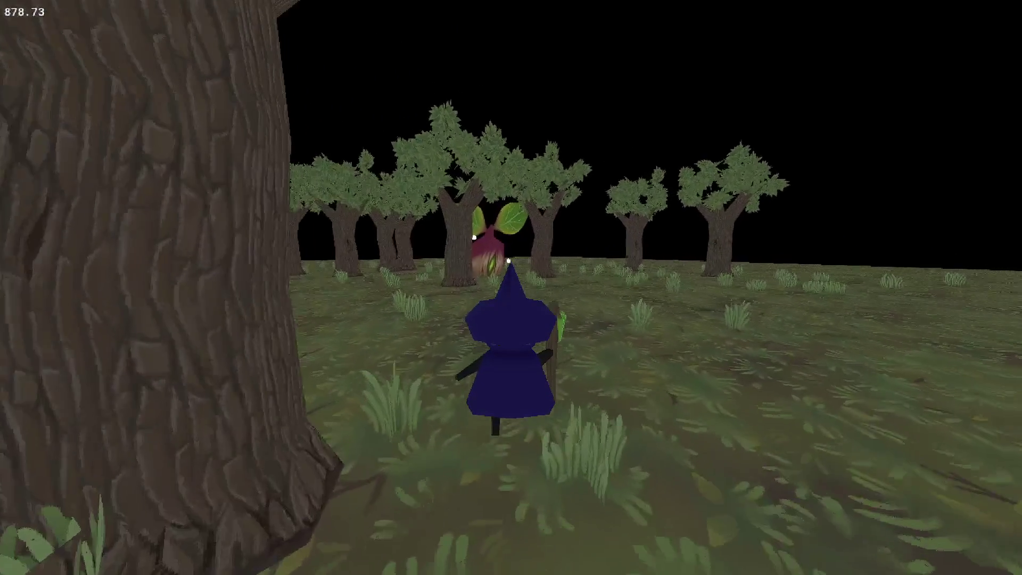
key(w)
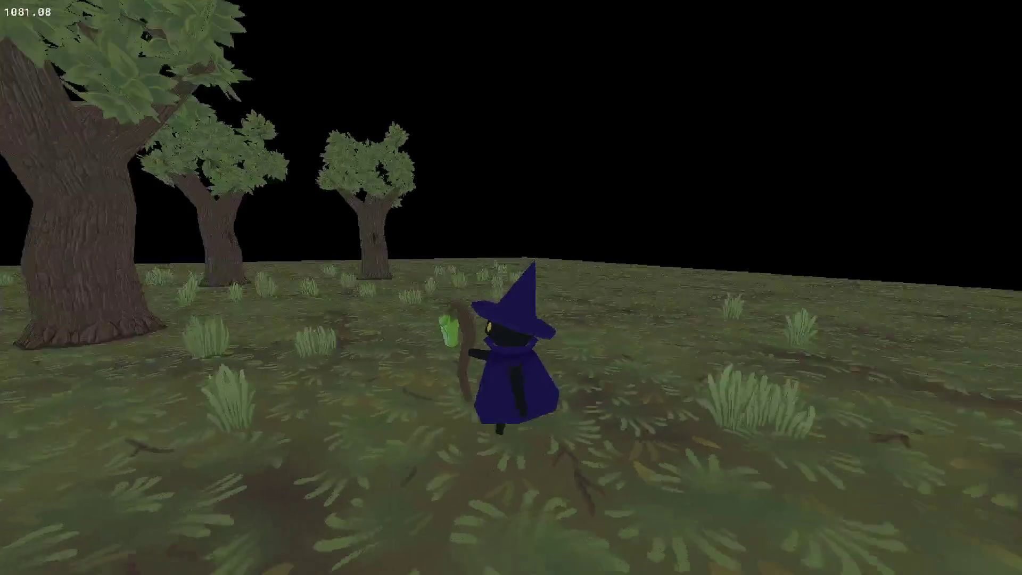
key(w)
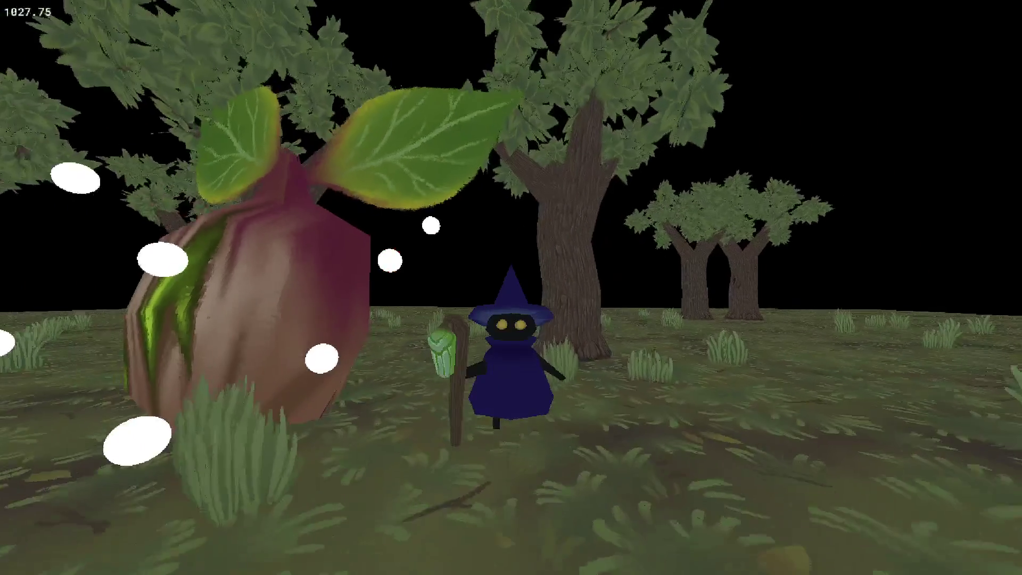
key(w)
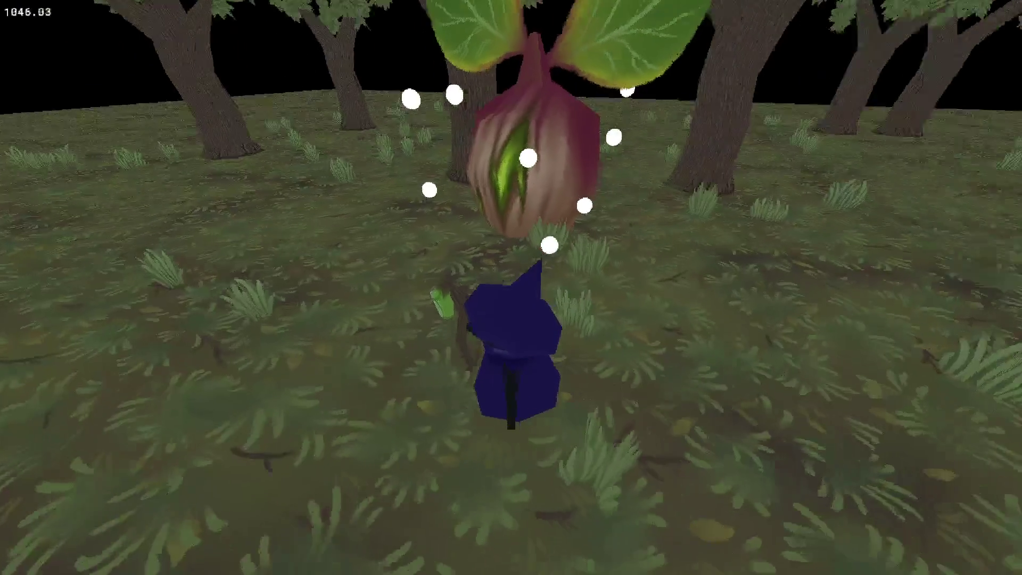
key(w)
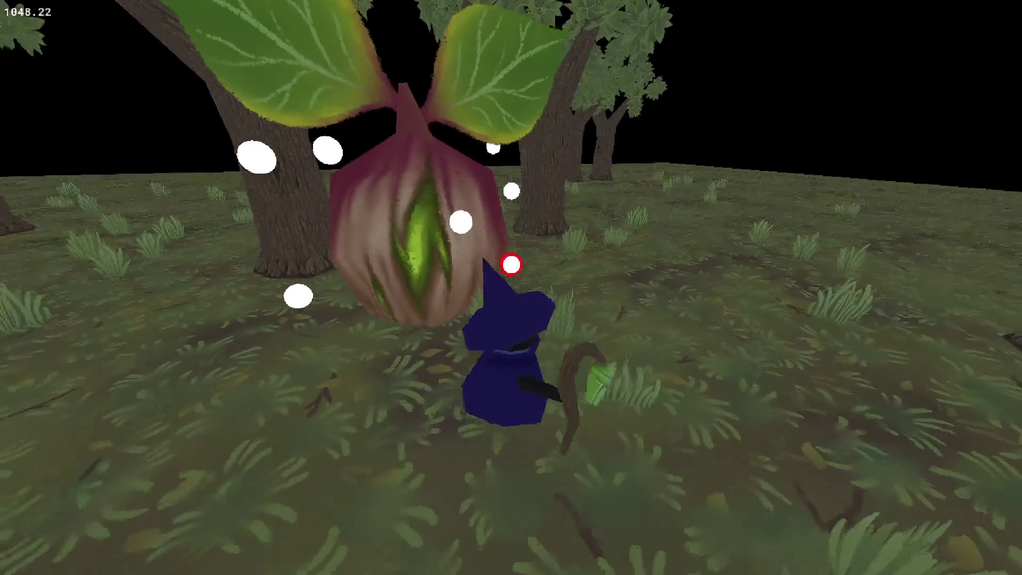
key(w)
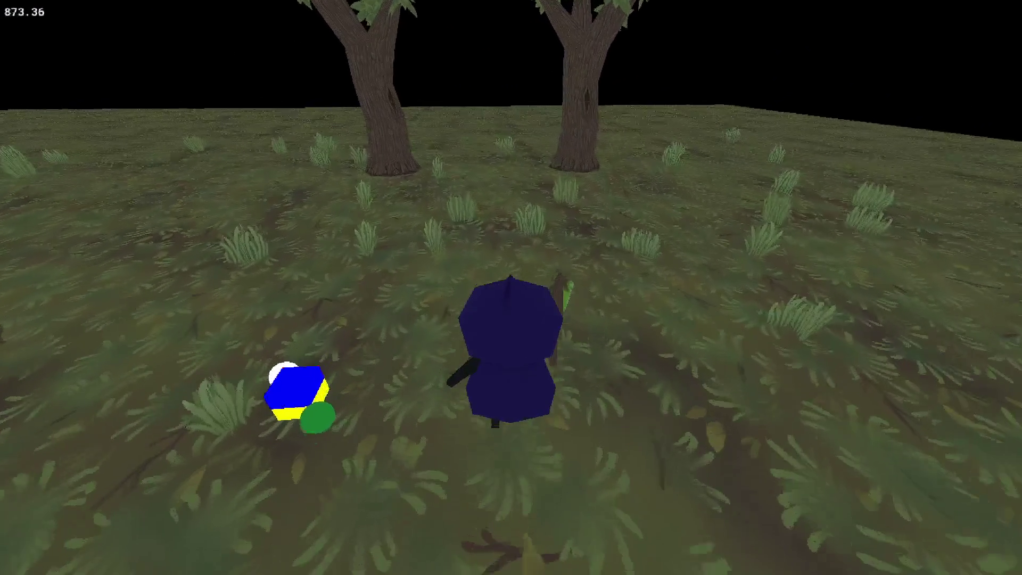
key(a)
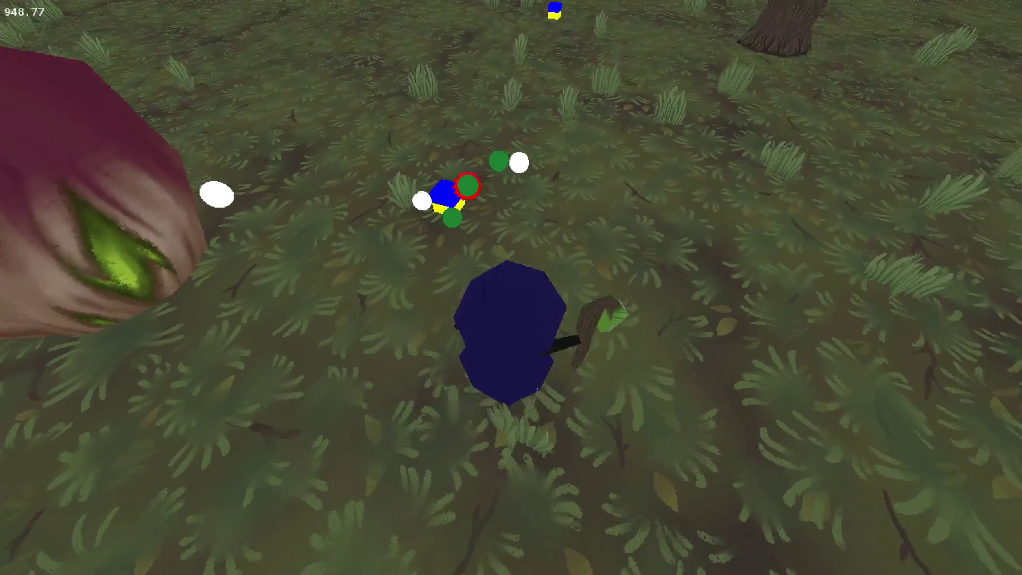
- Cast a spell at the targeted enemies, then walk the witch toward the big tree
key(1)
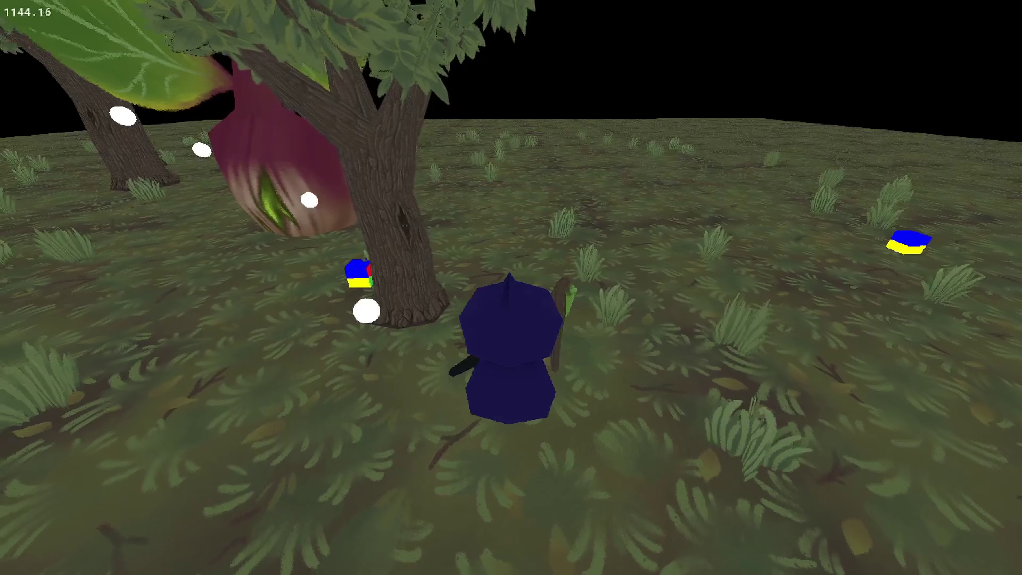
scroll(511, 287, down, 3)
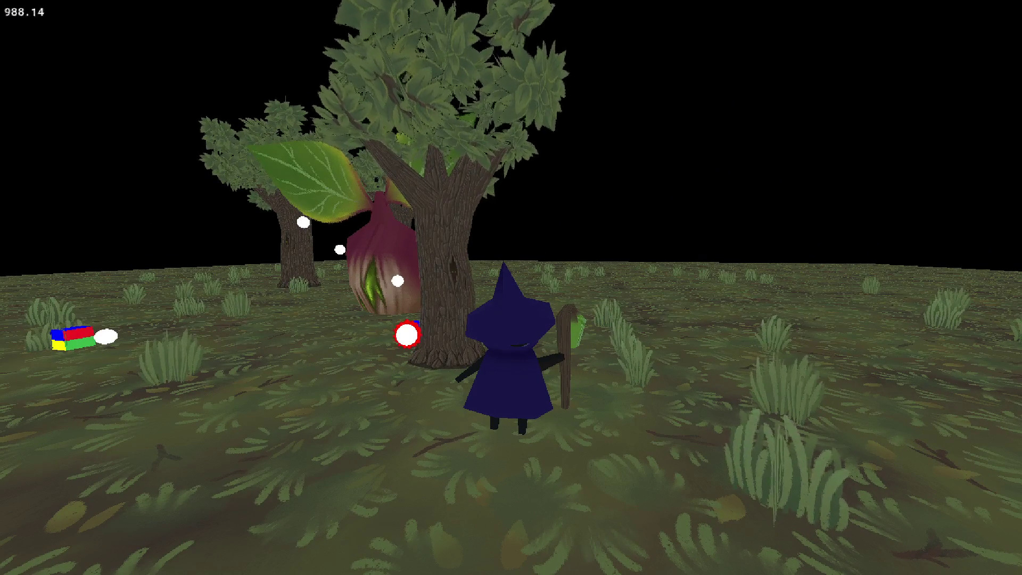
key(d)
key(w)
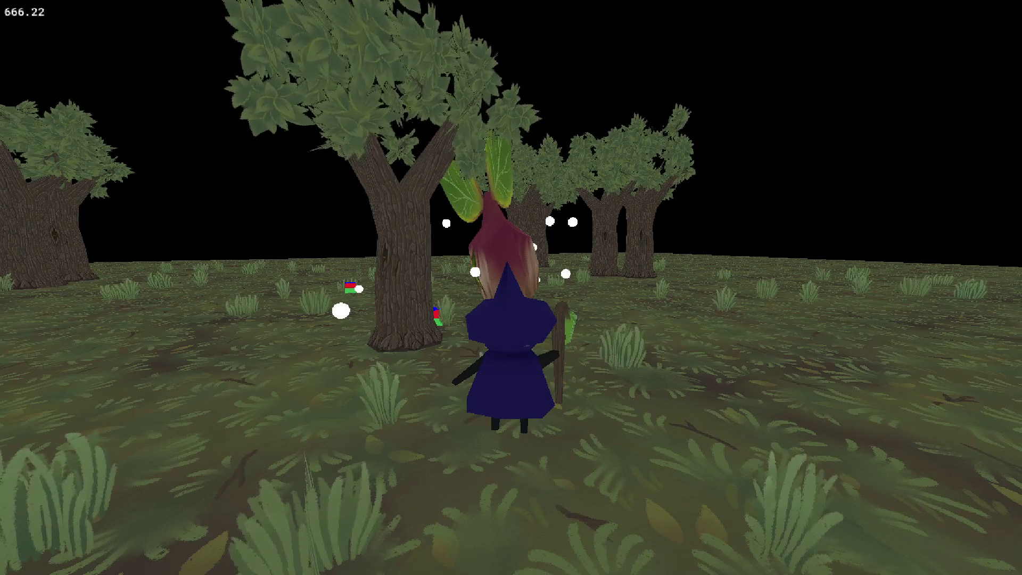
key(a)
key(w)
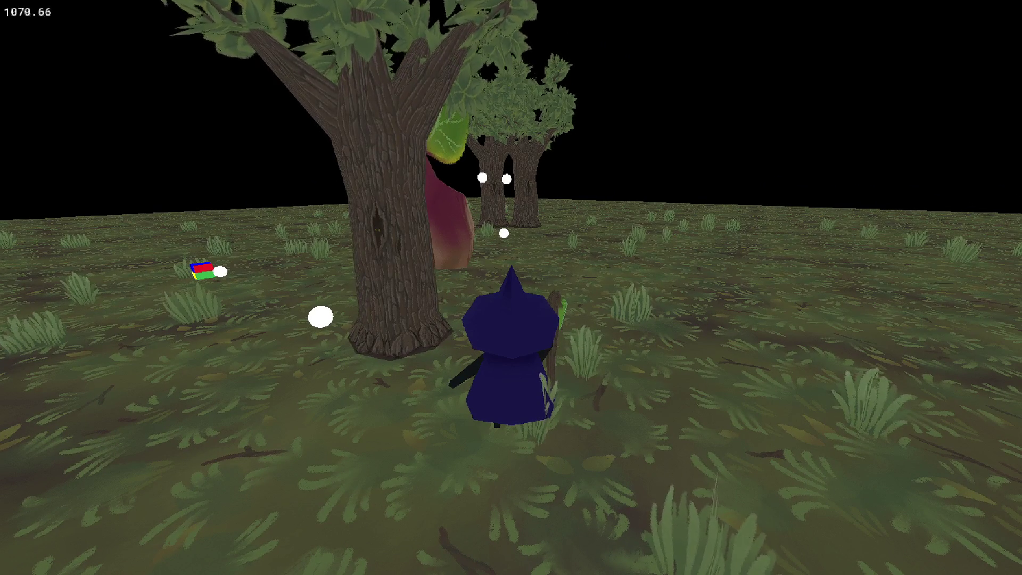
key(w)
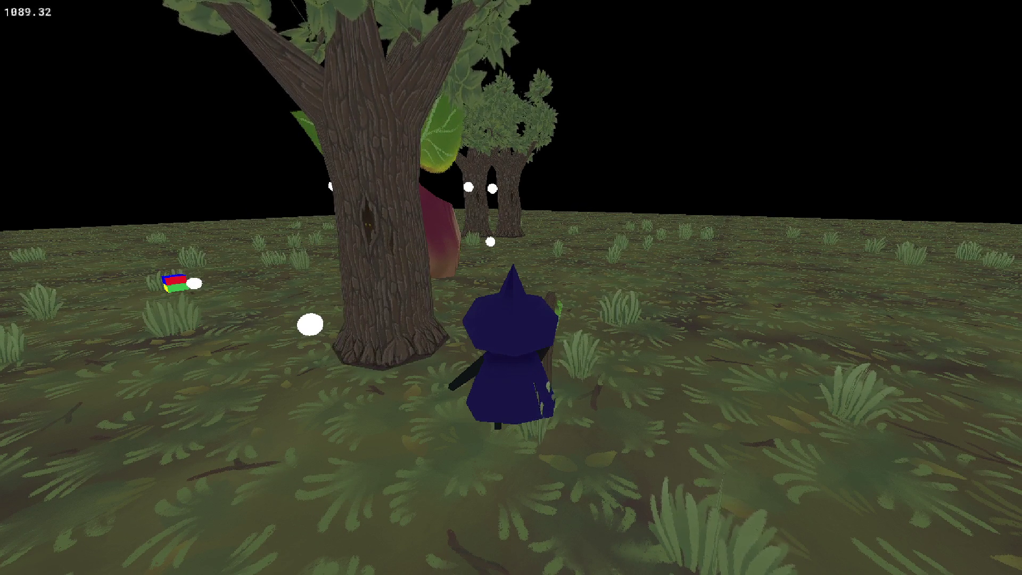
key(w)
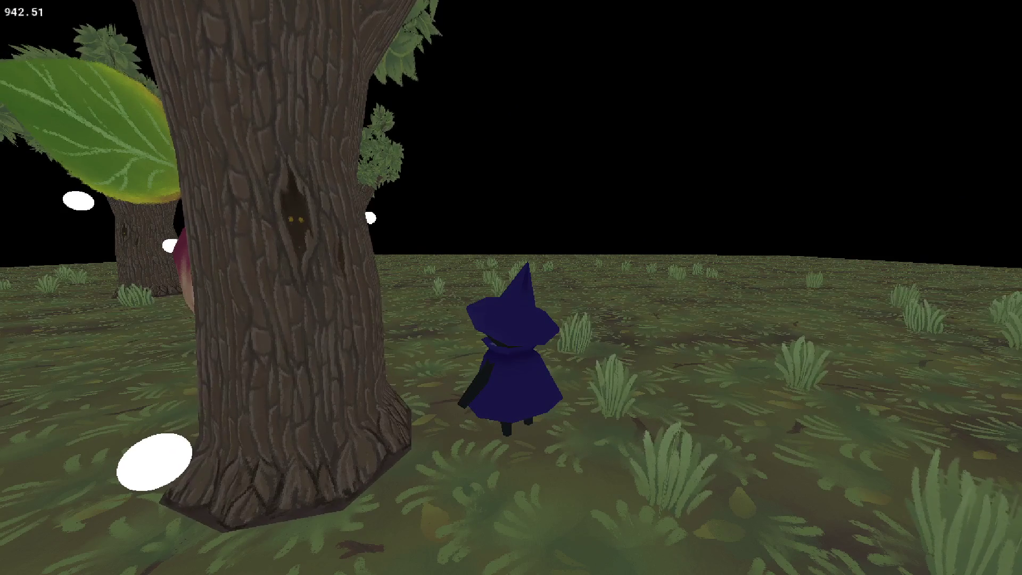
- Orbit the camera and walk the witch up to the radish plant
key(a)
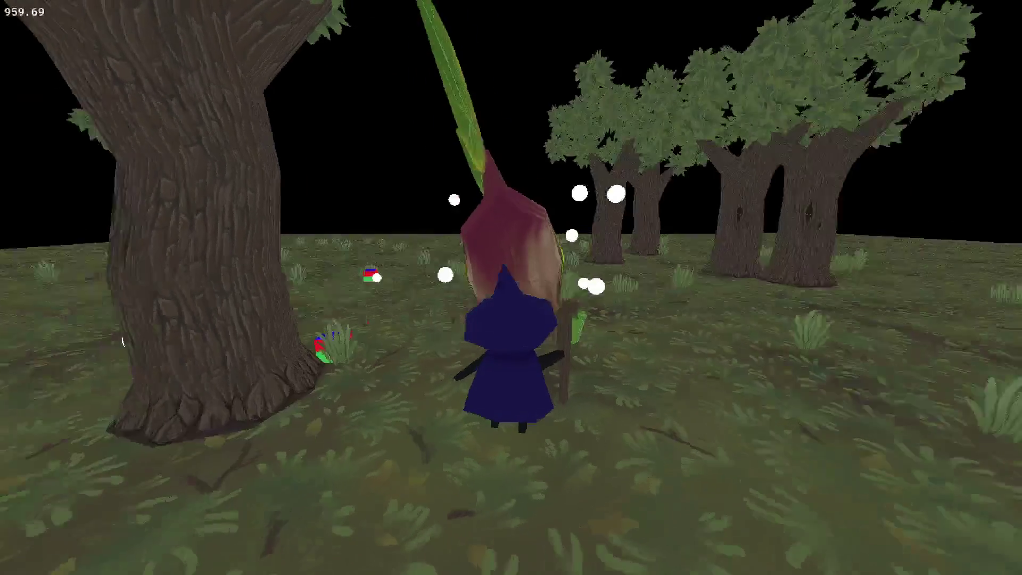
key(a)
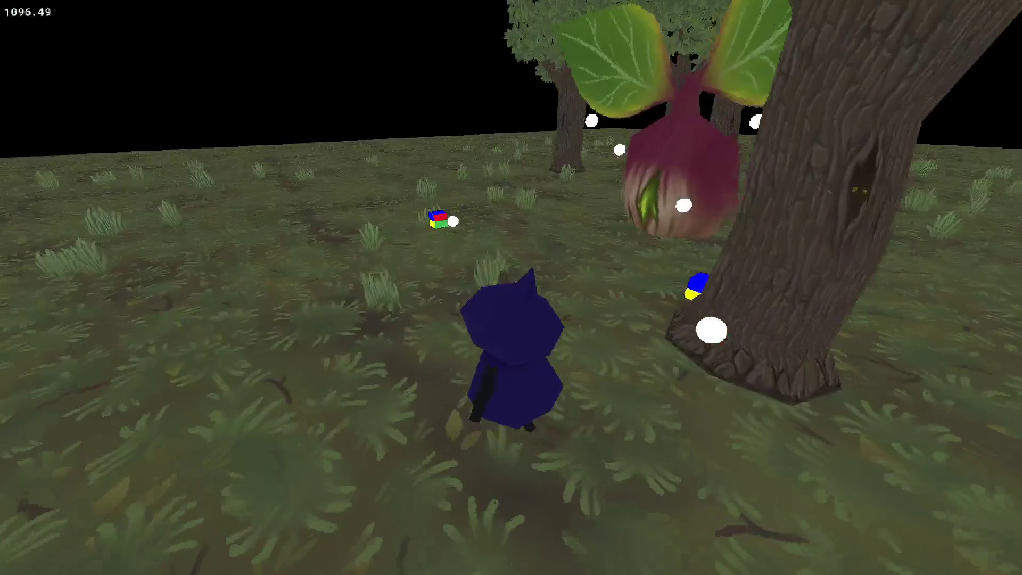
key(w)
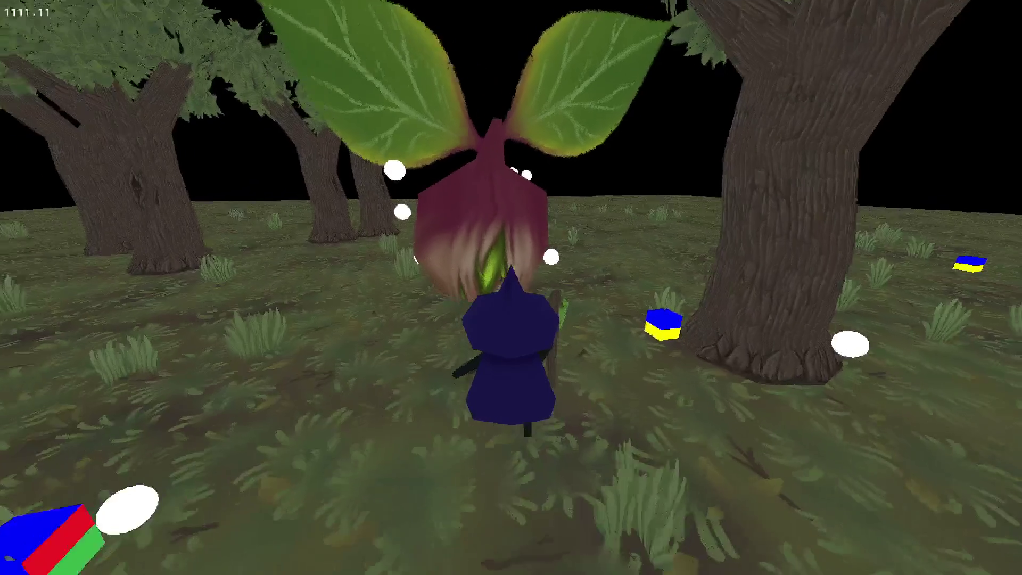
key(d)
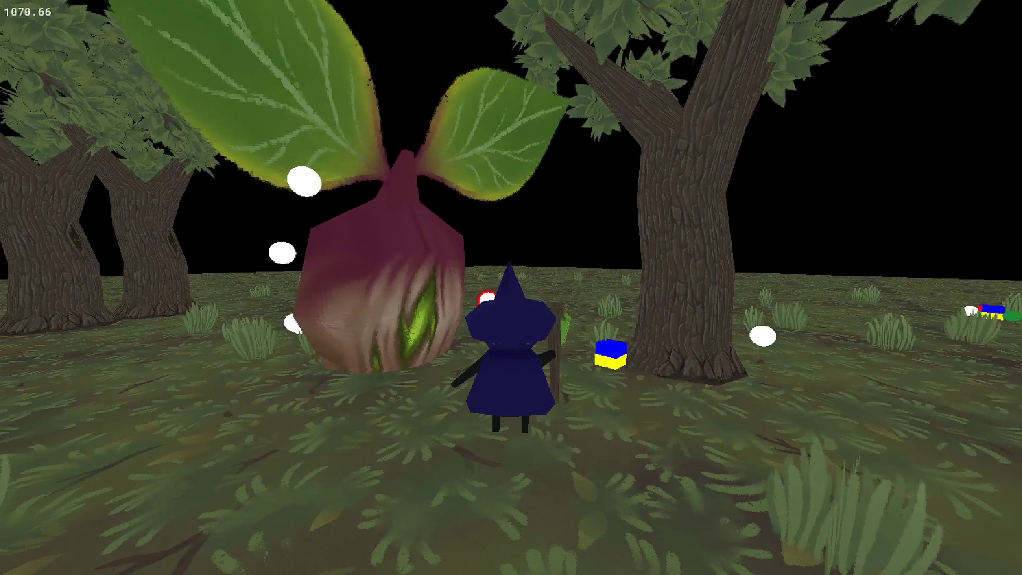
key(s)
key(w)
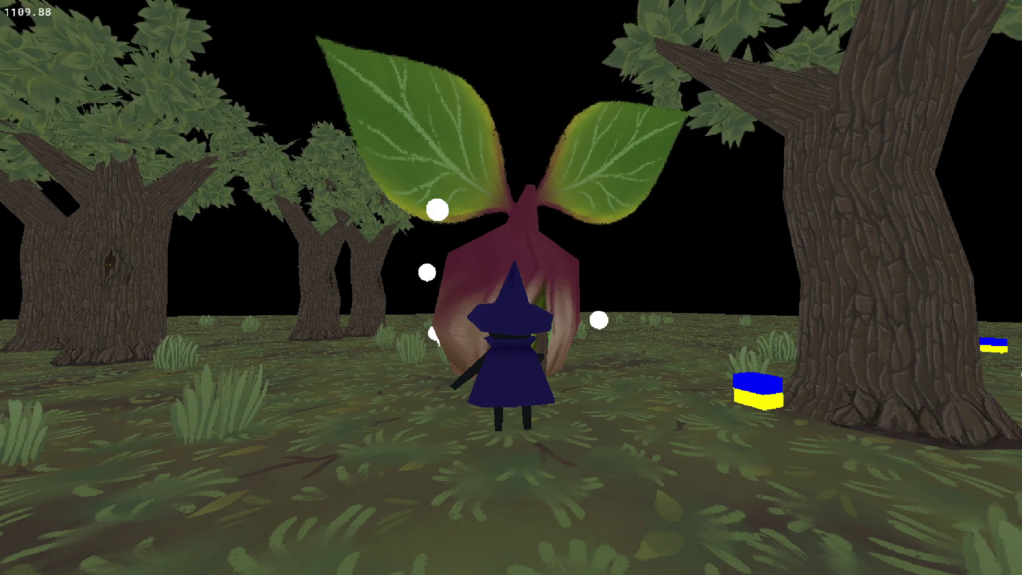
- Target the radish creature, circle it toward the tree, then quit the running game
key(Tab)
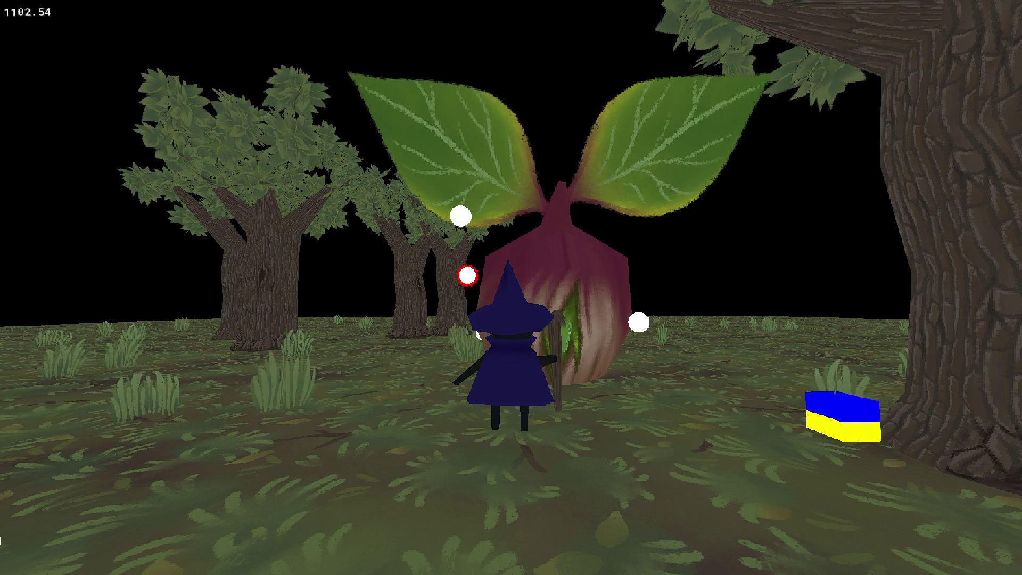
key(d)
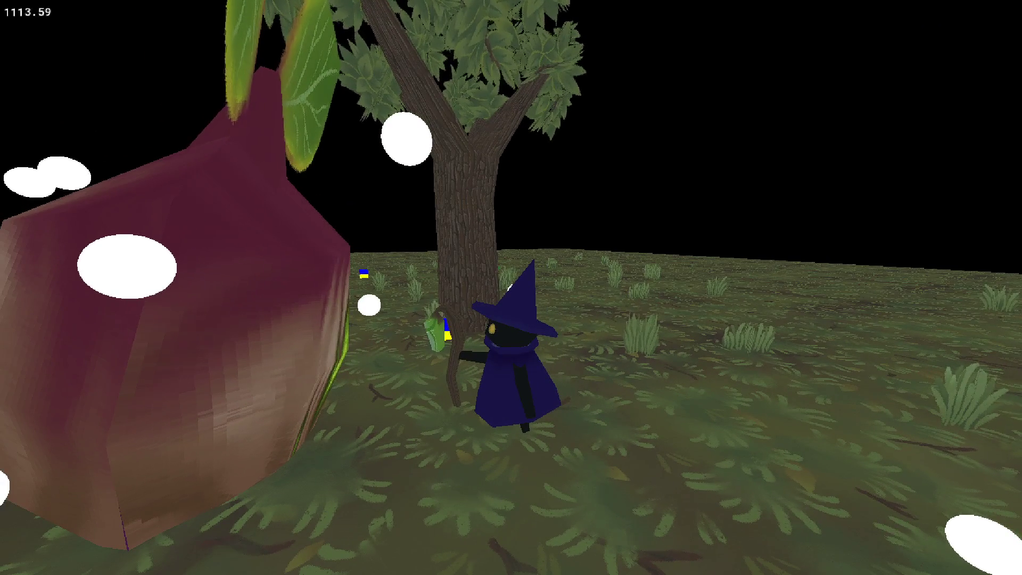
key(d)
key(w)
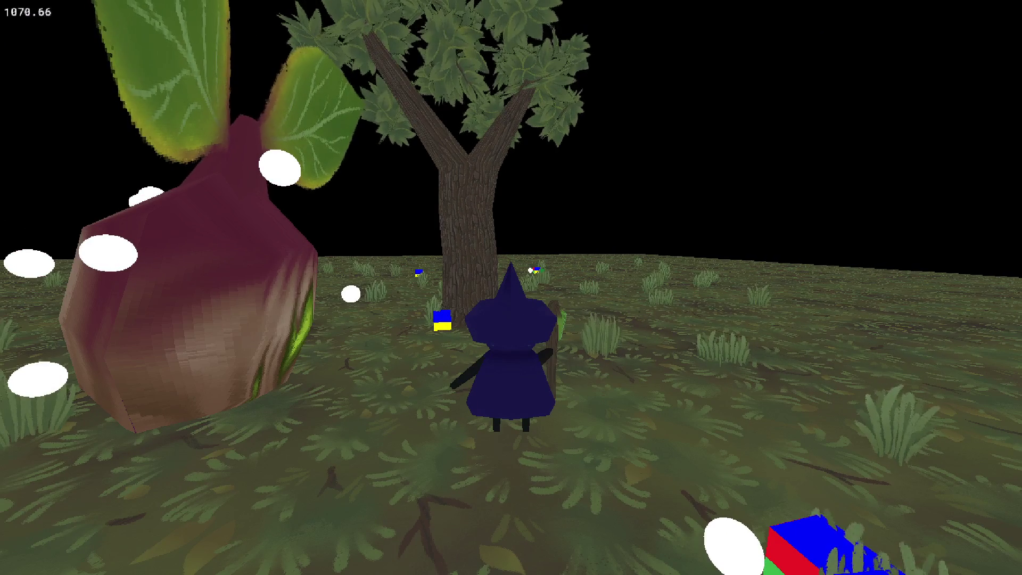
key(a)
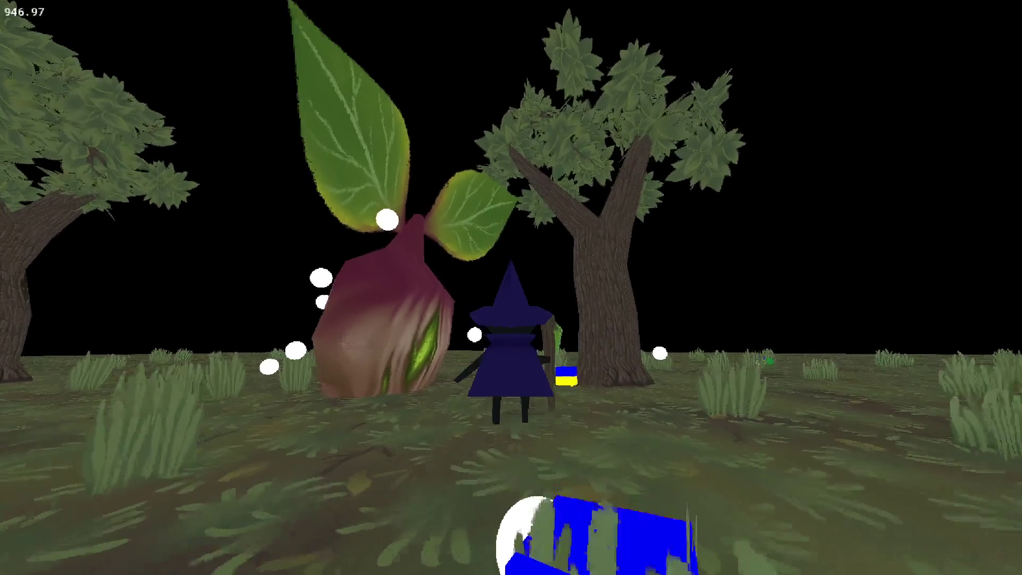
key(w)
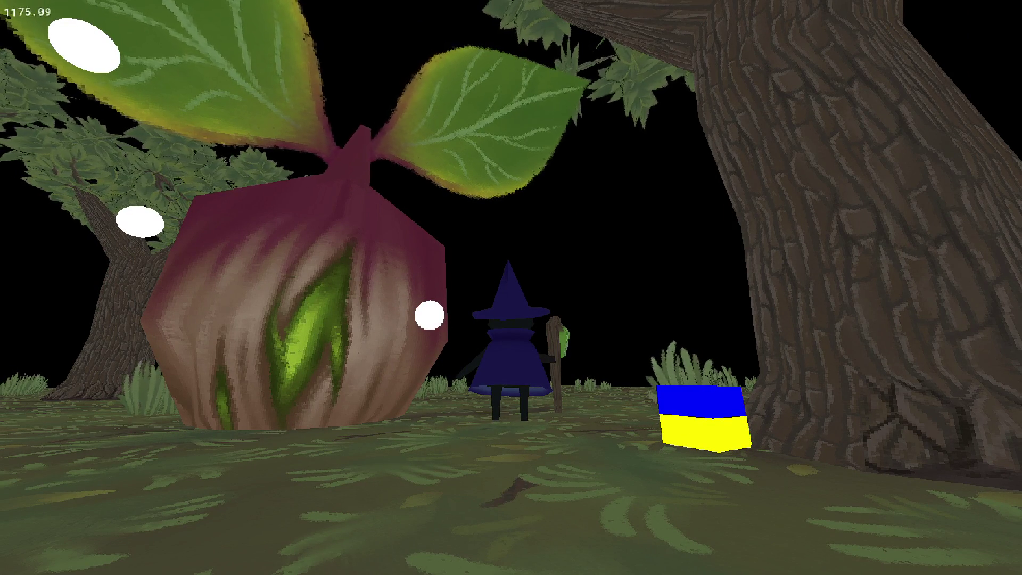
key(Escape)
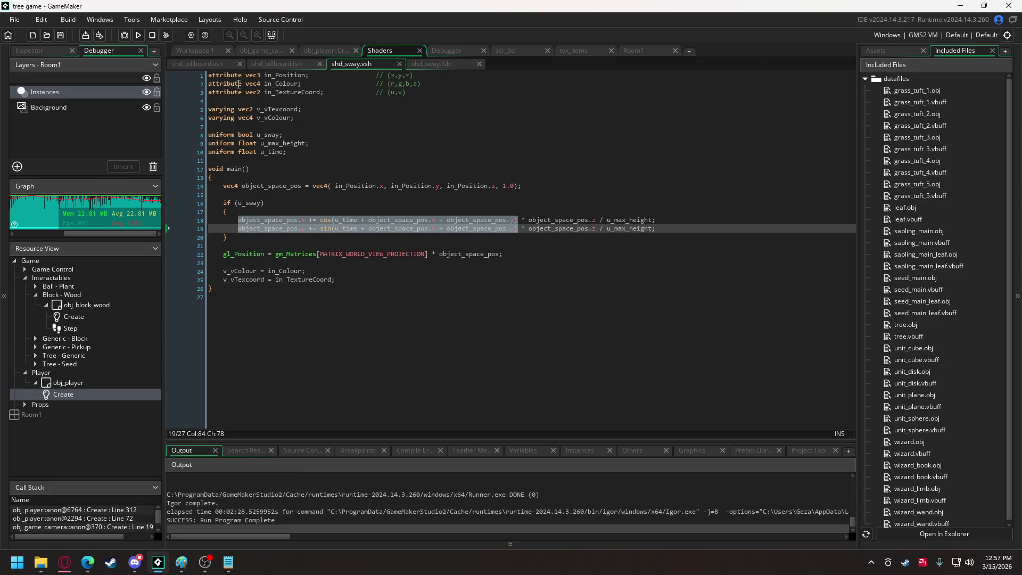
- In obj_tree_main's Create event, start a tree_model variable below the identity_matrix line
click(260, 53)
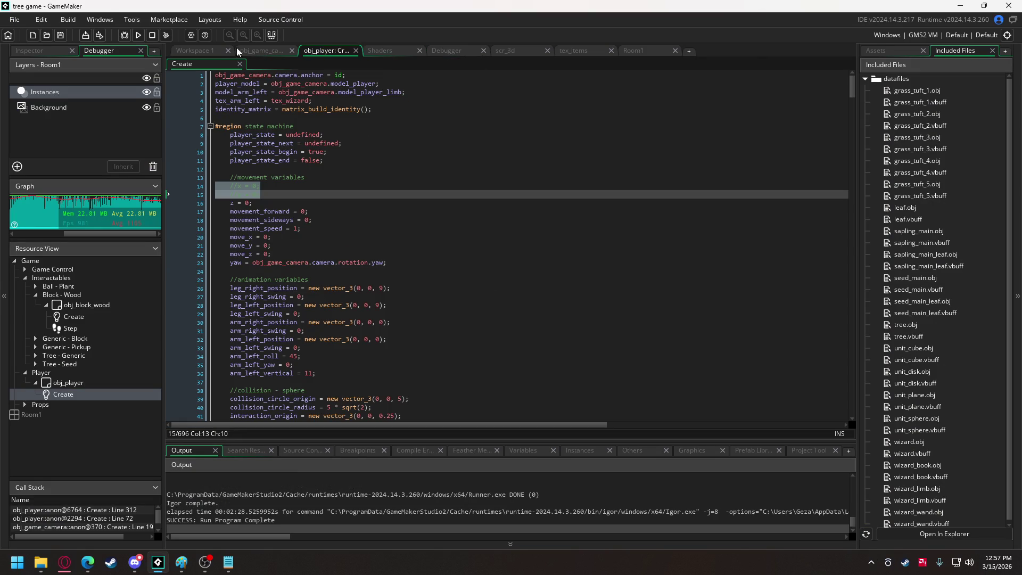
click(200, 51)
mouse_move(668, 284)
mouse_down()
mouse_move(442, 139)
mouse_move(490, 202)
mouse_move(464, 142)
mouse_up()
click(478, 105)
key(Return)
key(Return)
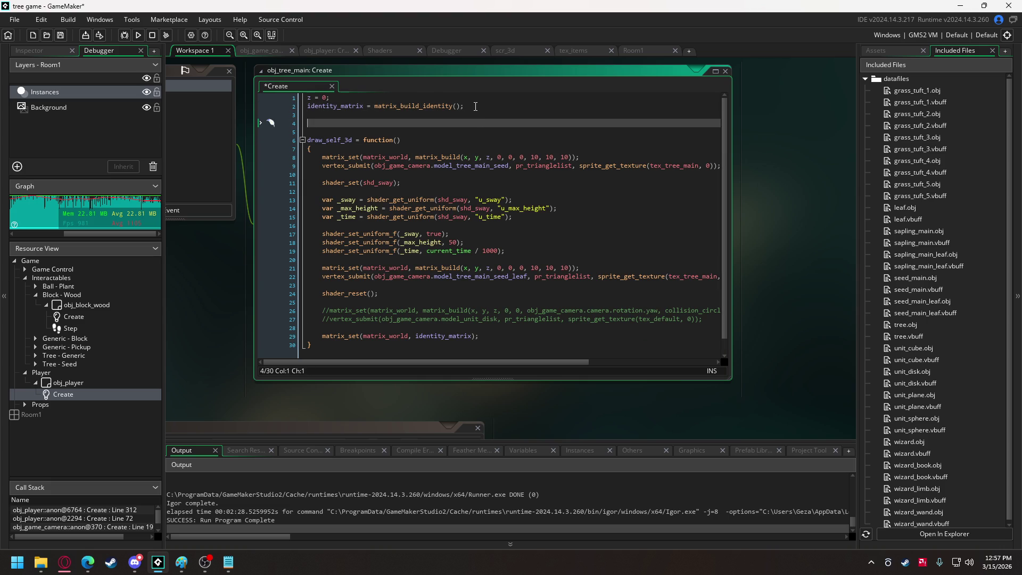
text(tree_model =)
- Assign obj_game_camera.model_tree_main_seed to tree_model and submit tree_model in the trunk vertex_submit
drag(373, 165, 509, 166)
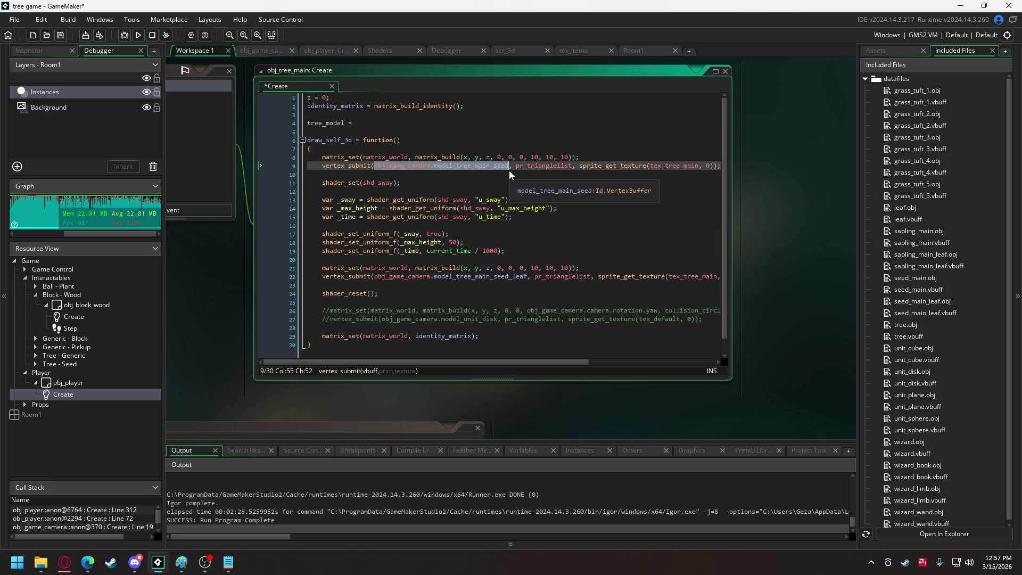
key(ctrl+x)
click(495, 123)
key(ctrl+v)
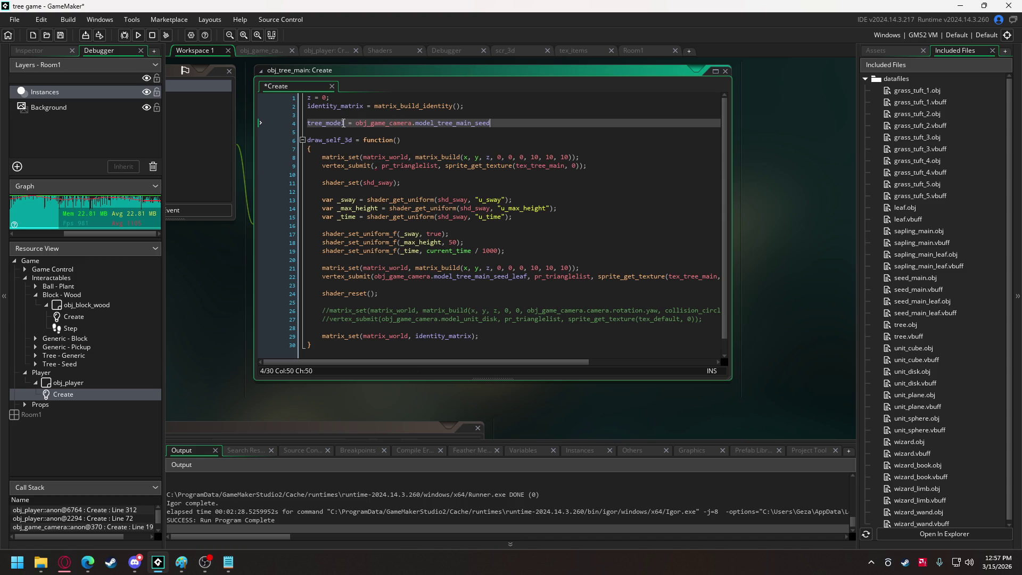
double_click(326, 123)
click(382, 166)
key(ctrl+v)
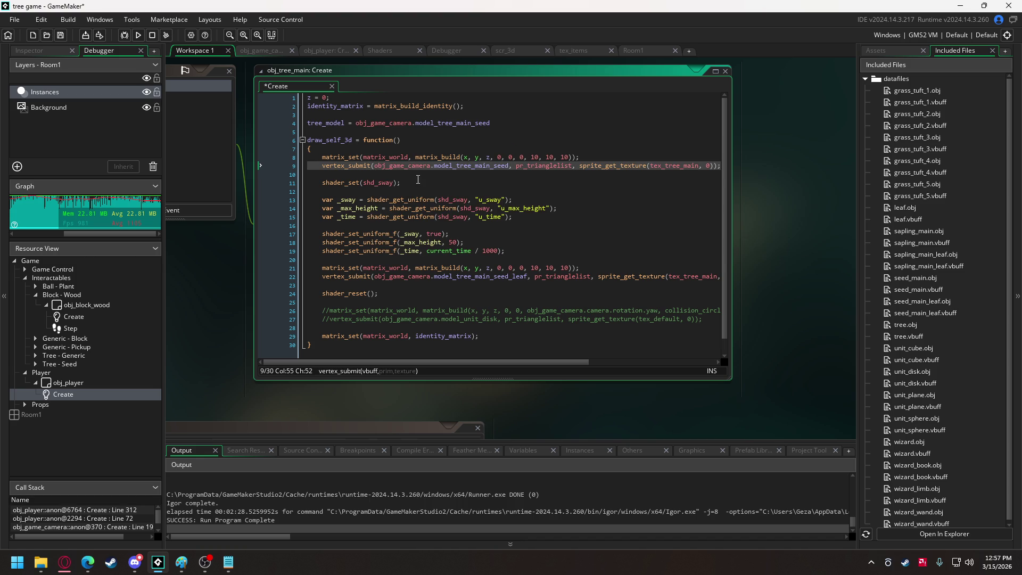
click(320, 123)
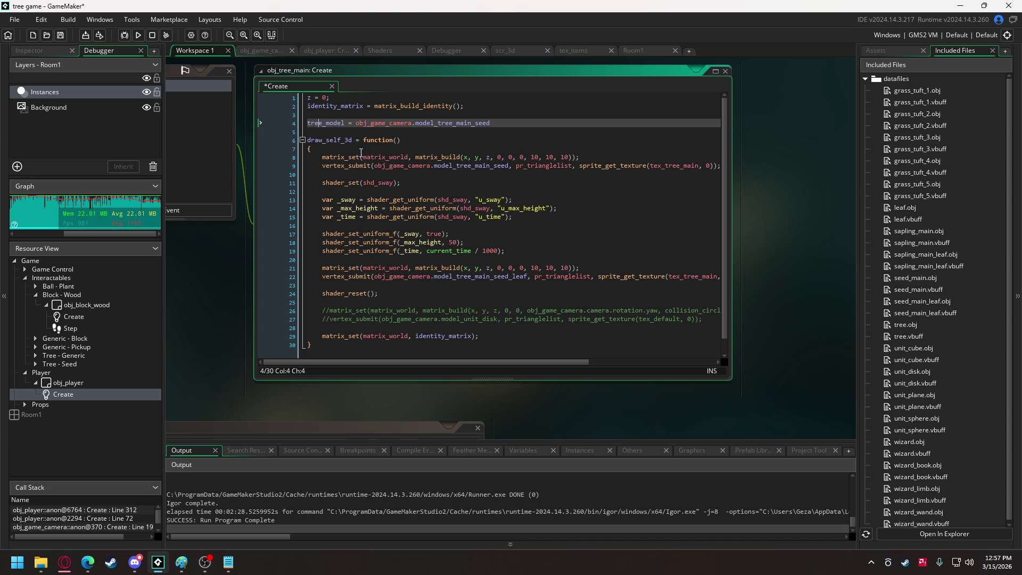
double_click(322, 123)
drag(373, 166, 510, 167)
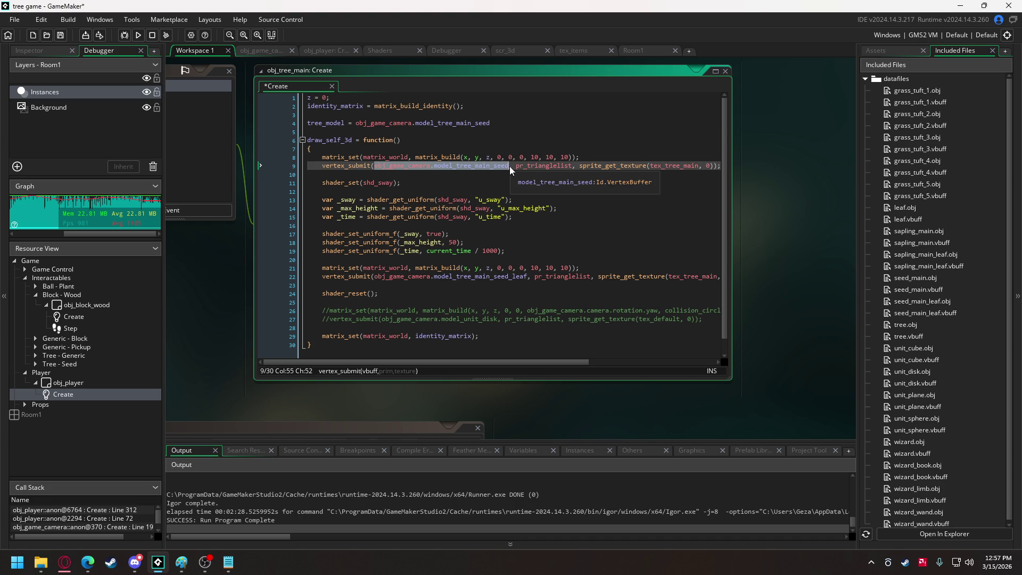
key(ctrl+v)
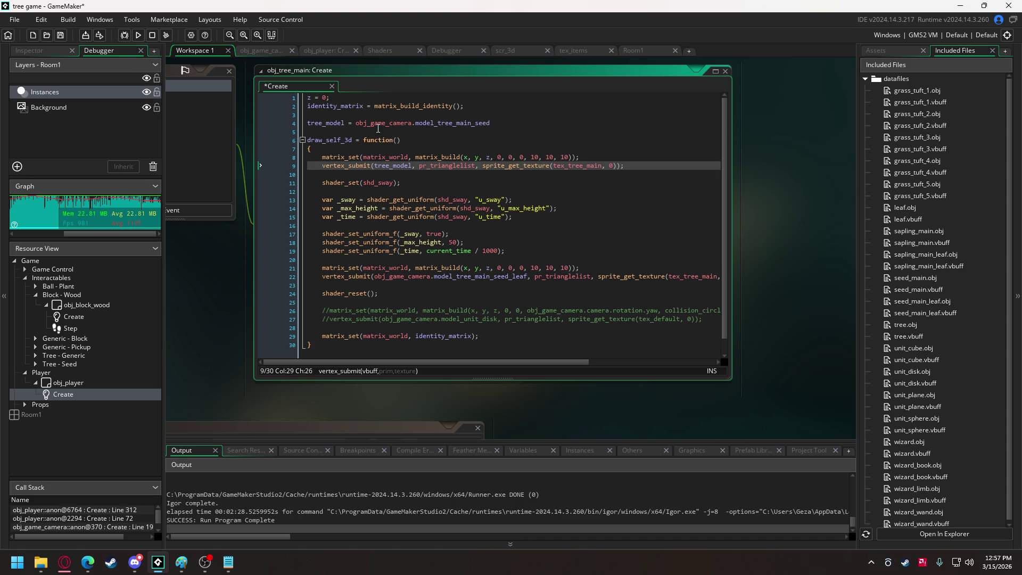
- End the tree_model line with a semicolon and declare leaf_model = undefined below it
click(516, 123)
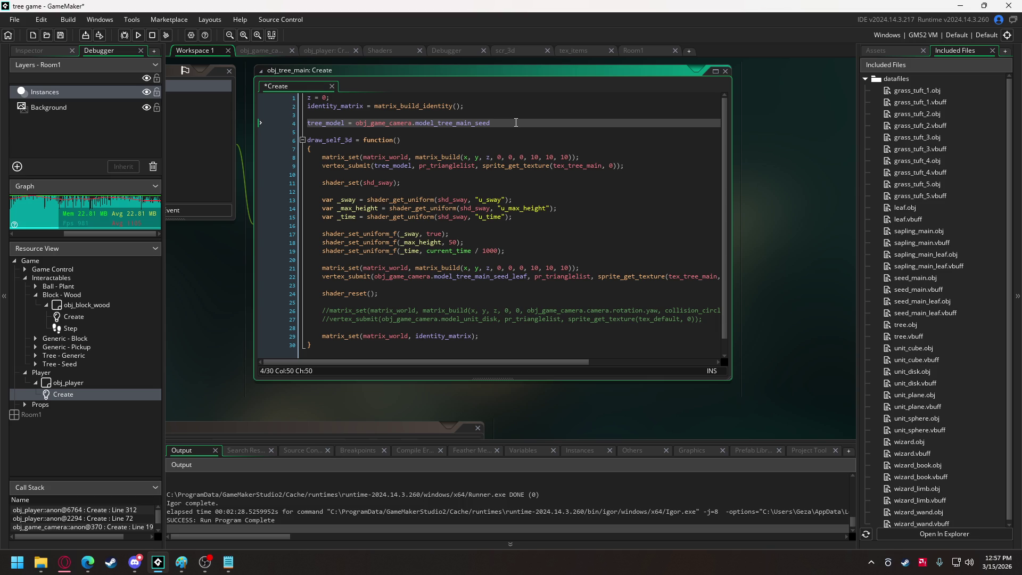
text(;)
key(Return)
text(leaf_model = )
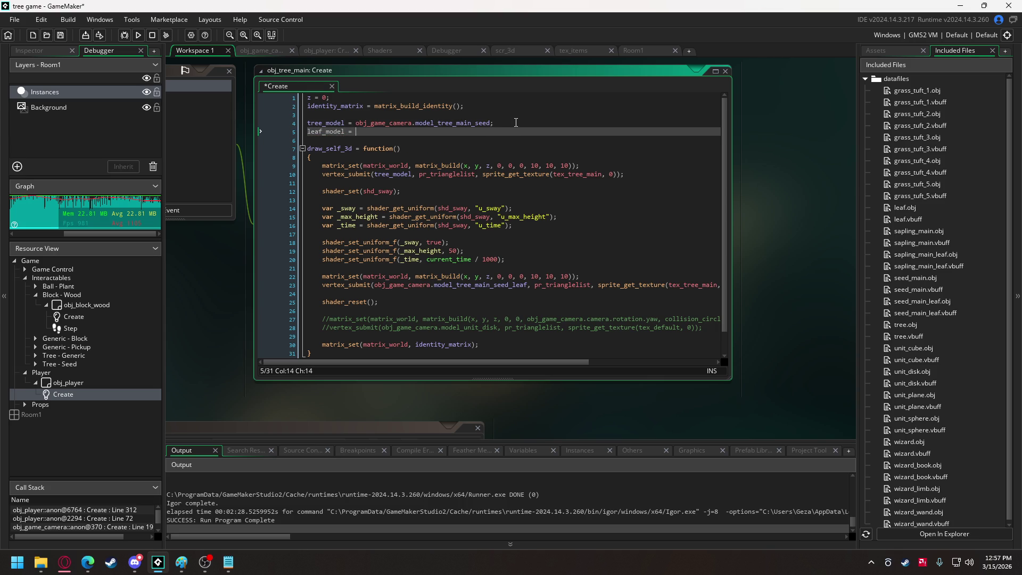
text(undefined)
double_click(333, 131)
click(376, 285)
- Submit leaf_model in the leaf draw call and open an if (leaf_model != undefined) { block
drag(375, 286, 526, 286)
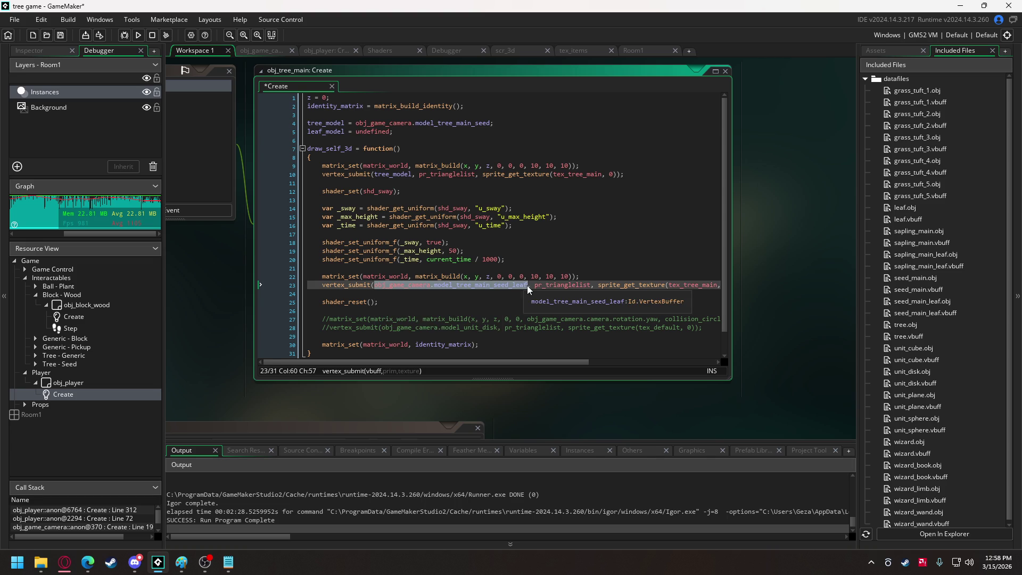
key(ctrl+v)
click(350, 183)
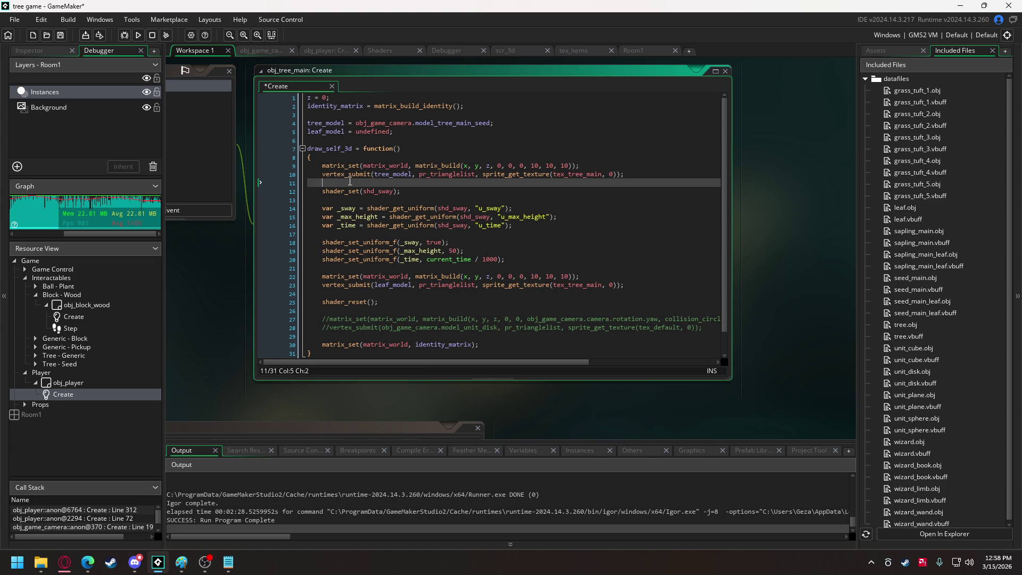
key(Return)
text(if (leaf_model )
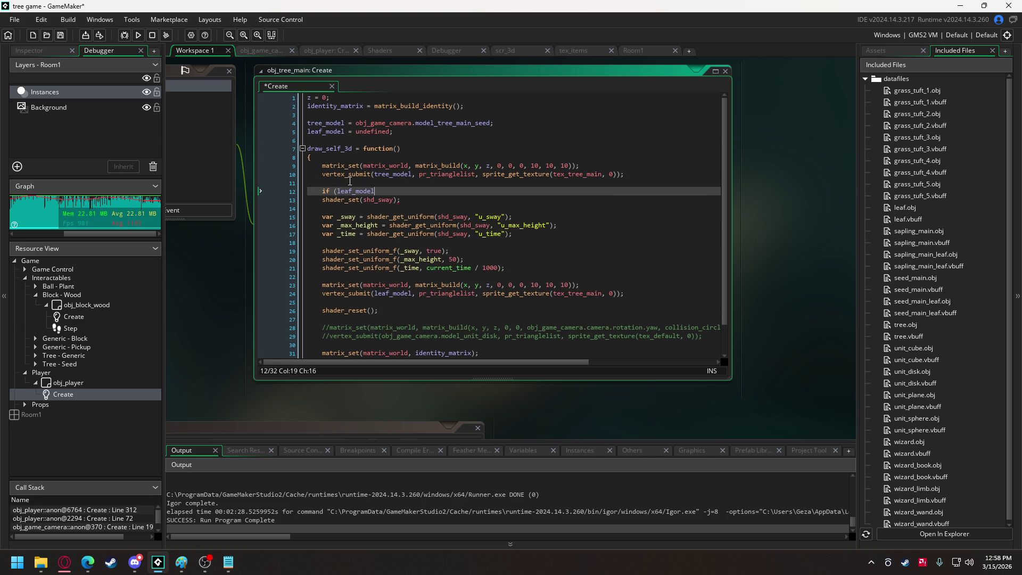
text(!= undefined)
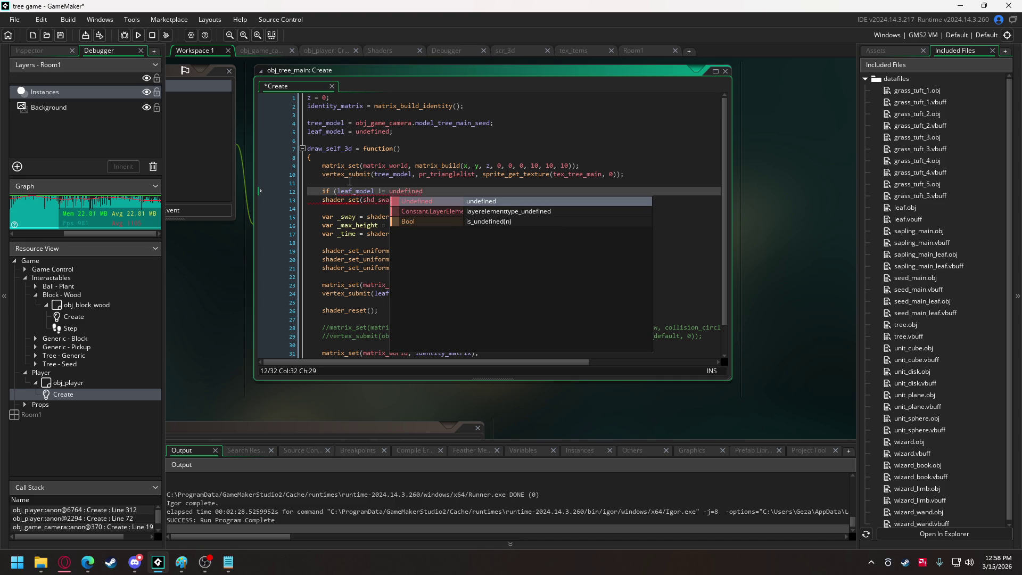
text())
key(Return)
text({)
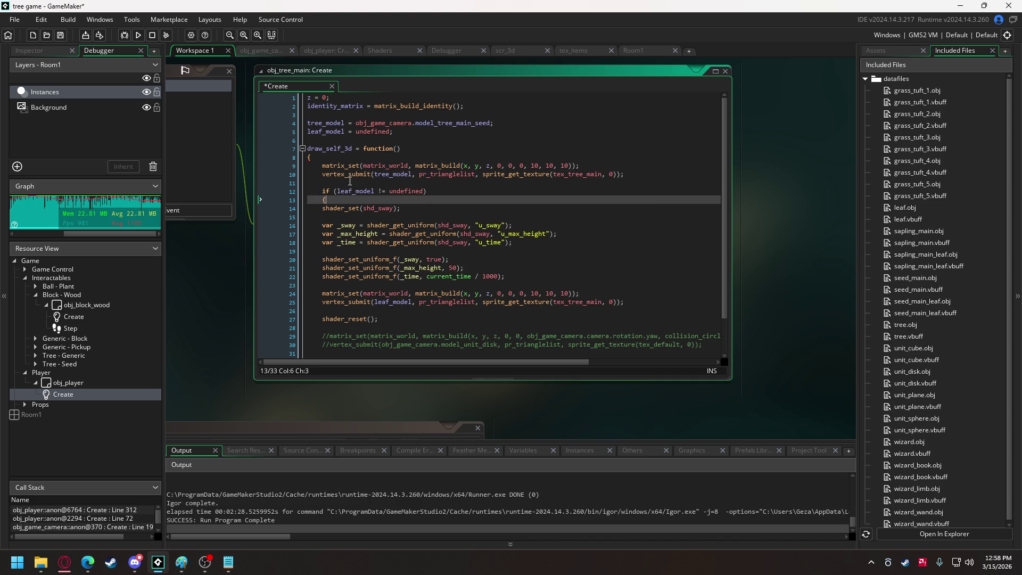
- Close the block after shader_reset, indent the leaf drawing inside it, and add space below leaf_model
click(404, 326)
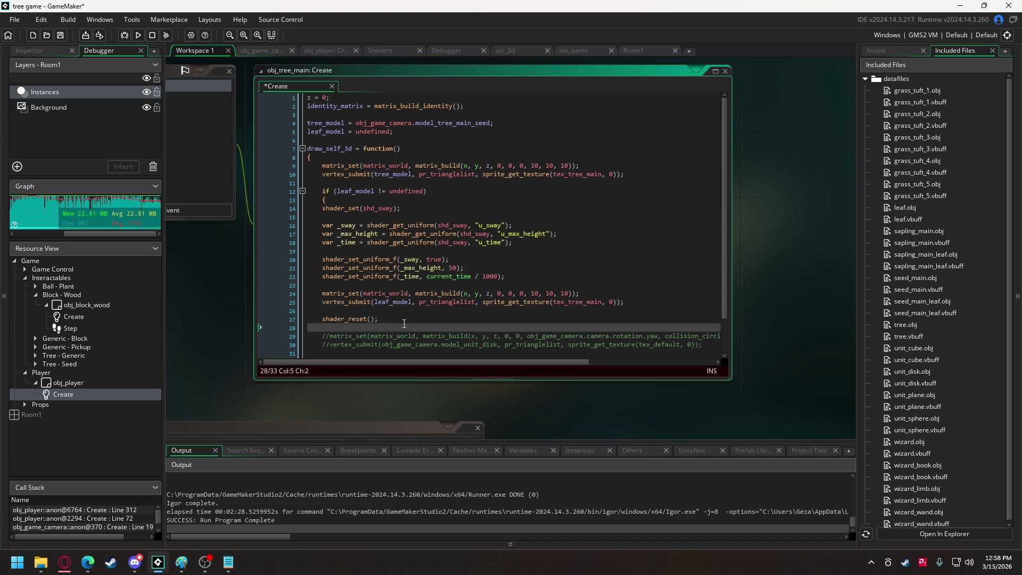
text(})
key(Return)
mouse_move(404, 322)
mouse_down()
mouse_move(367, 302)
mouse_move(325, 208)
mouse_up()
key(Tab)
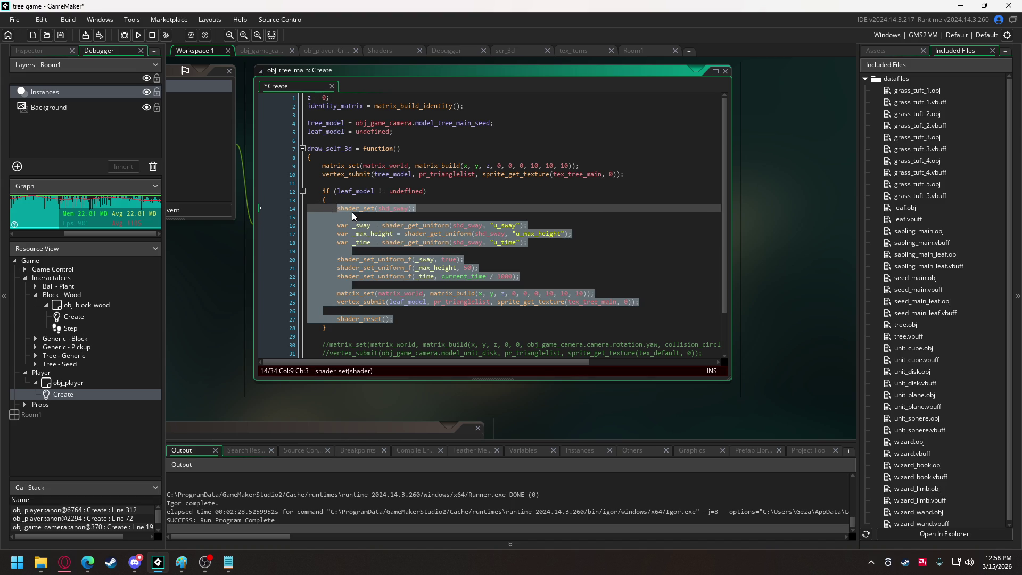
click(352, 212)
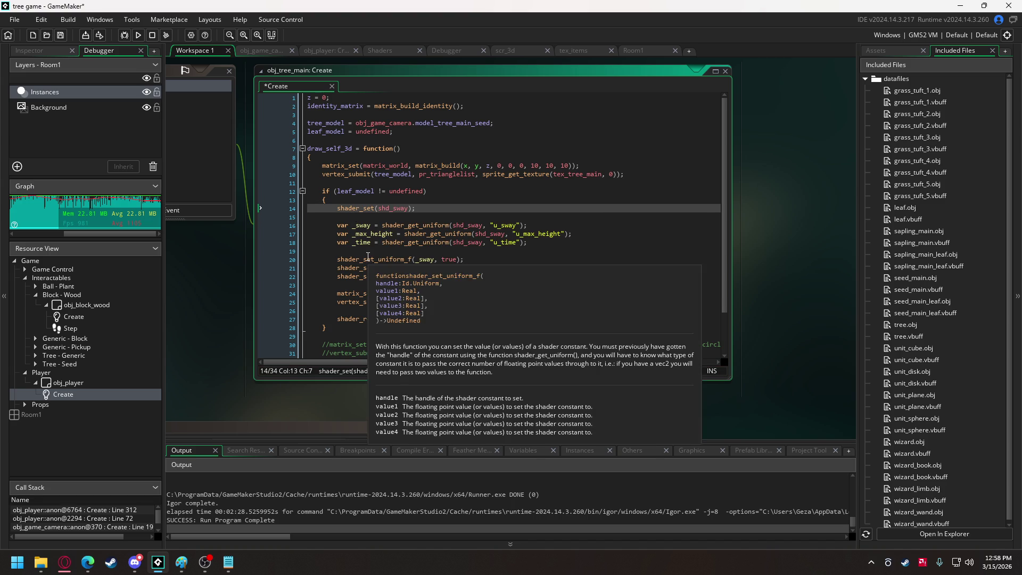
click(401, 133)
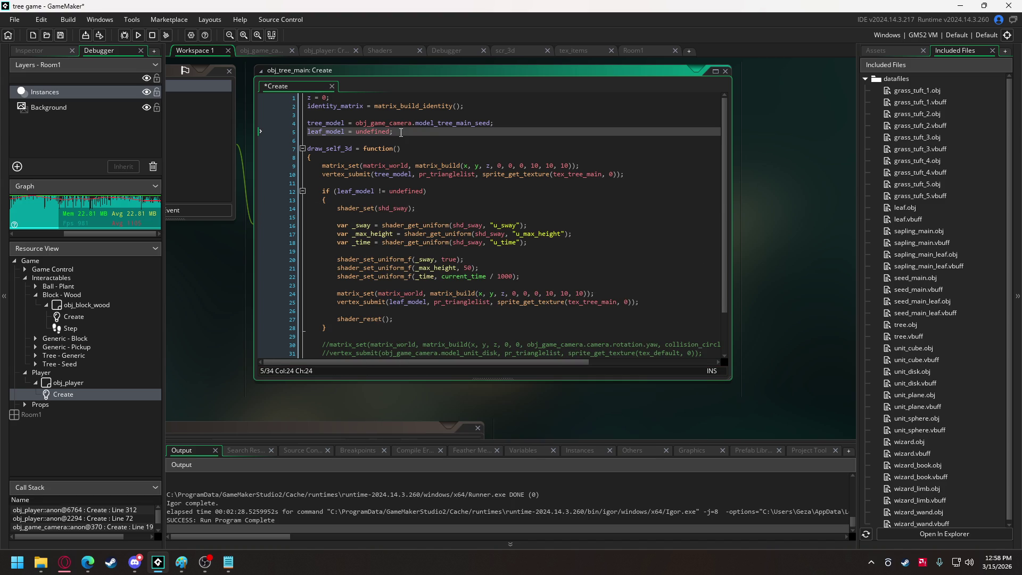
key(Return)
key(Return)
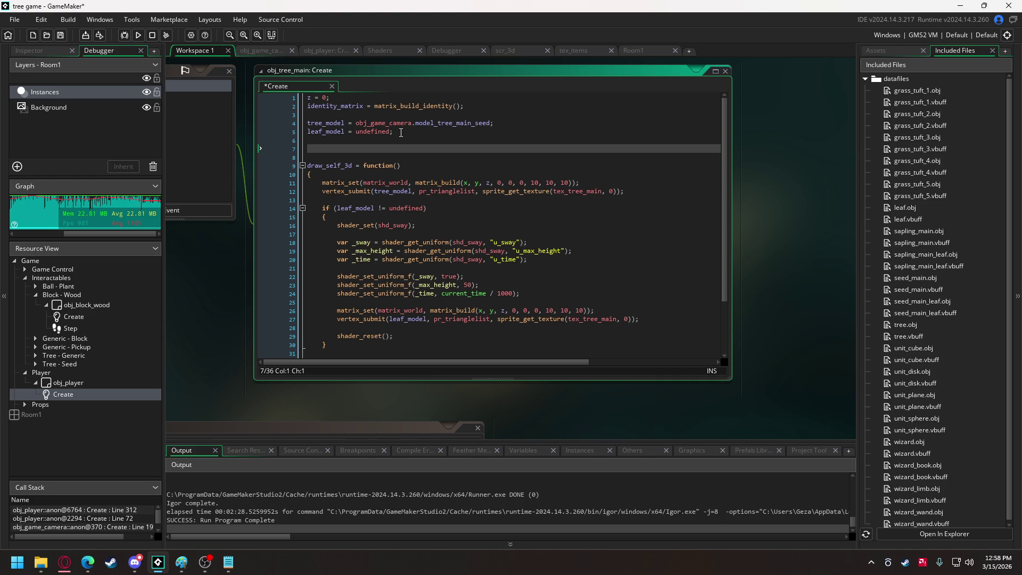
- Start the growth_stages = { struct with seed: {} and seedling: {} entries
text(g)
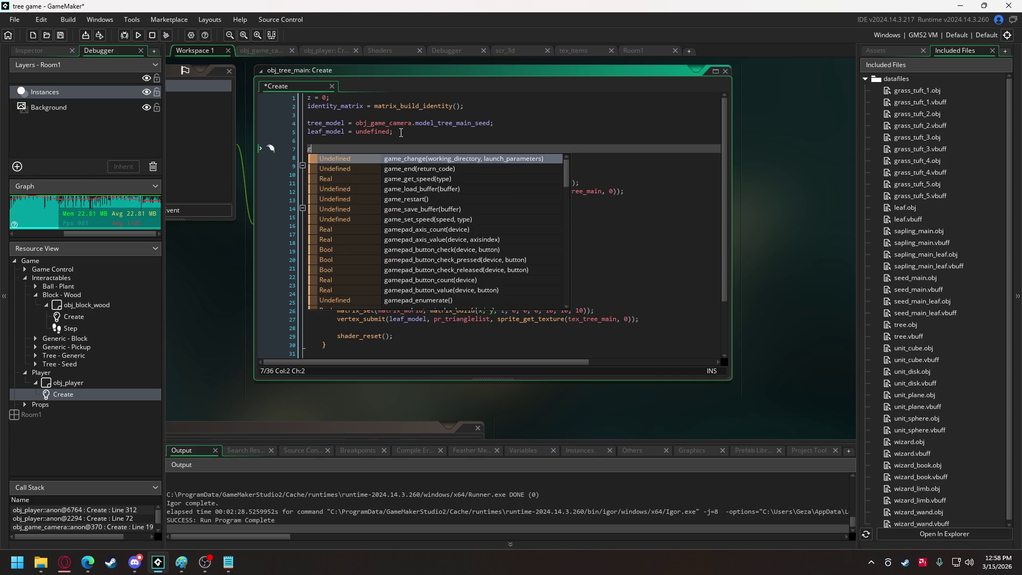
text(rowth_sta)
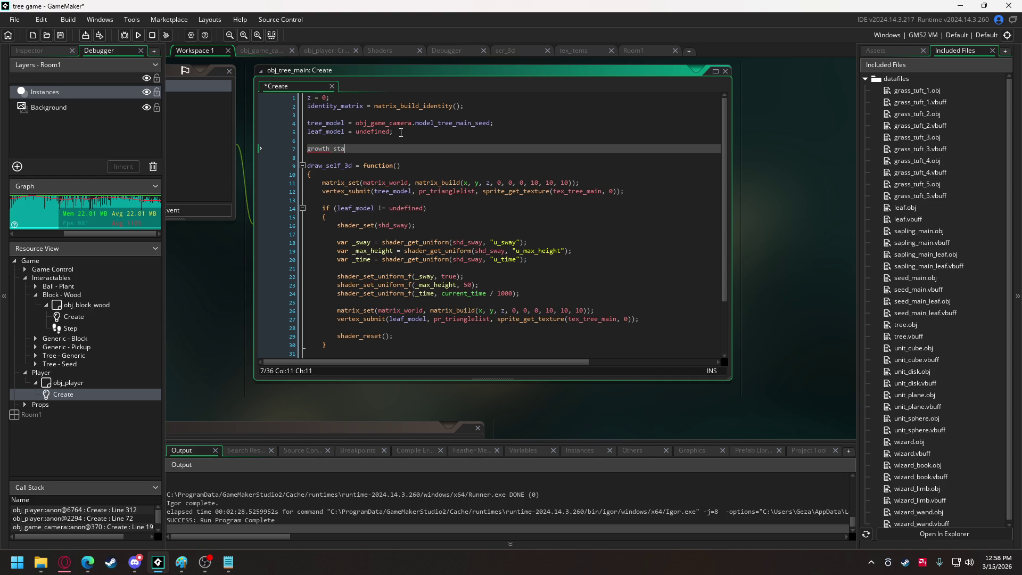
text(ges =)
key(Return)
text({)
key(Return)
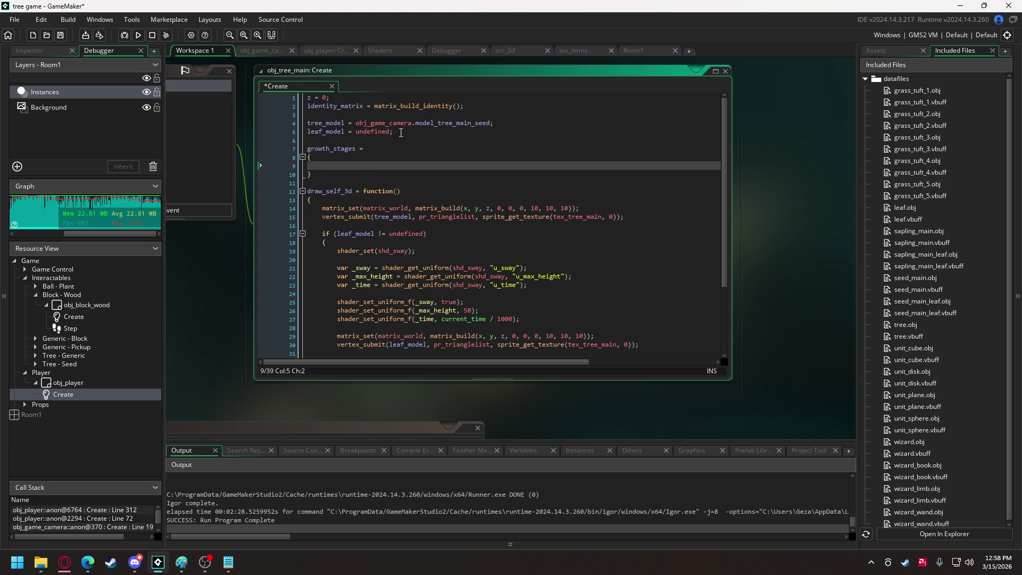
text(seed: )
text({},)
key(Return)
text(see)
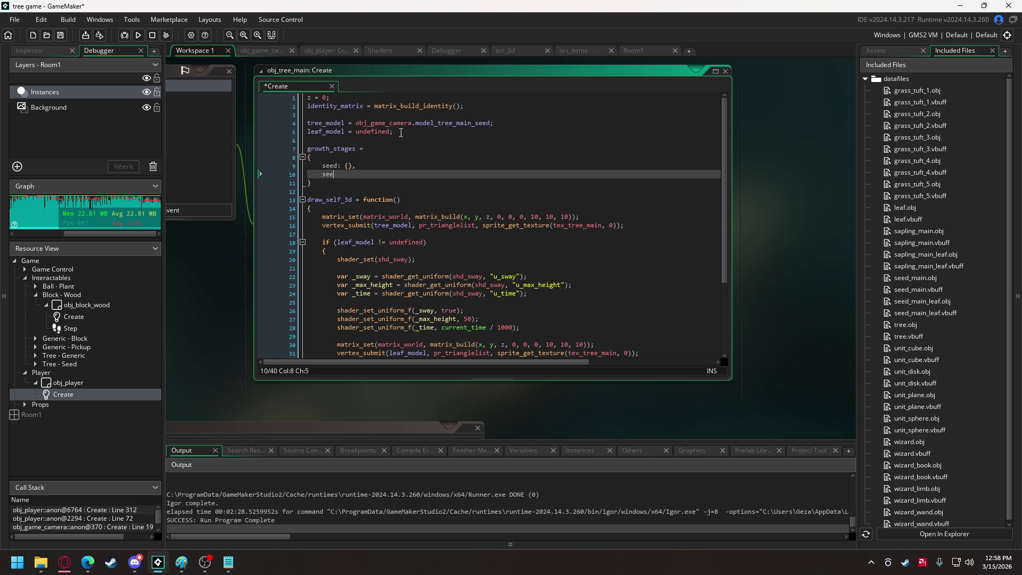
text(dling: {},)
key(Return)
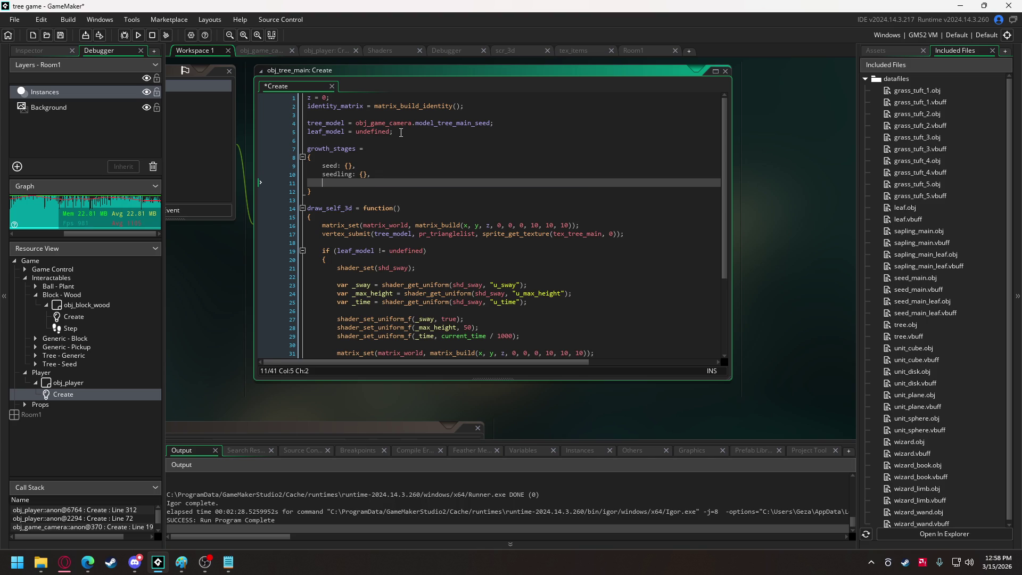
- Add sapling, tree, flower and fruit empty entries to the growth_stages struct
text(sapling: )
text({},)
key(Return)
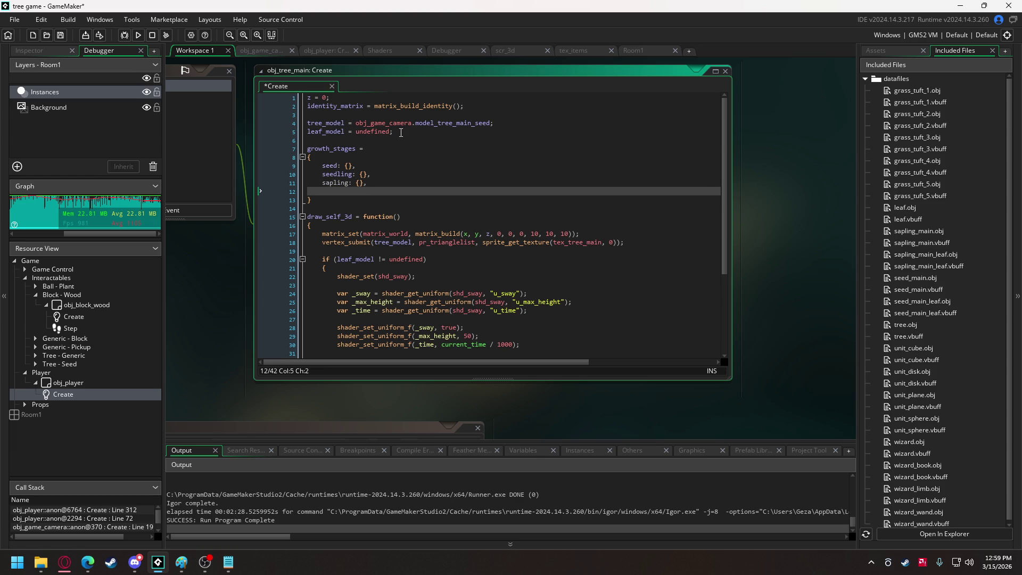
text(tree)
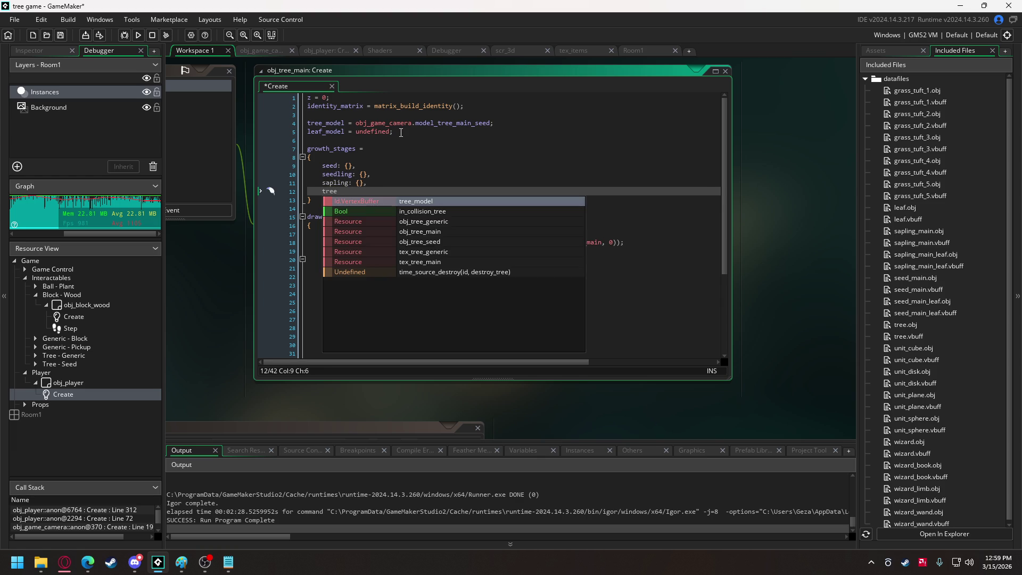
text(: {})
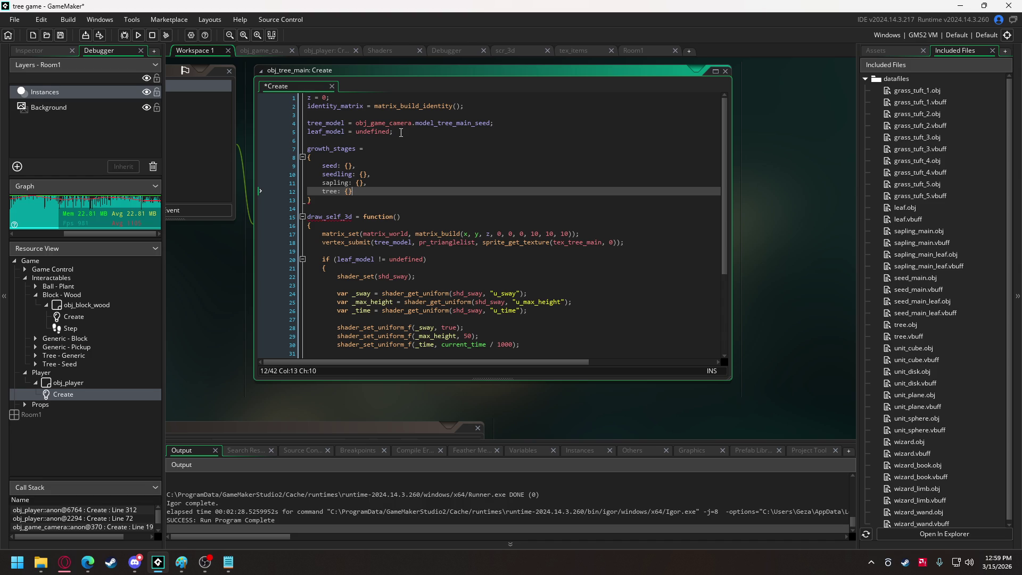
key(Return)
text(lower: {},)
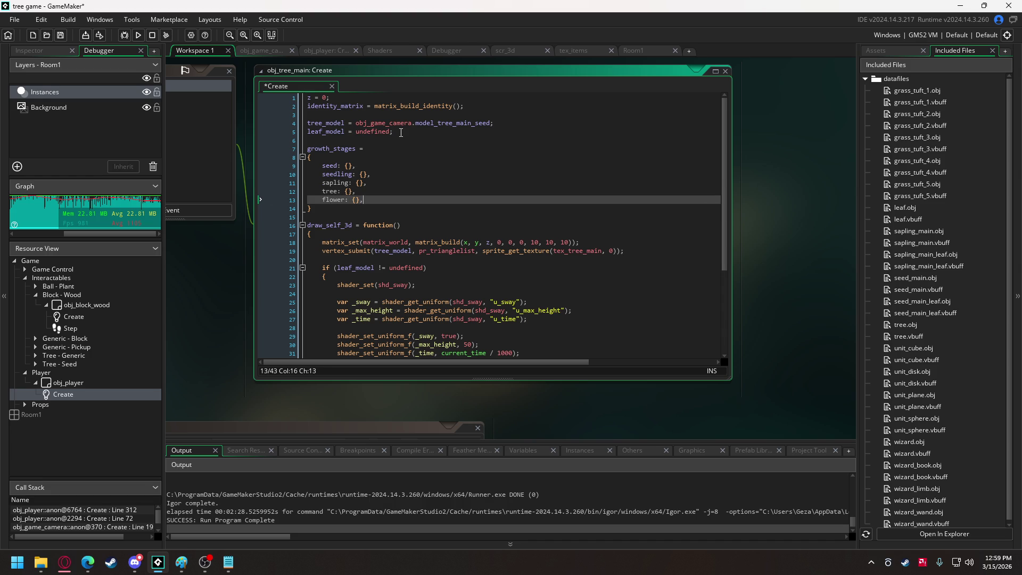
key(Return)
text(fruit{})
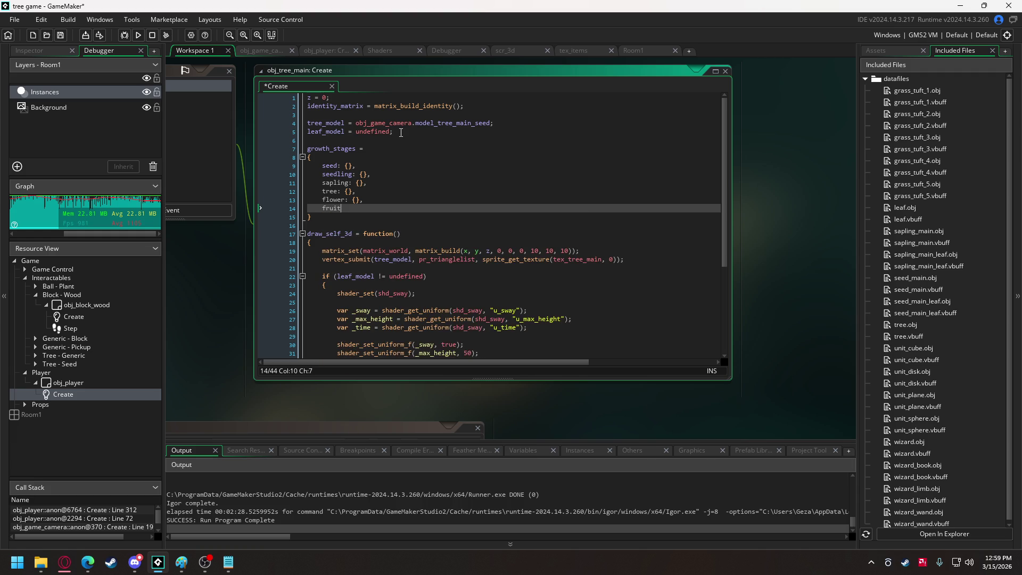
key(BackSpace)
key(BackSpace)
text(: {})
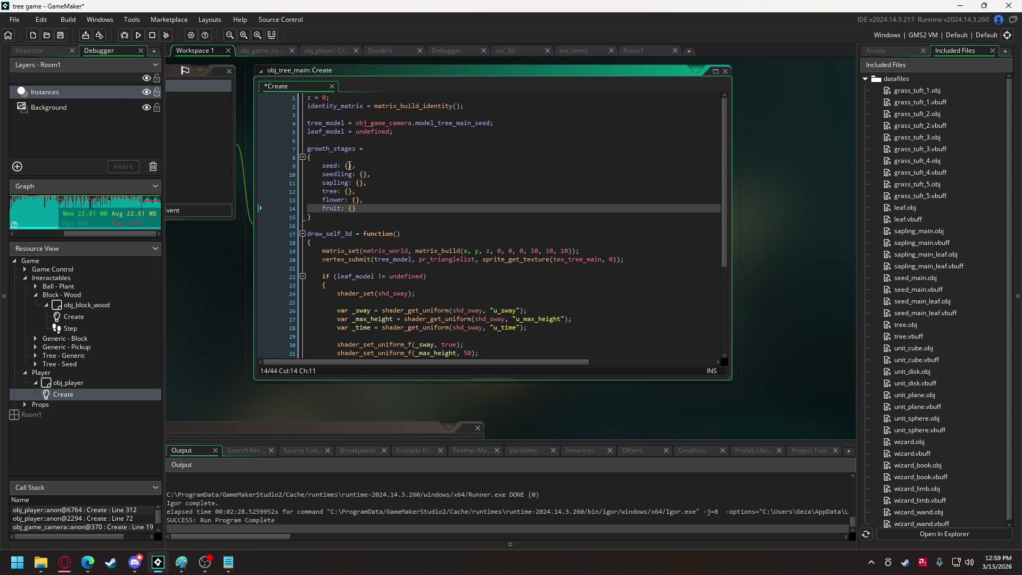
- Give the seed stage model_tree: obj_game_camera.model_tree_main_seed and z: 0
click(348, 165)
text(model)
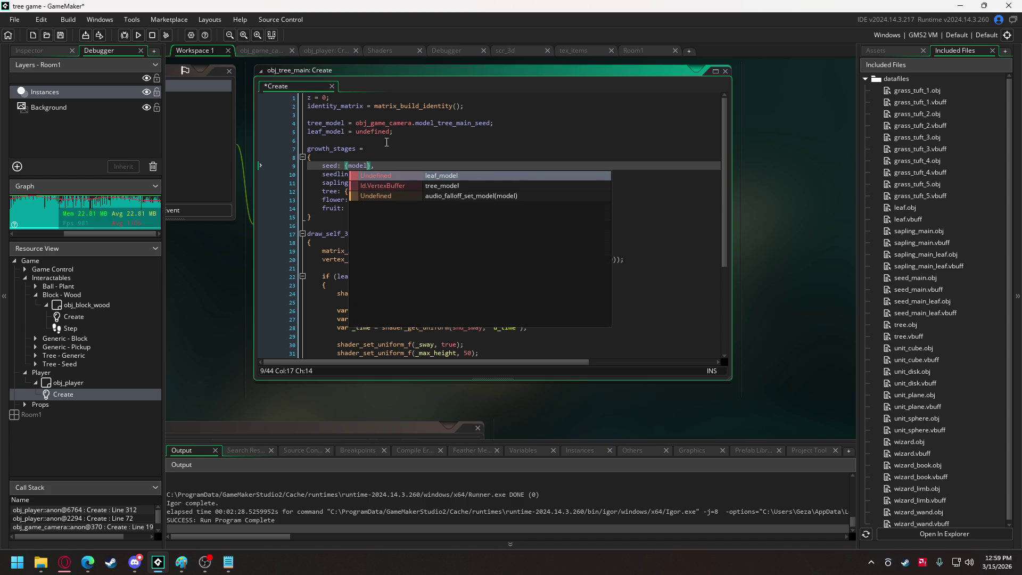
text(:)
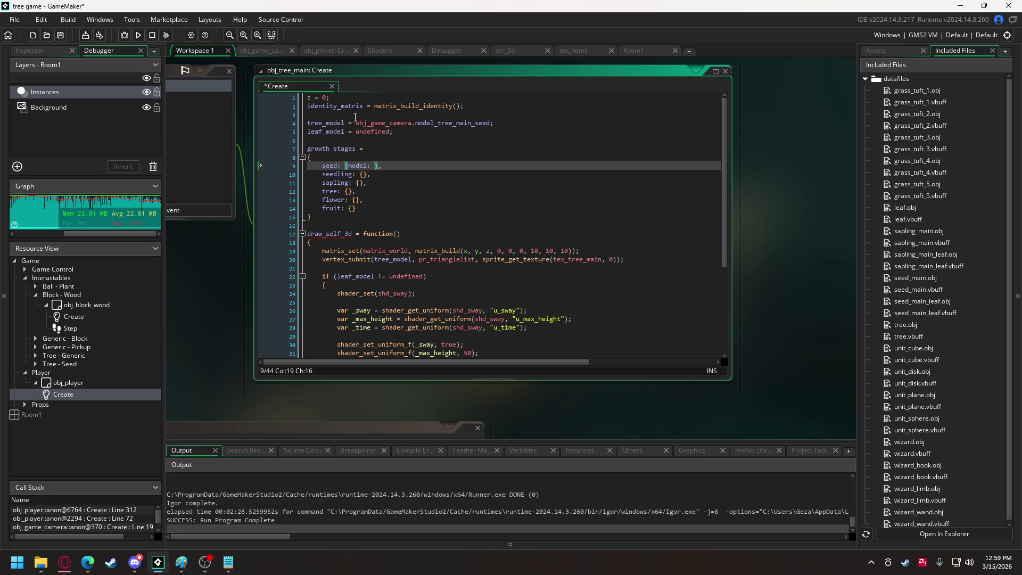
drag(356, 123, 489, 123)
key(ctrl+c)
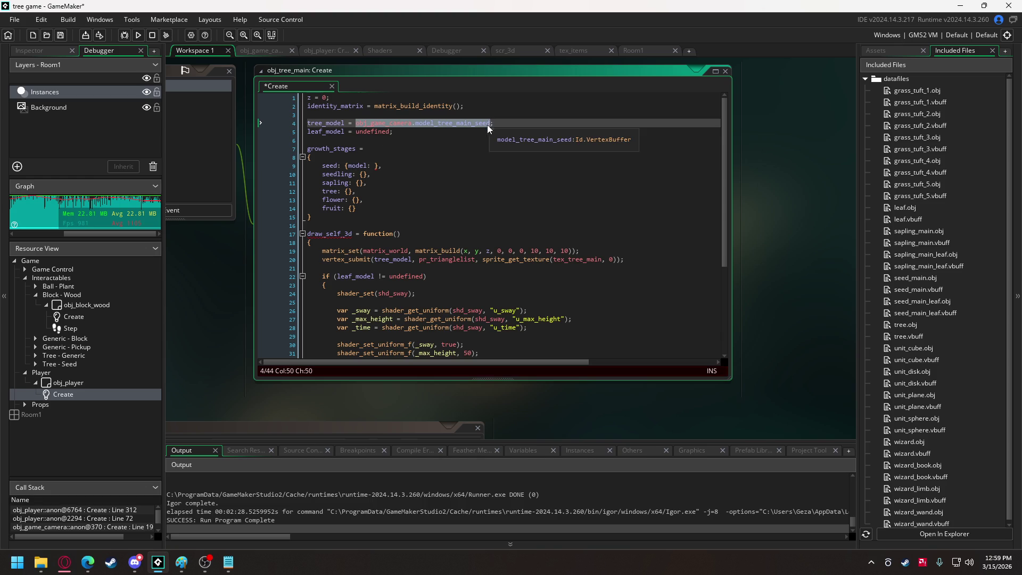
click(373, 166)
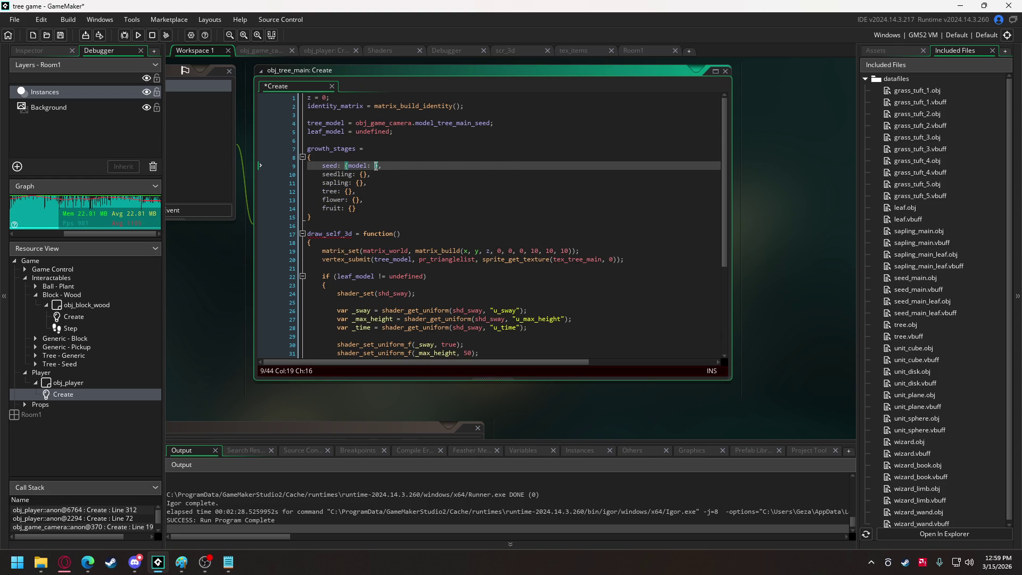
key(ctrl+v)
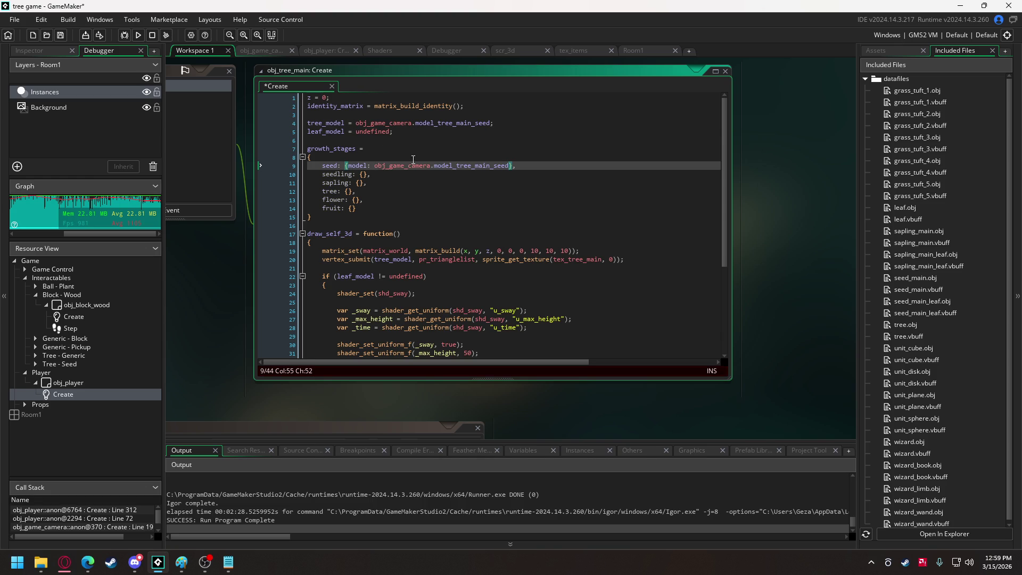
text(, z =)
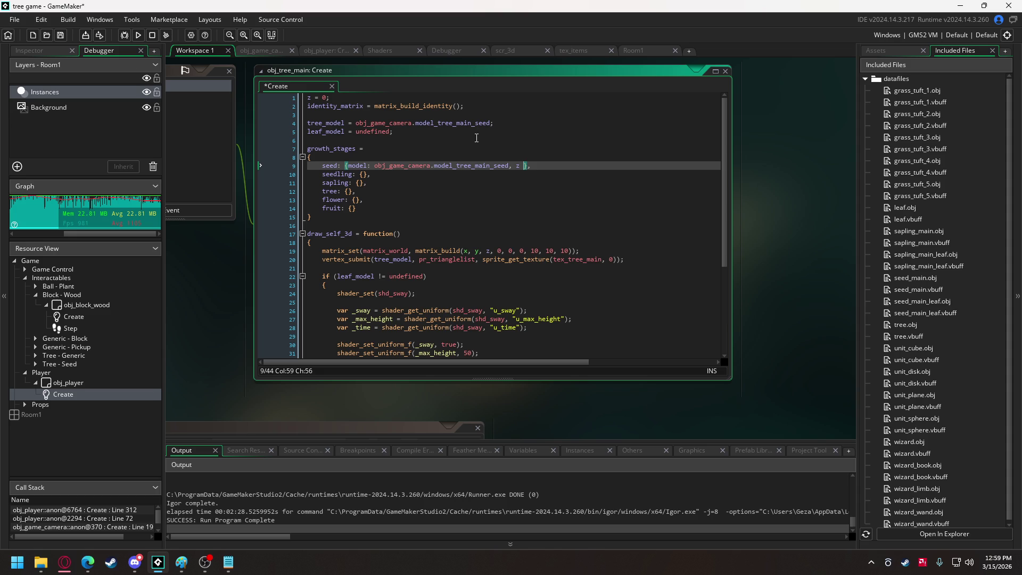
key(BackSpace)
key(BackSpace)
key(BackSpace)
text(; 0)
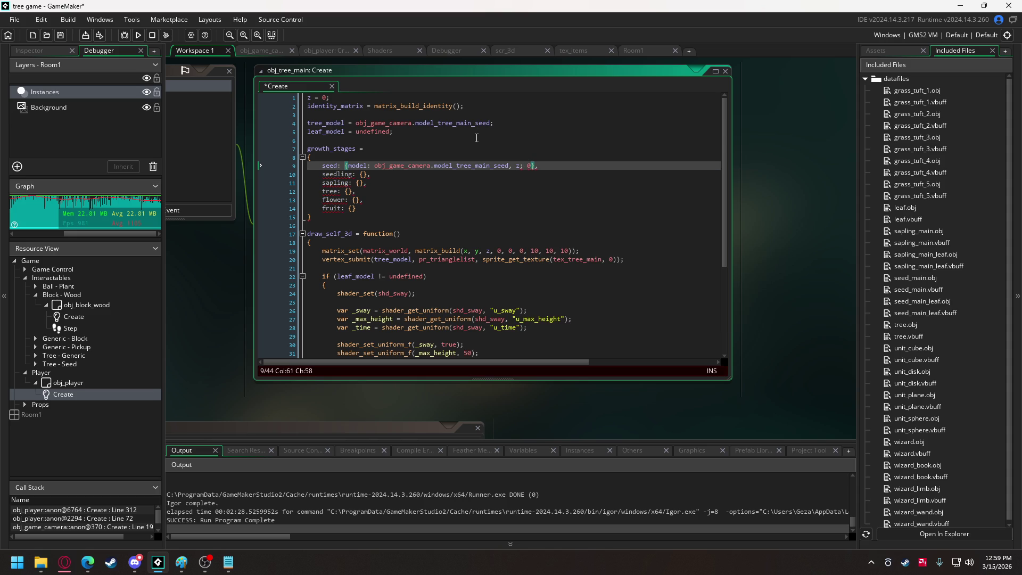
click(371, 166)
text(_tree)
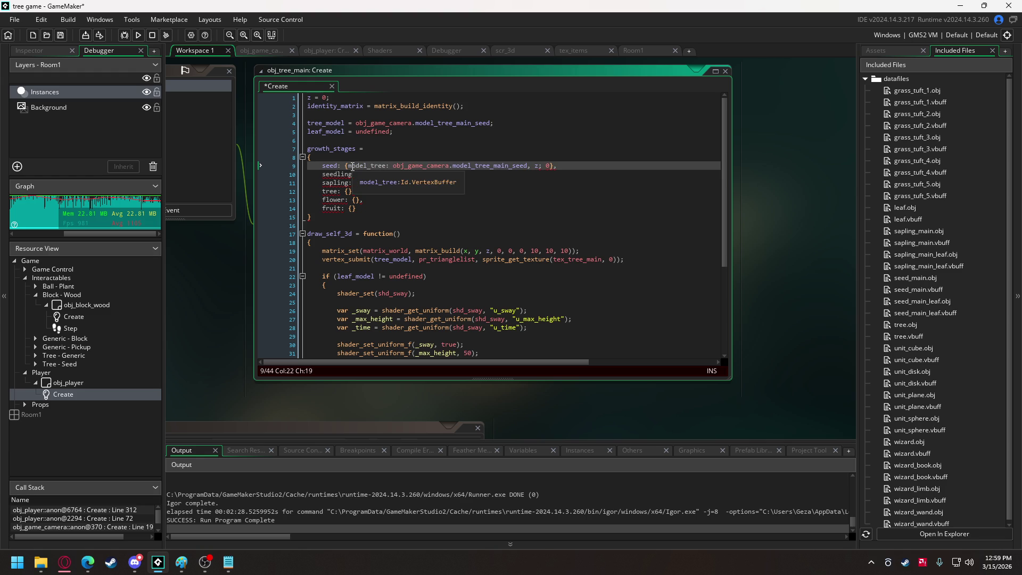
- Add model_leaf: undefined to the seed entry and copy the finished seed contents
drag(349, 166, 530, 169)
key(ctrl+c)
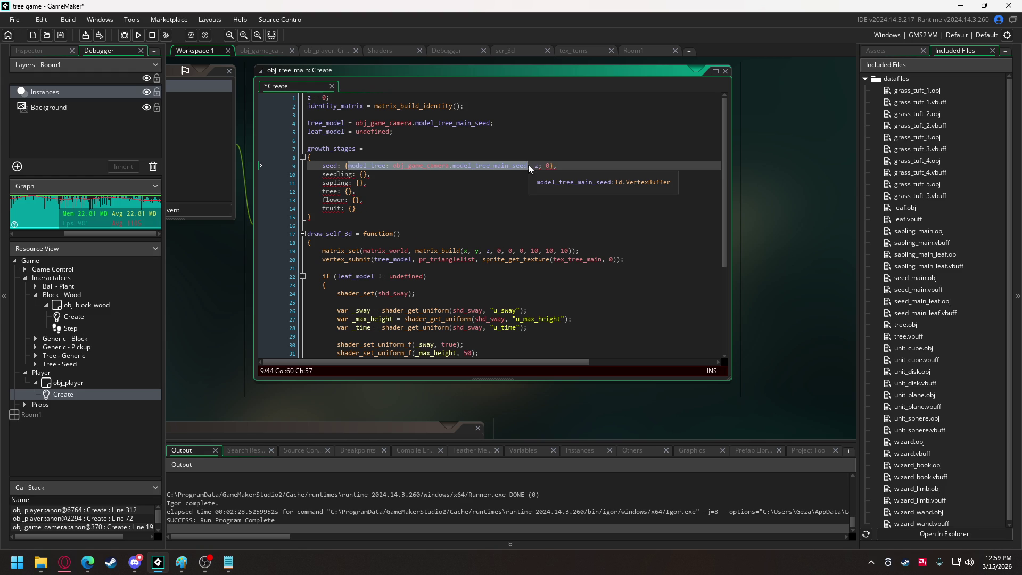
click(528, 166)
text(,)
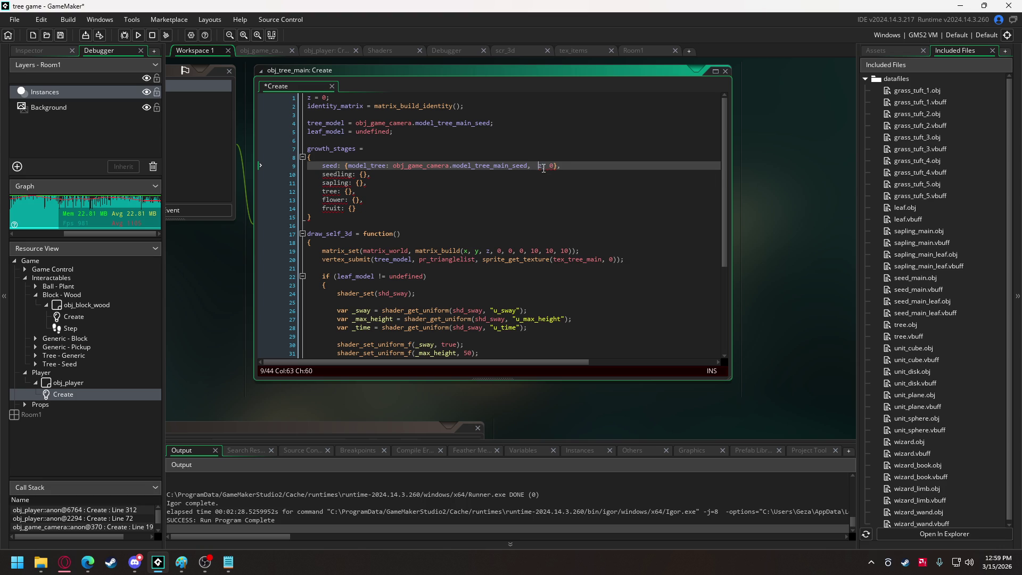
key(ctrl+v)
text(,)
click(500, 165)
drag(498, 165, 651, 165)
text(leaf: )
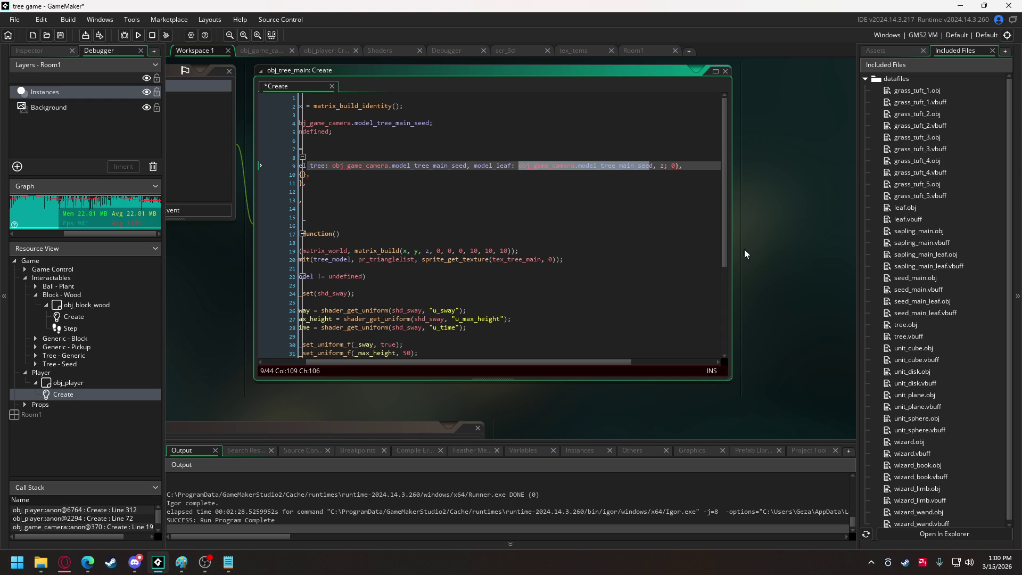
text(undefined)
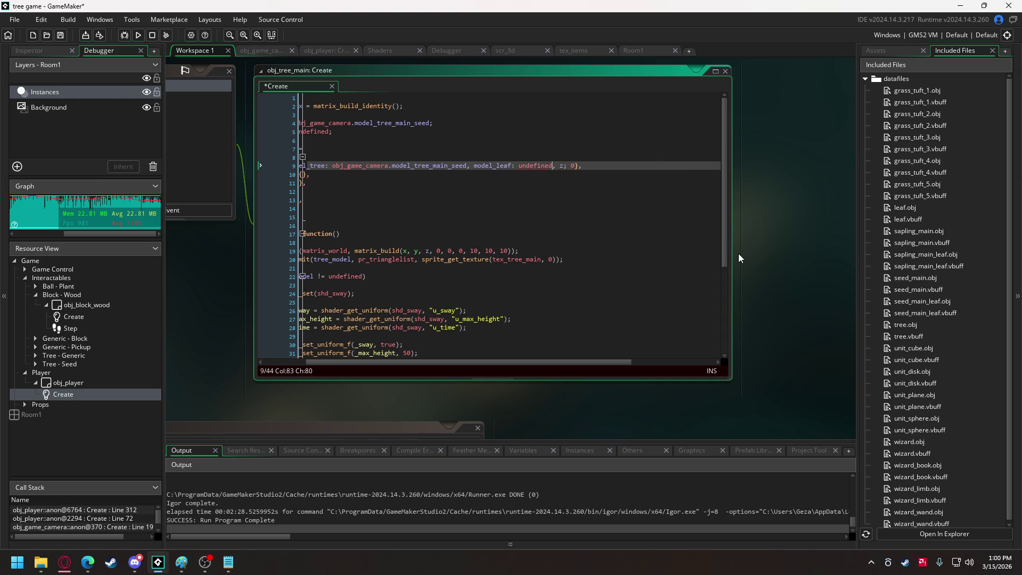
key(Right)
key(Right)
key(Right)
text(:)
drag(545, 363, 445, 362)
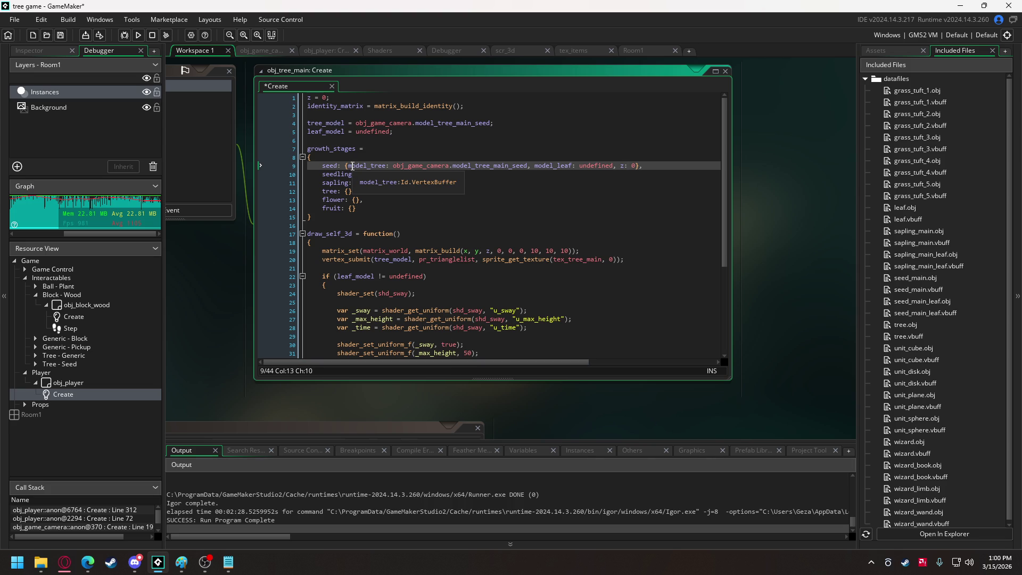
drag(348, 166, 638, 169)
key(ctrl+c)
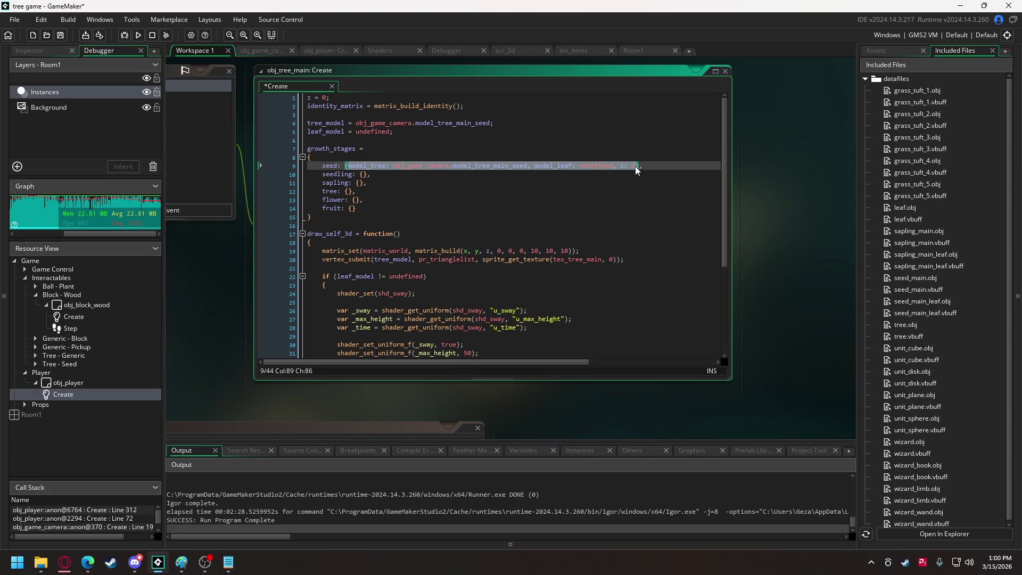
click(364, 175)
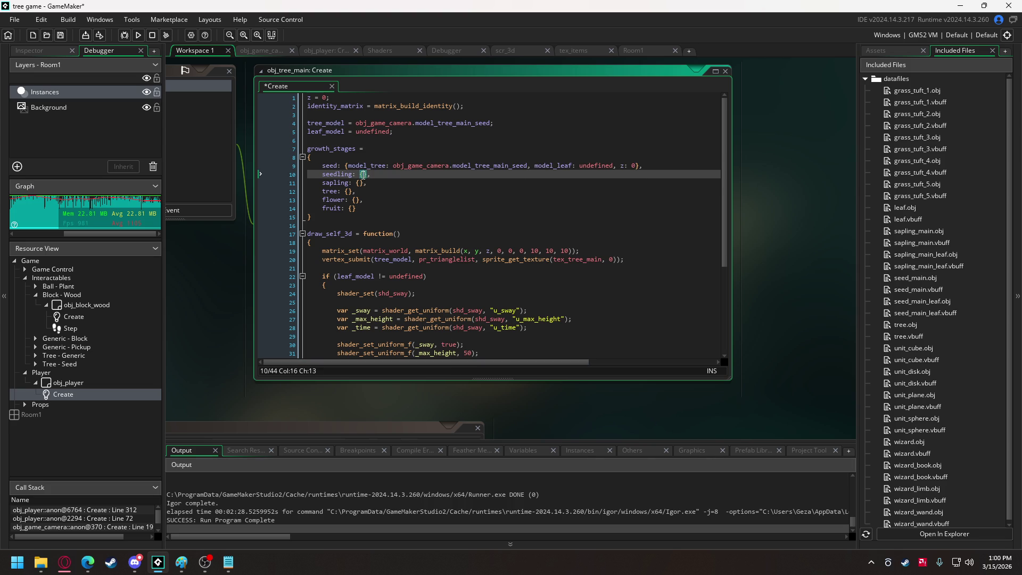
- Paste the seed entry into seedling with model_leaf model_tree_main_seed_leaf and z -20
key(ctrl+v)
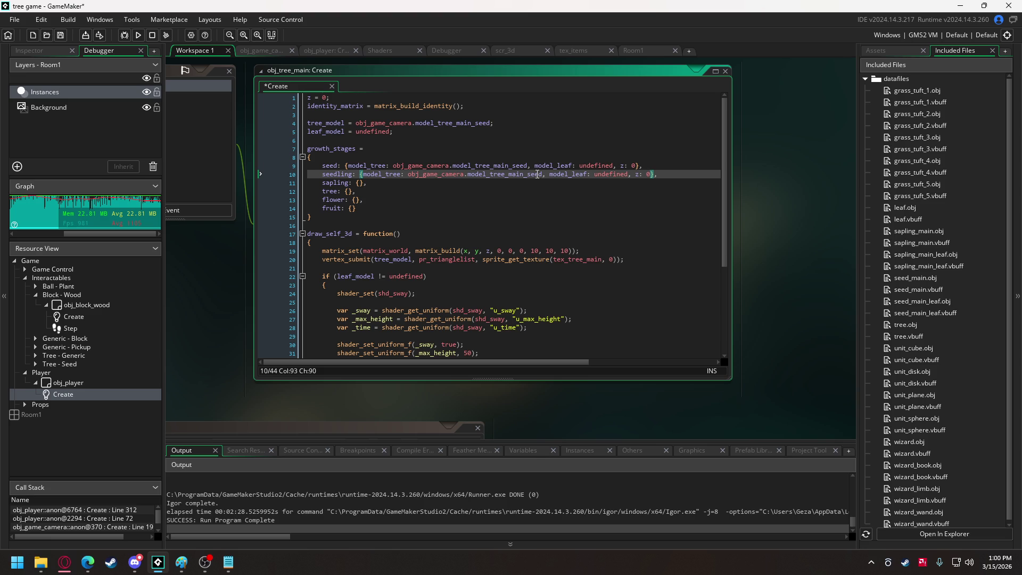
click(542, 175)
drag(408, 175, 539, 175)
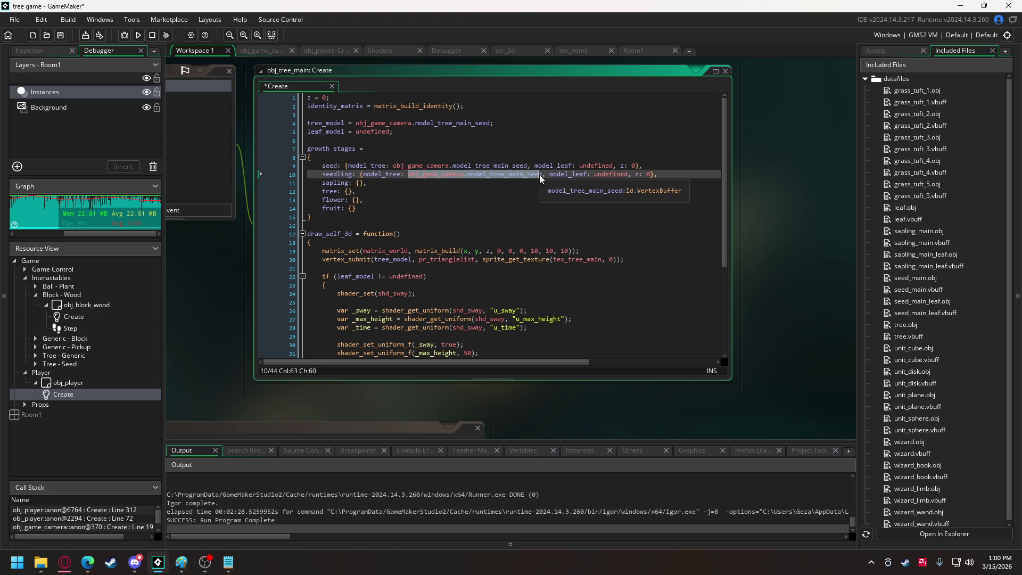
double_click(595, 174)
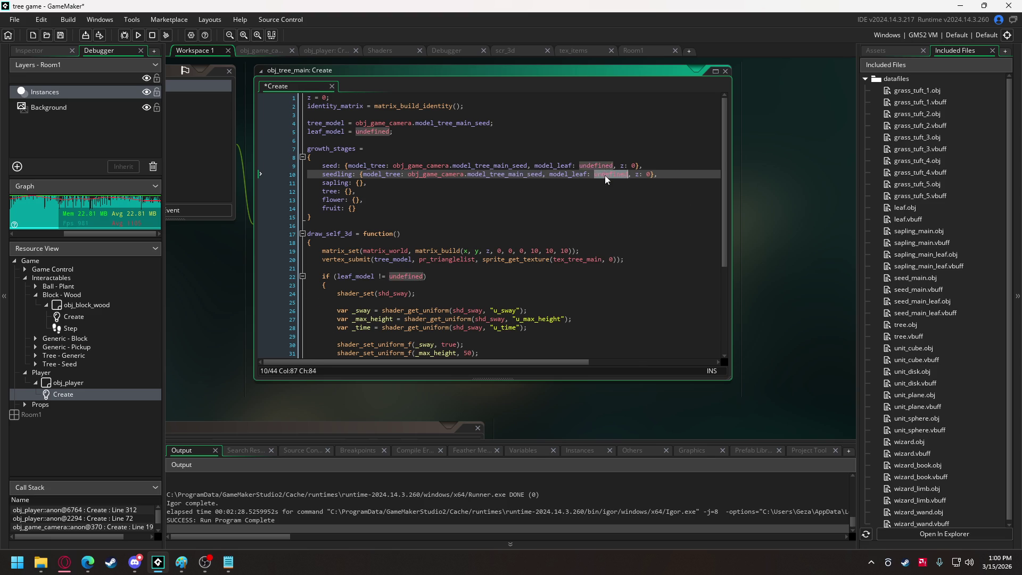
text(obj_game_camera.model_tree_main_seed)
text(leaf)
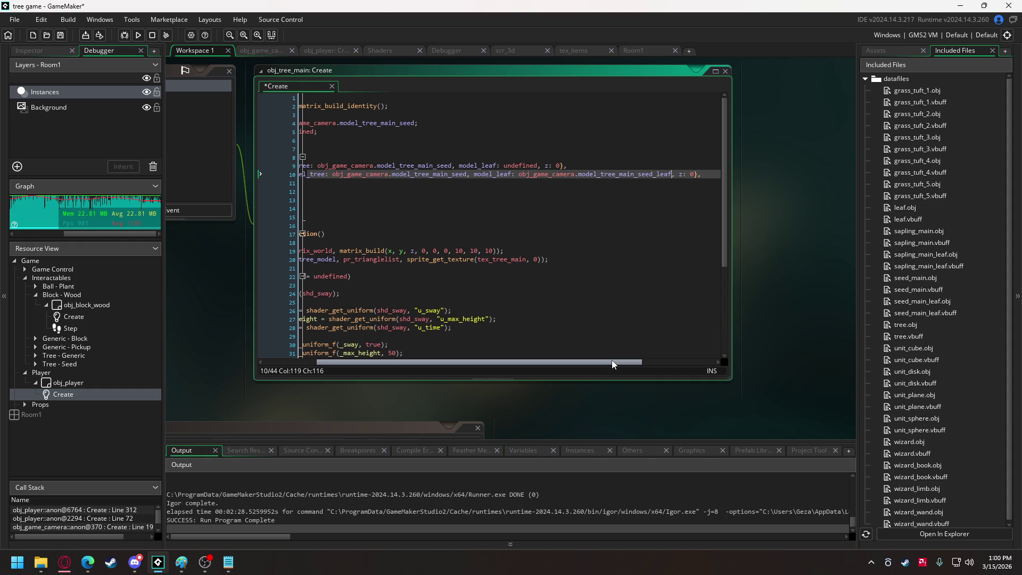
click(691, 174)
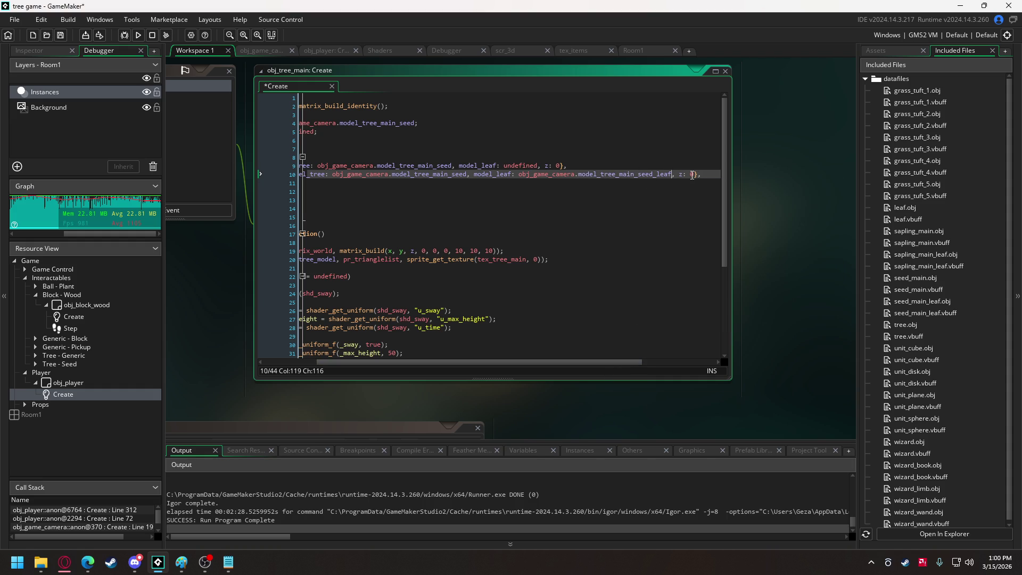
text(-)
text(2)
drag(599, 362, 545, 362)
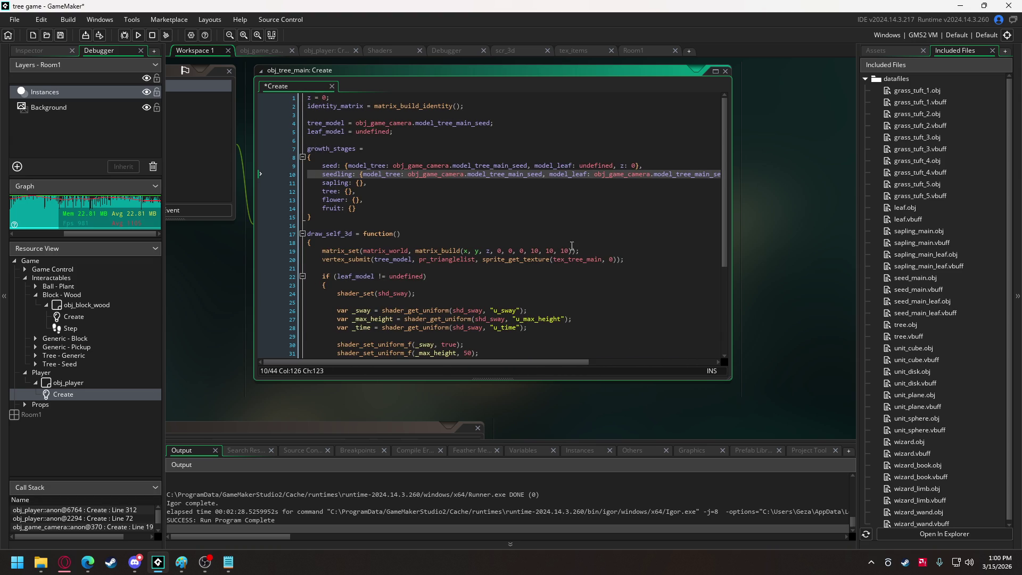
- Duplicate the seedling entry's values into the sapling stage
mouse_move(361, 174)
mouse_down()
mouse_move(727, 178)
mouse_move(648, 184)
mouse_up()
drag(469, 363, 376, 363)
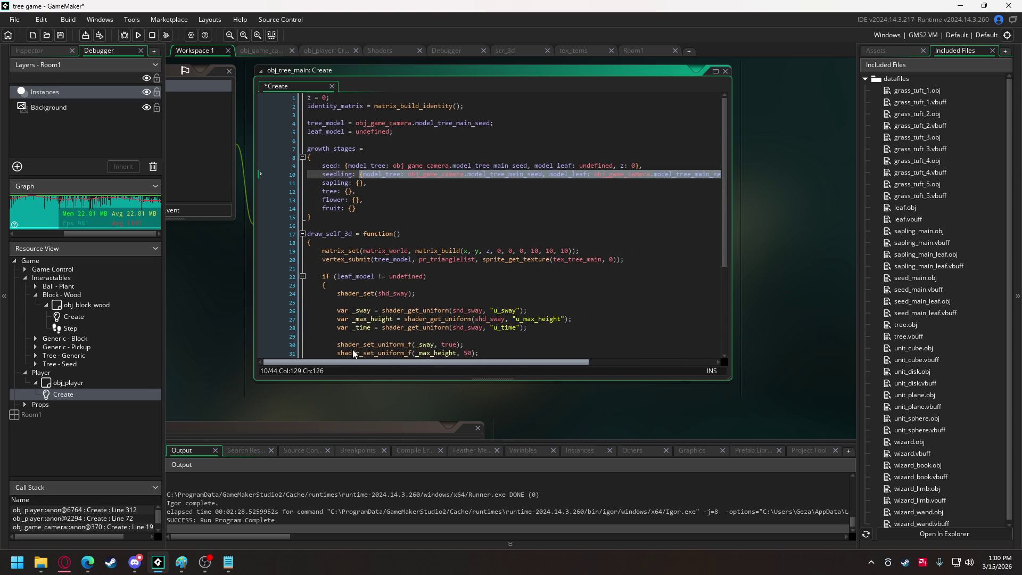
key(ctrl+c)
drag(357, 183, 366, 183)
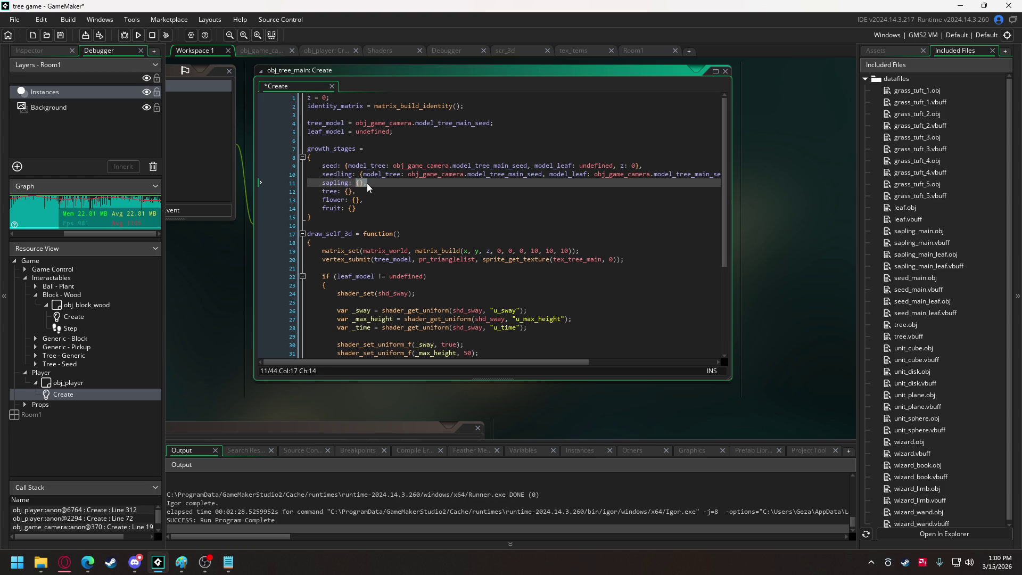
key(ctrl+v)
drag(463, 363, 373, 363)
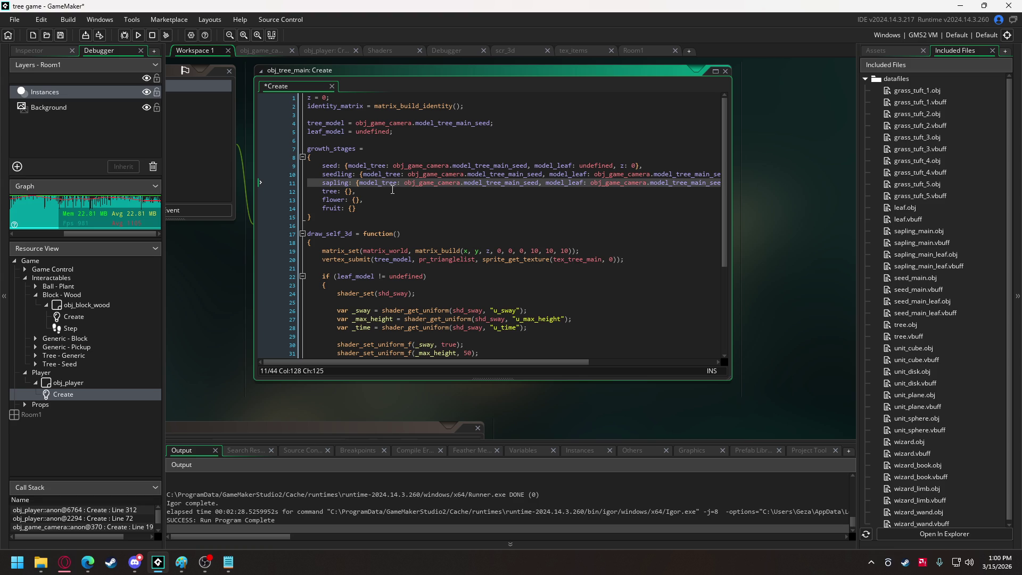
click(375, 208)
drag(376, 208, 260, 194)
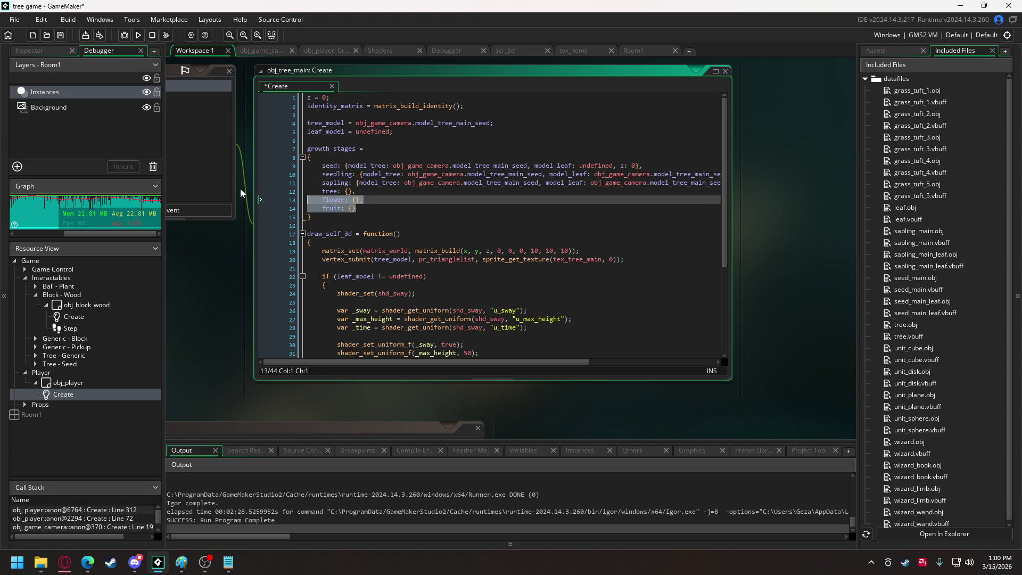
- Delete the flower and fruit stages and switch sapling to the sapling tree and leaf models
key(BackSpace)
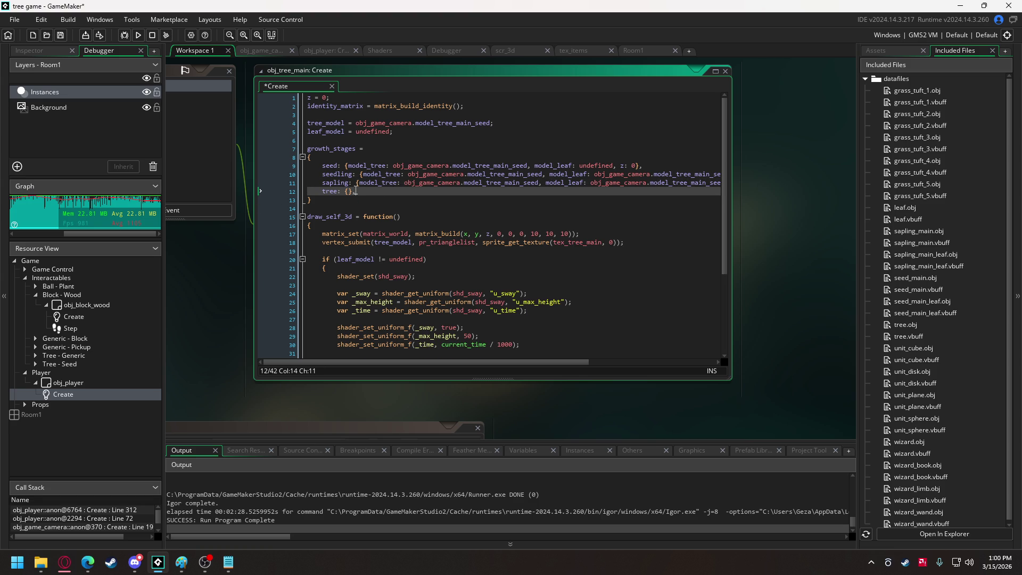
click(539, 184)
key(BackSpace)
key(BackSpace)
key(BackSpace)
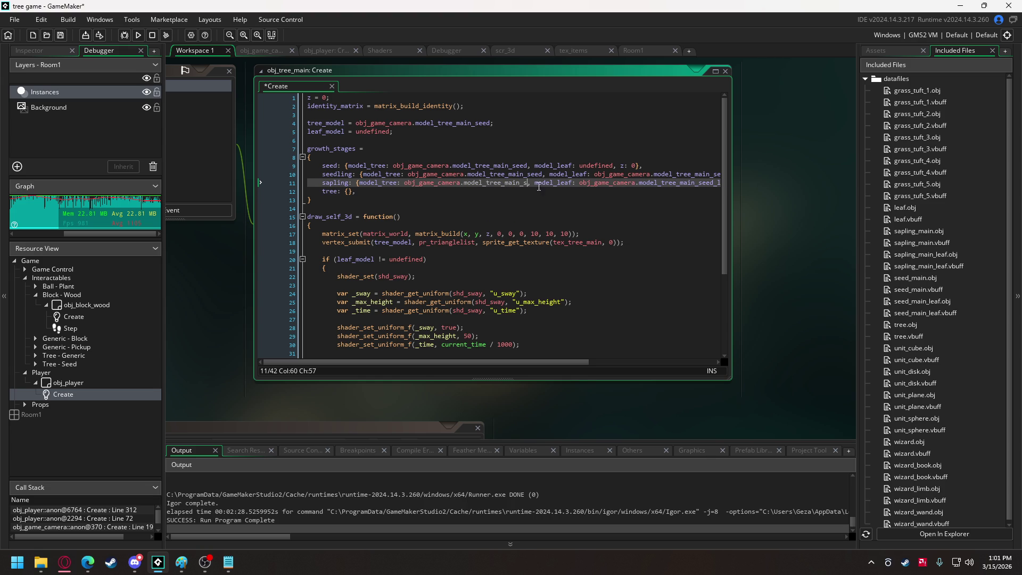
text(a)
click(579, 193)
drag(511, 363, 608, 363)
drag(636, 182, 641, 184)
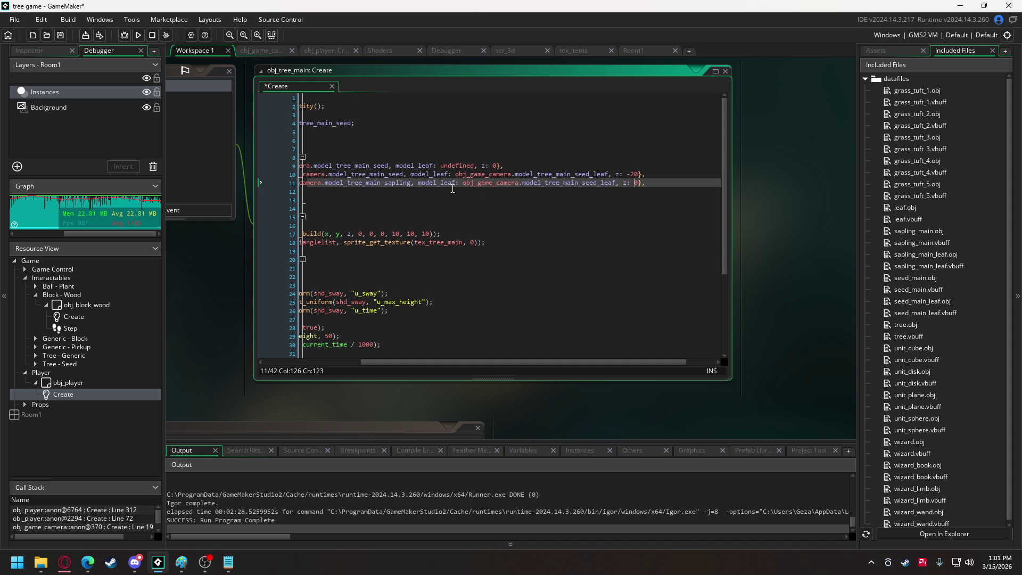
mouse_move(590, 181)
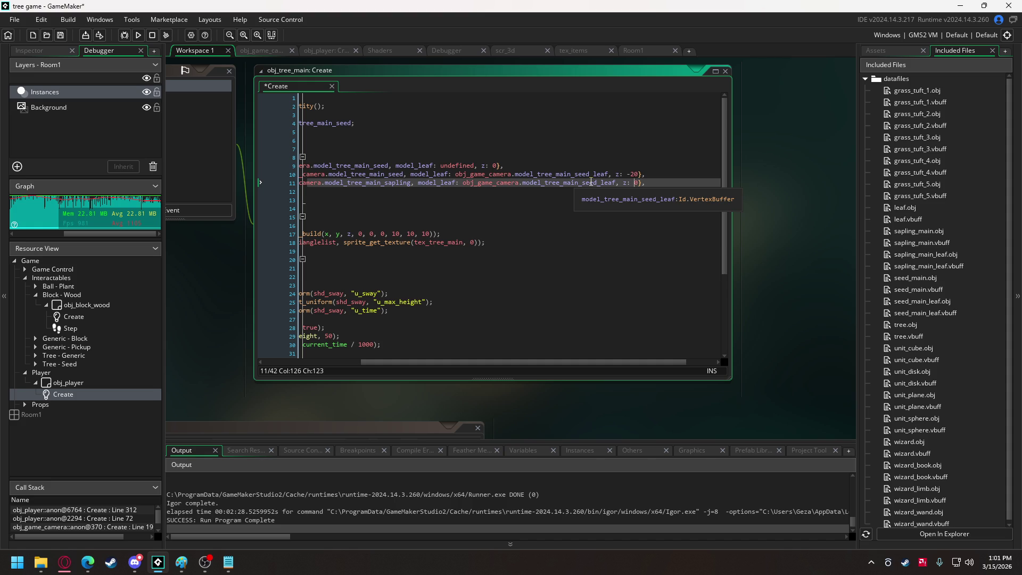
drag(588, 184, 615, 184)
text(a)
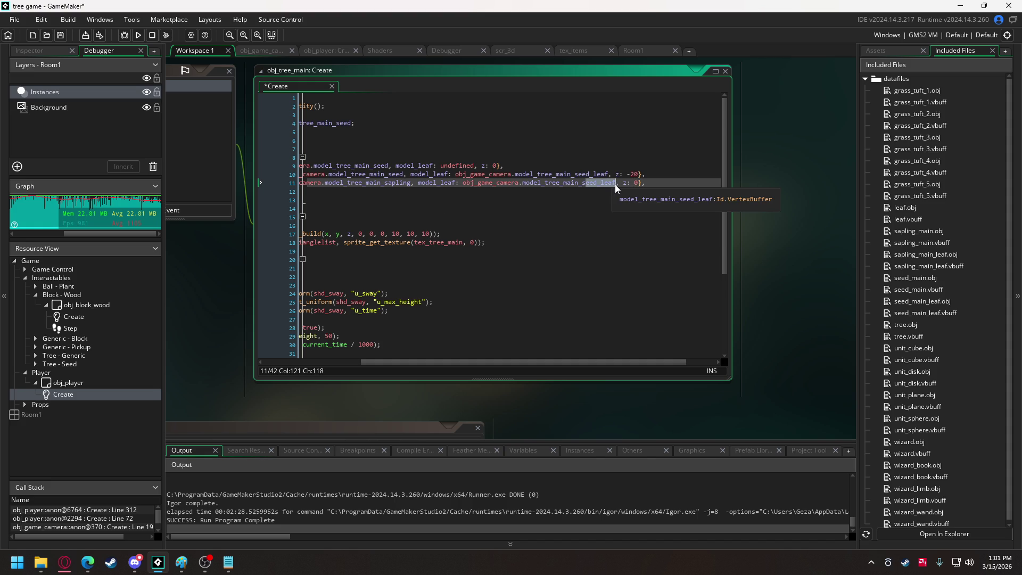
key(Down)
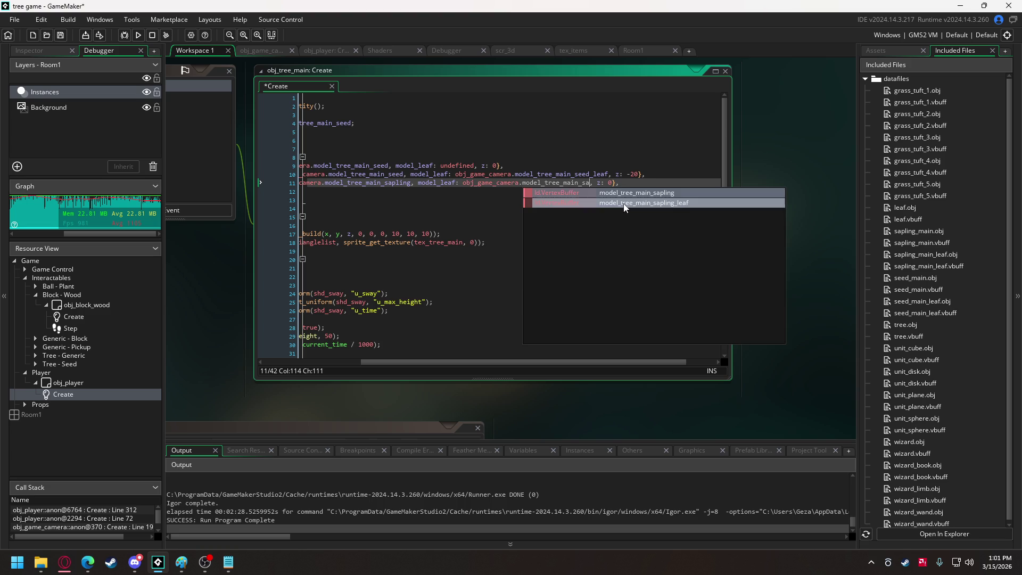
key(Return)
drag(618, 363, 495, 359)
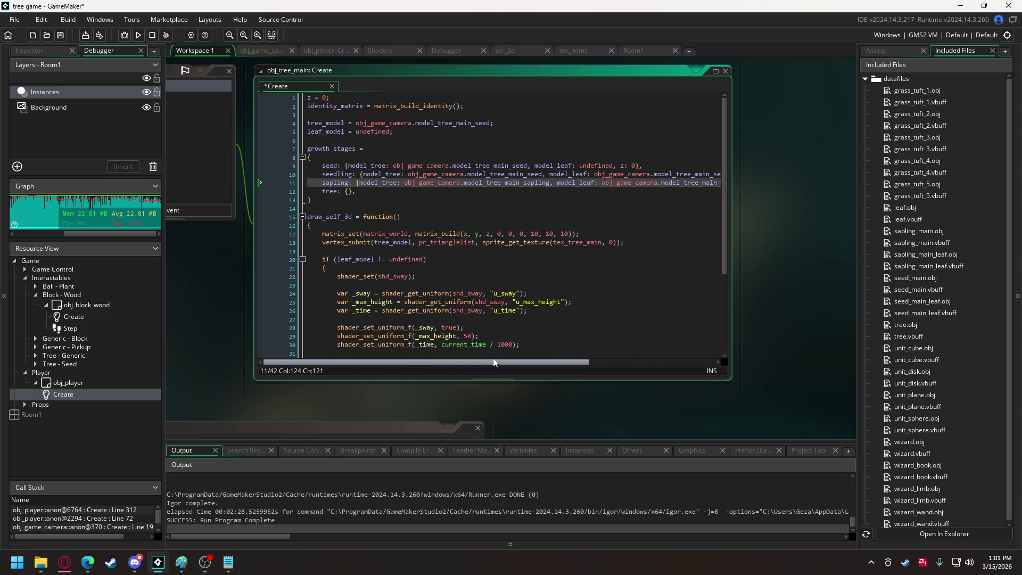
- Copy the sapling struct into the tree stage, using model_tree_main_trunk and its trunk leaf model
drag(356, 182, 722, 185)
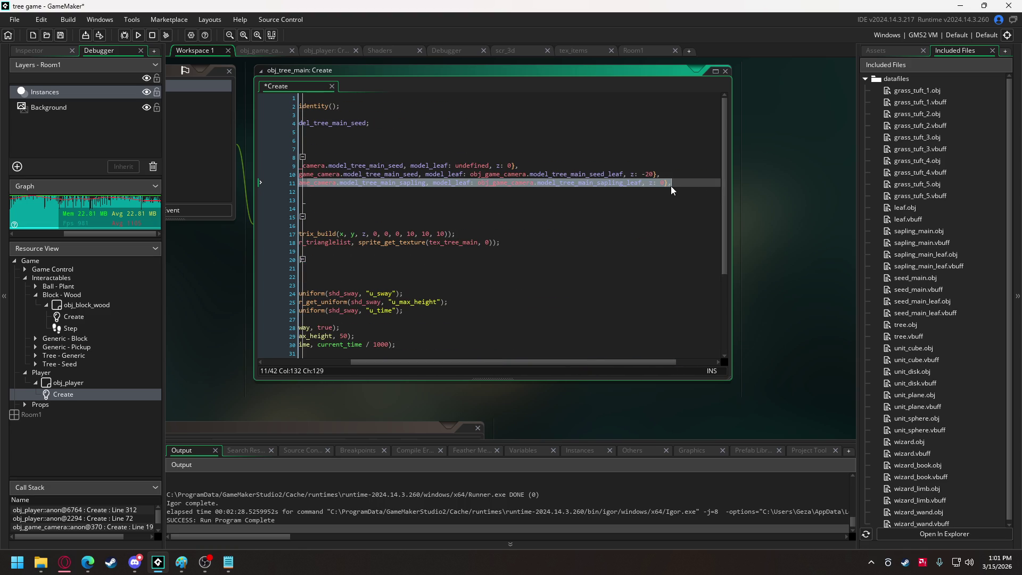
drag(592, 363, 505, 363)
click(350, 194)
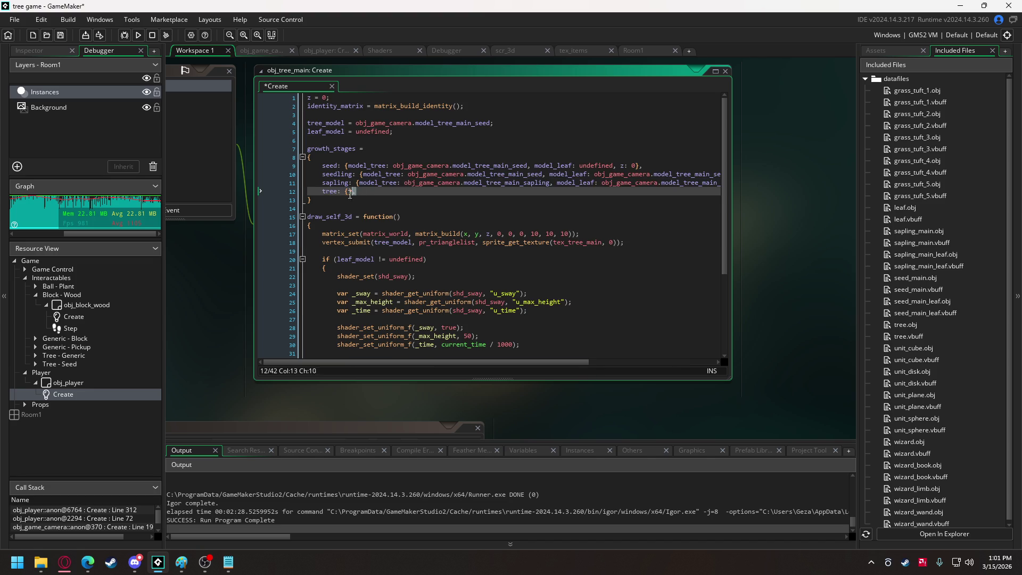
key(ctrl+v)
key(BackSpace)
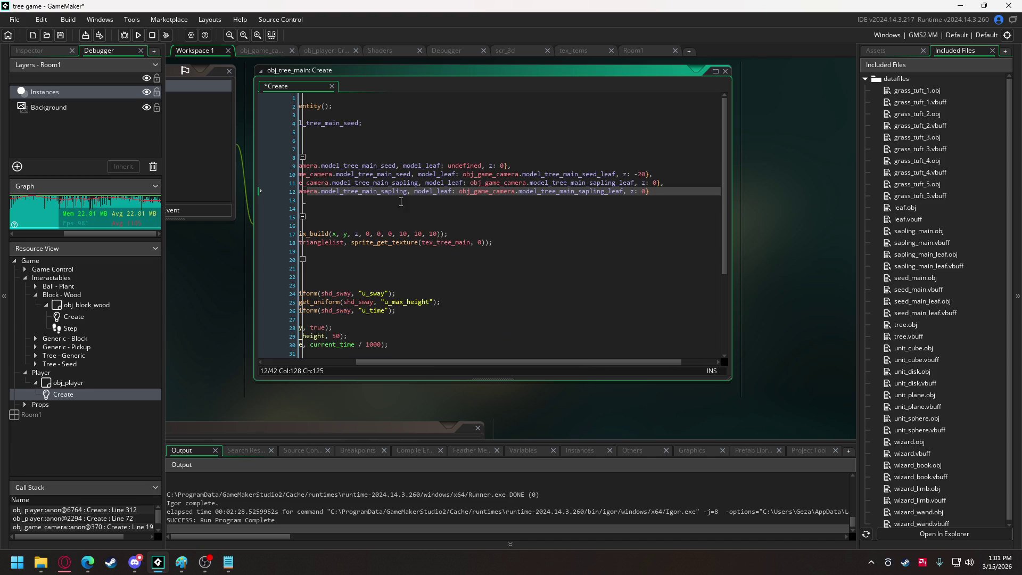
drag(379, 193, 408, 193)
text(trunk)
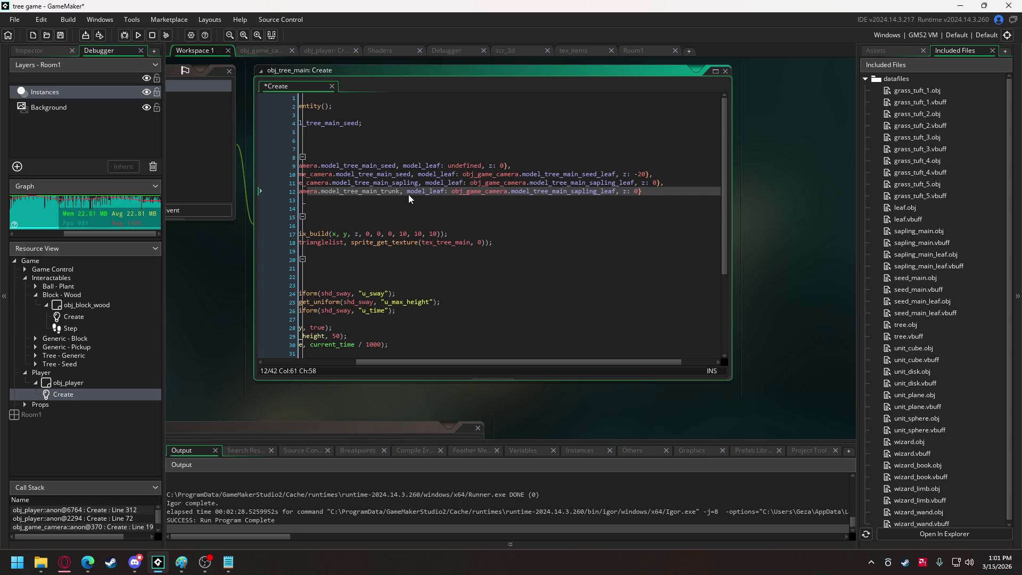
drag(571, 192, 598, 192)
text(trunk)
double_click(385, 193)
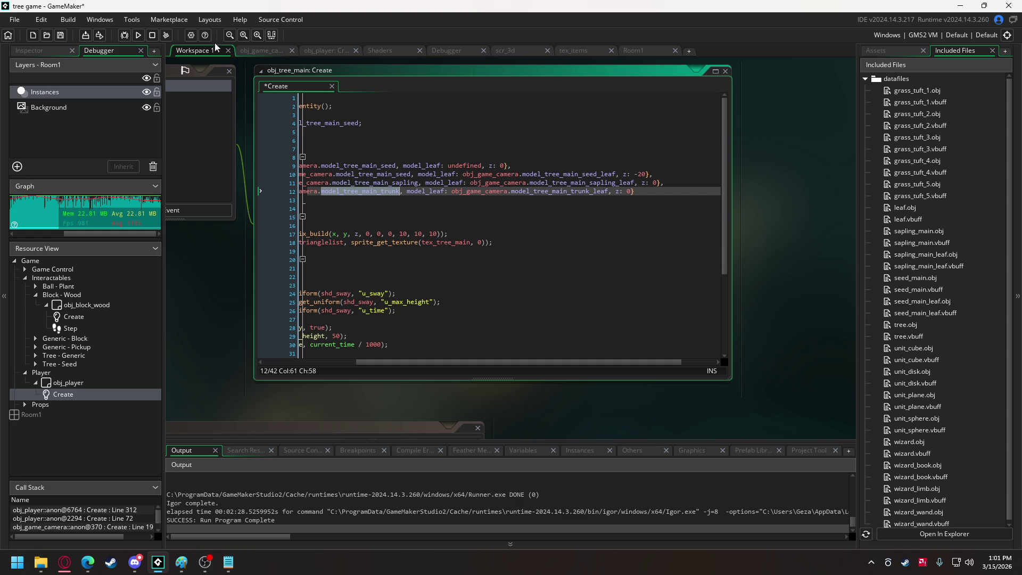
click(263, 51)
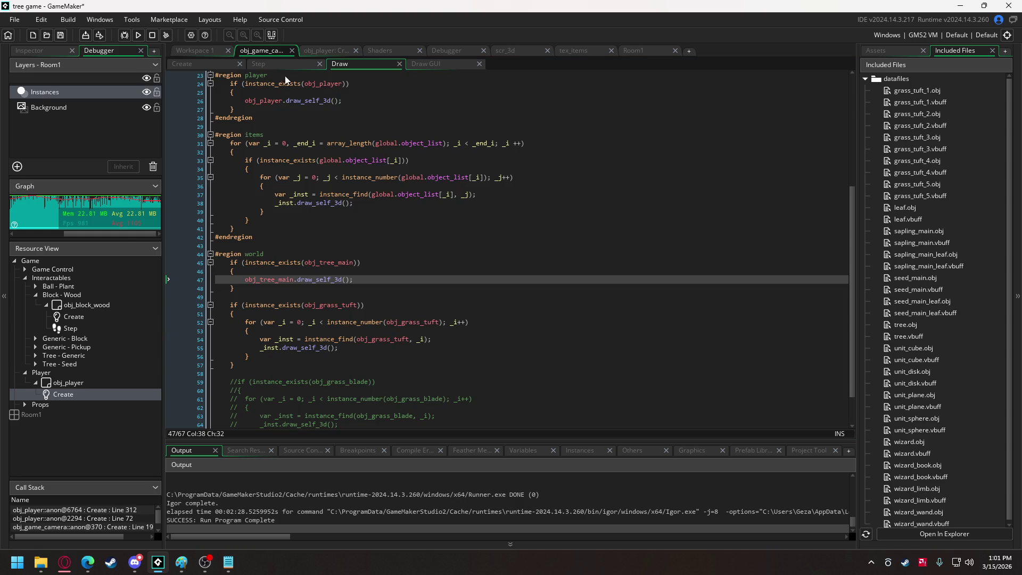
- In obj_game_camera's Create event, declare model_tree_main_trunk and model_tree_main_trunk_leaf as undefined
click(207, 64)
scroll(339, 203, up, 10)
scroll(339, 203, up, 5)
scroll(436, 322, up, 2)
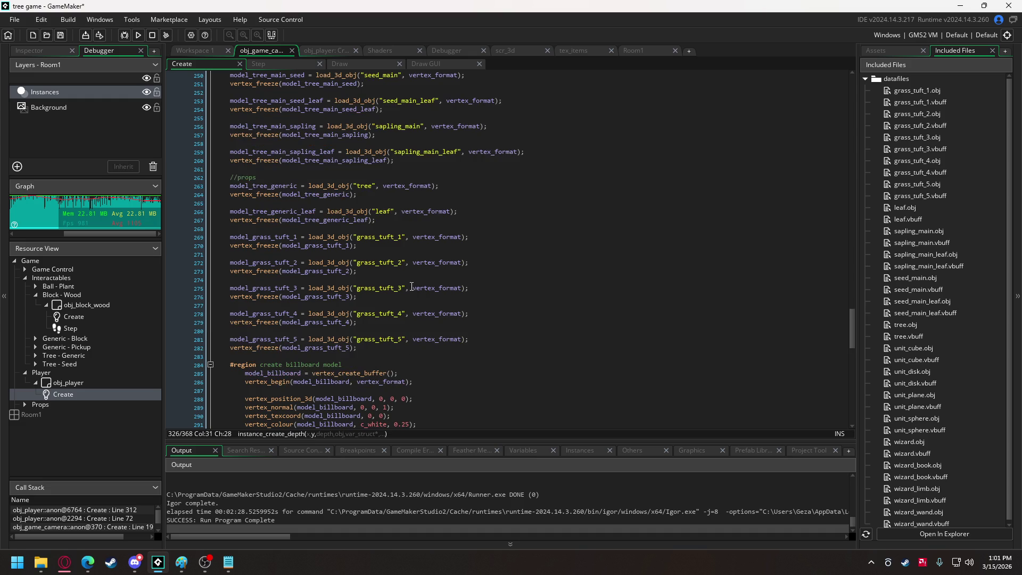
scroll(367, 238, up, 6)
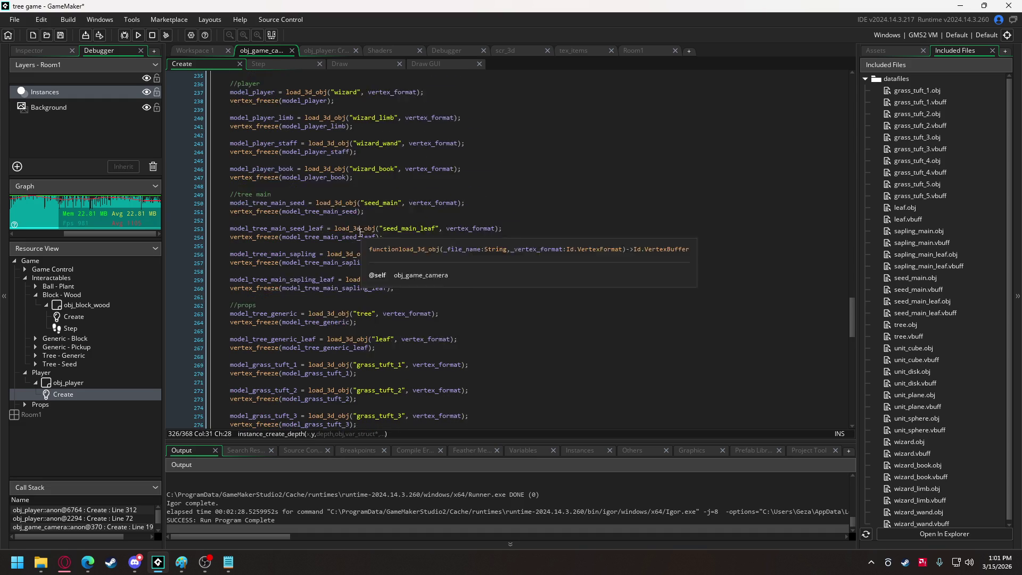
click(411, 312)
key(Return)
key(Return)
text(model_tree_main_trunk = undefined;)
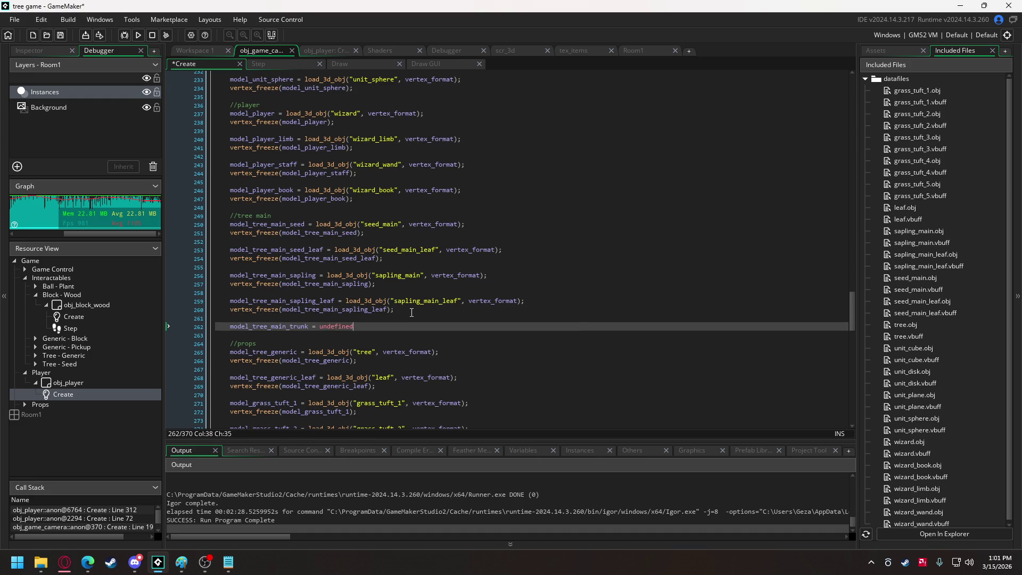
key(Return)
key(Return)
text(model_tree_main_trunk)
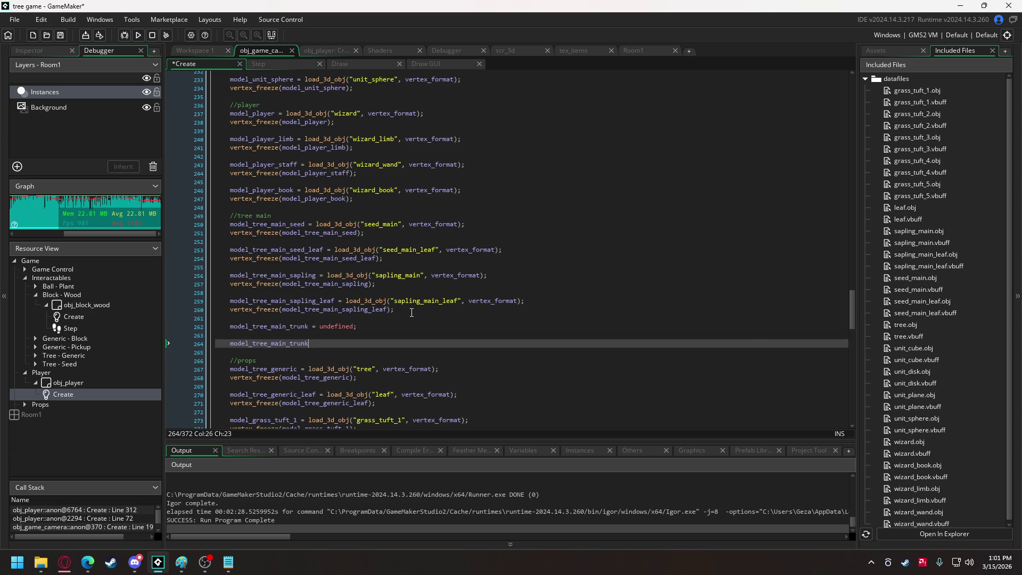
text(_leaf = undefi)
text(ned;)
- Add growth_conditions = [ {item: obj_tree_generic, number: 5} ] below growth_stages in obj_tree_main
click(321, 53)
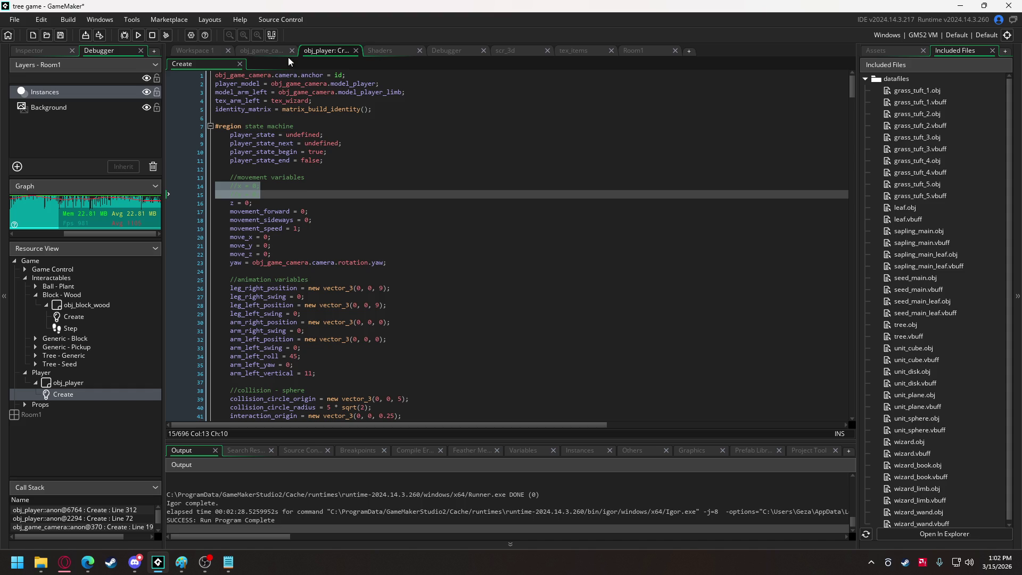
click(196, 47)
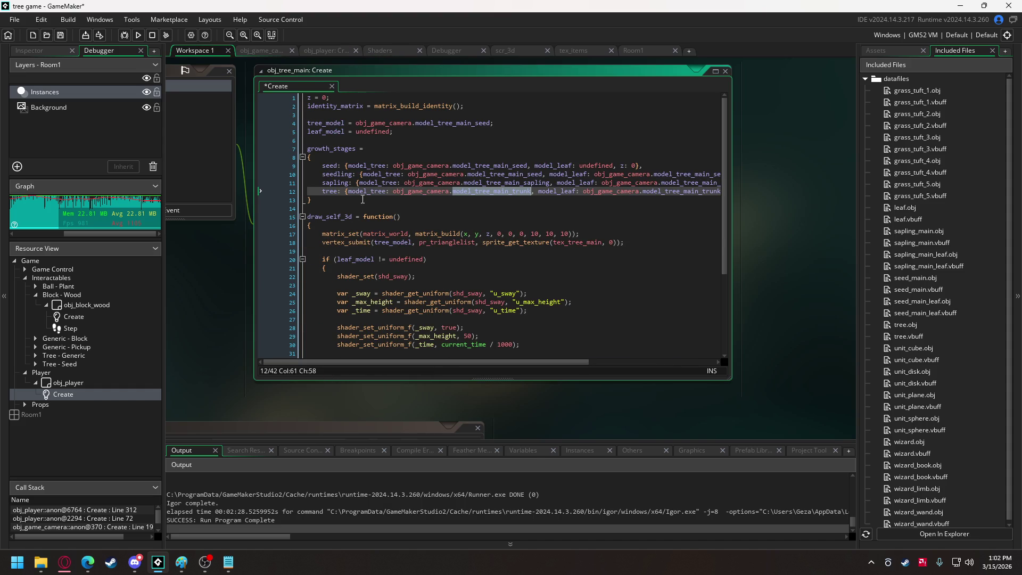
click(344, 202)
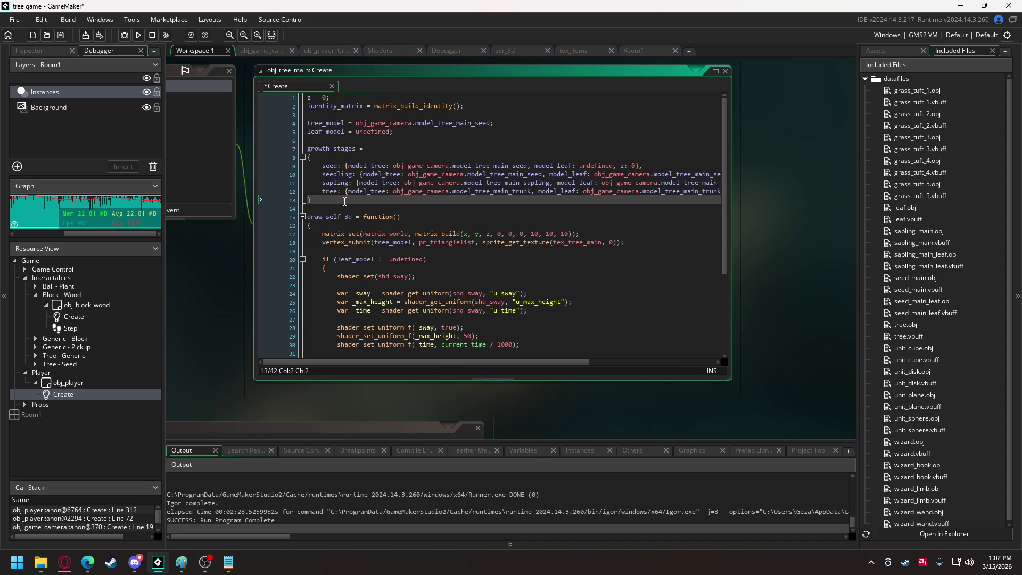
key(Return)
key(Return)
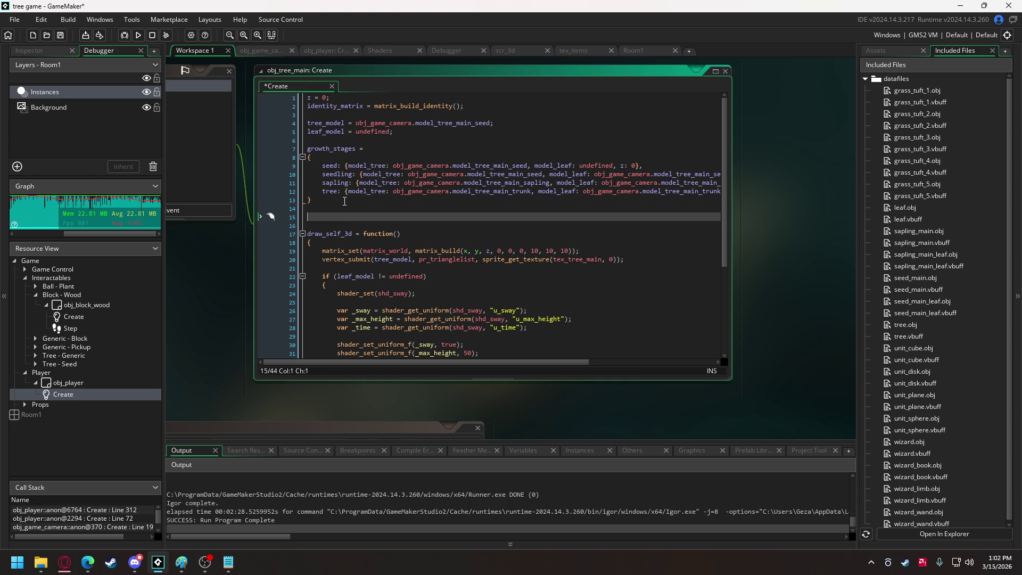
text(growth)
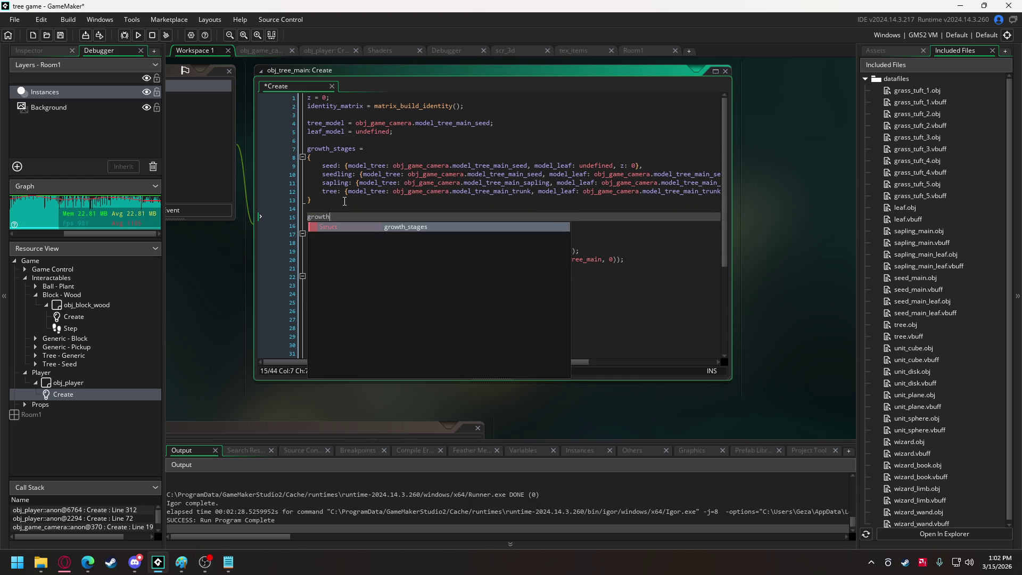
key(BackSpace)
text(_conditions =)
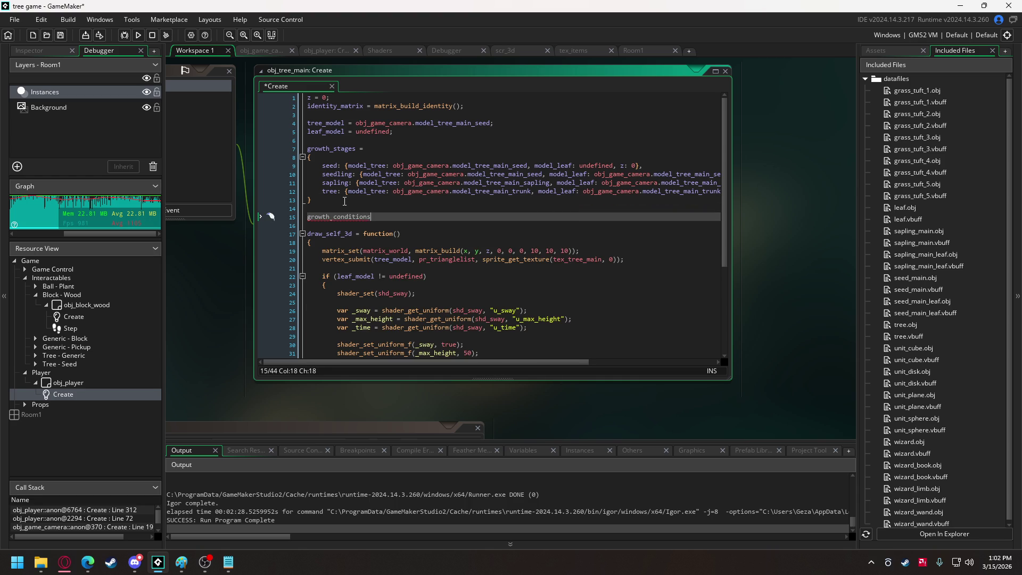
key(Return)
text([)
key(Return)
key(Return)
text(])
key(Up)
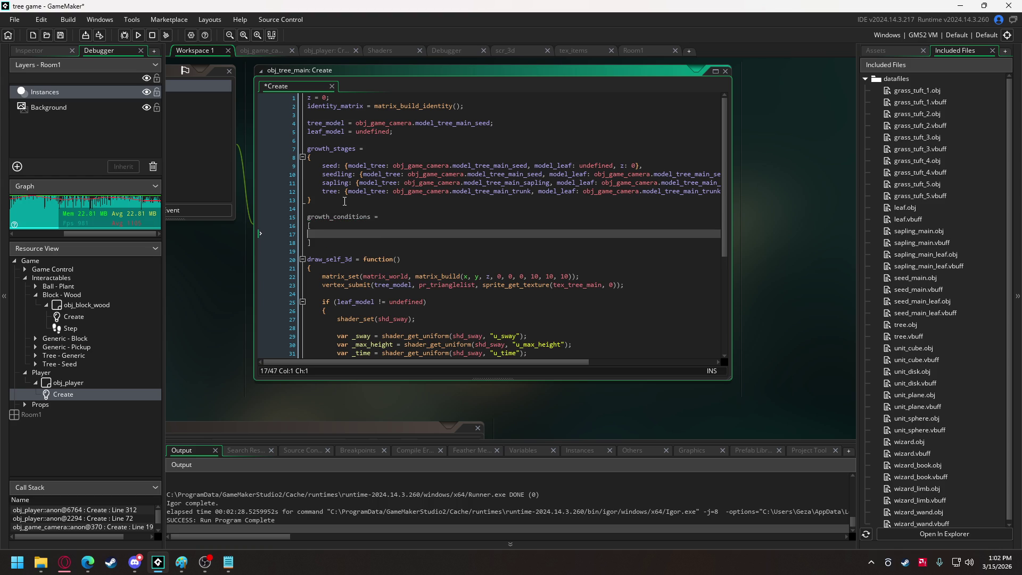
text({)
text(item: obj_tree_generic, number: )
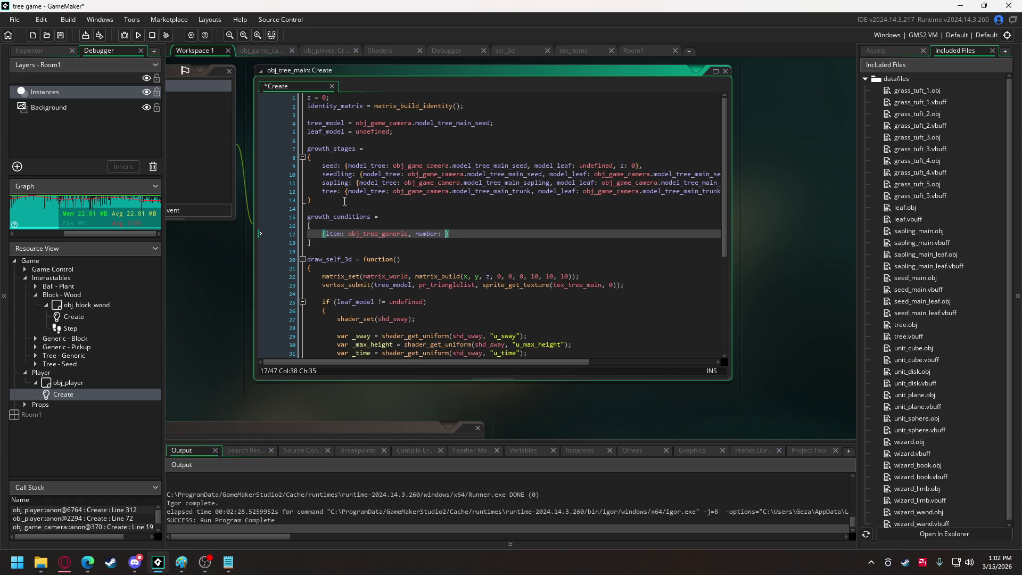
text(5)
click(353, 207)
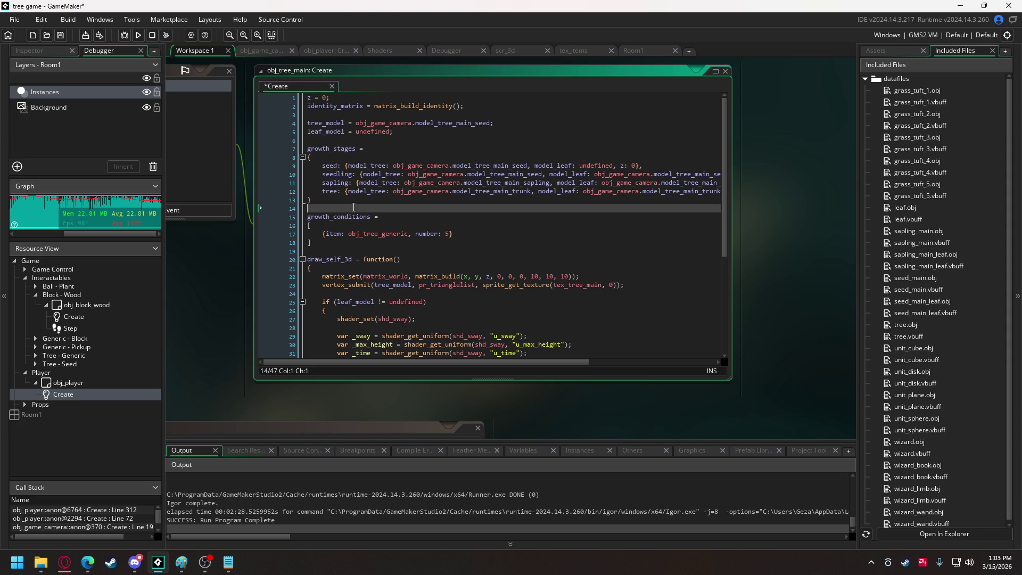
- Add condition_radius = 50; and append completed: false to the condition entry
key(Return)
text(conditi)
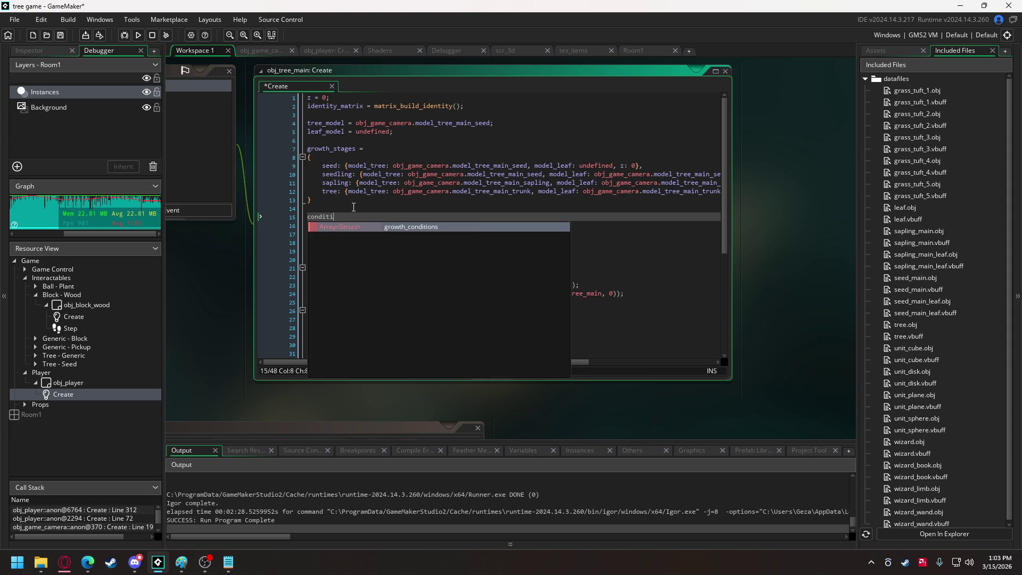
text(on_radius)
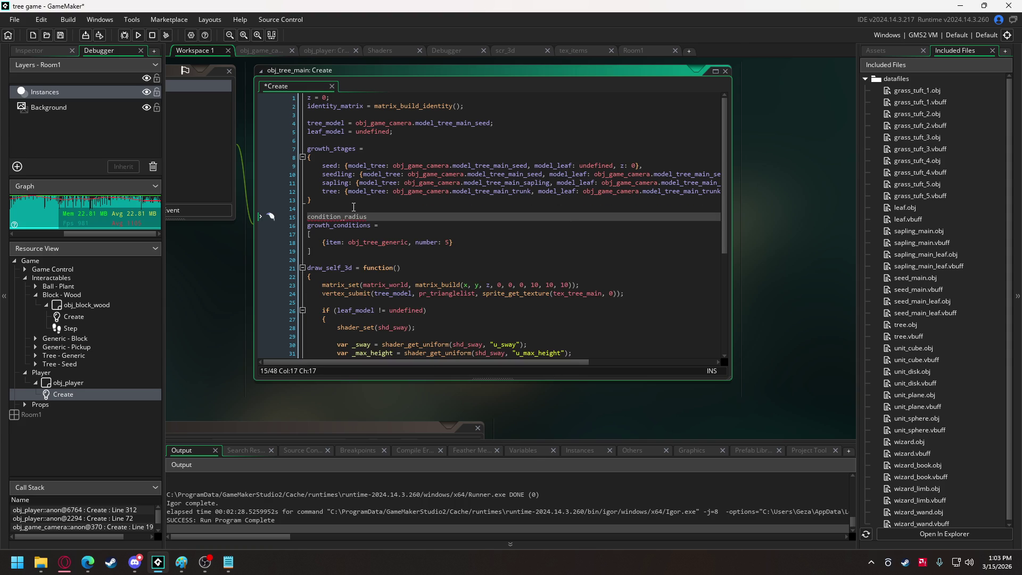
text( = 100)
key(BackSpace)
key(BackSpace)
key(BackSpace)
text(50;)
click(459, 241)
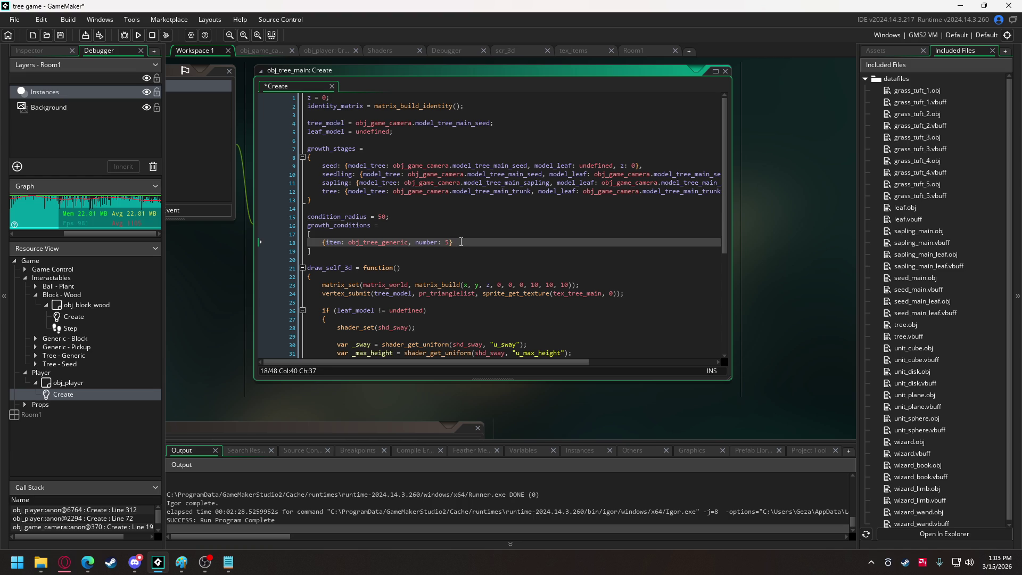
text(, )
text(completed: false;)
key(BackSpace)
- Duplicate the condition entry into five comma-separated entries
drag(519, 243, 322, 243)
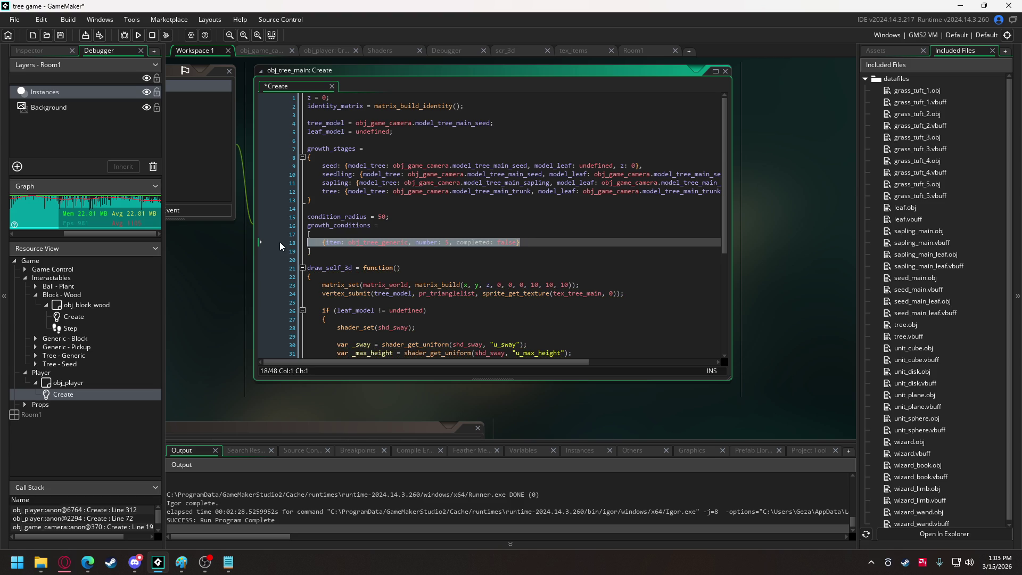
click(534, 241)
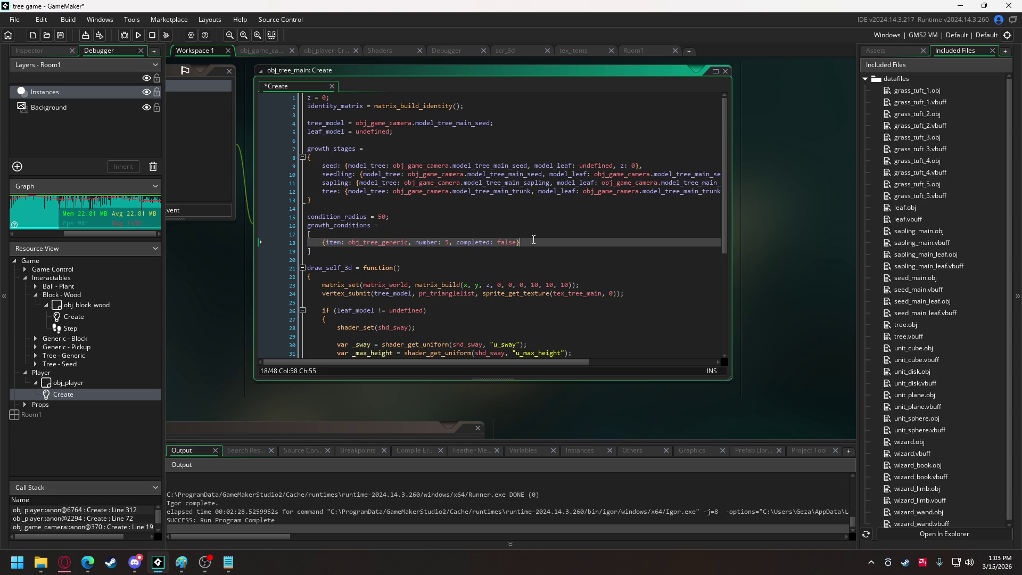
key(ctrl+d)
key(ctrl+d)
key(ctrl+d)
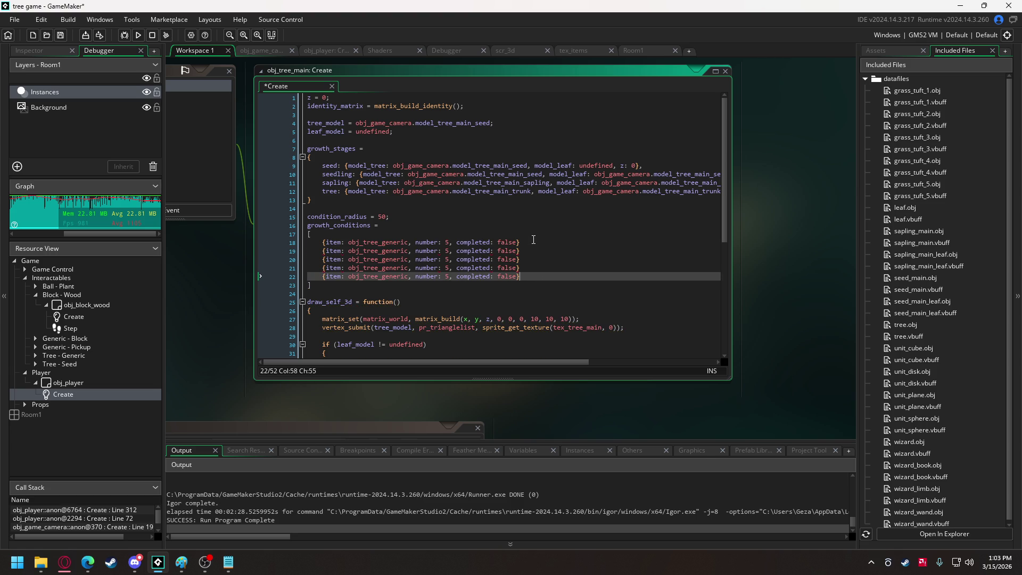
click(533, 244)
text(,)
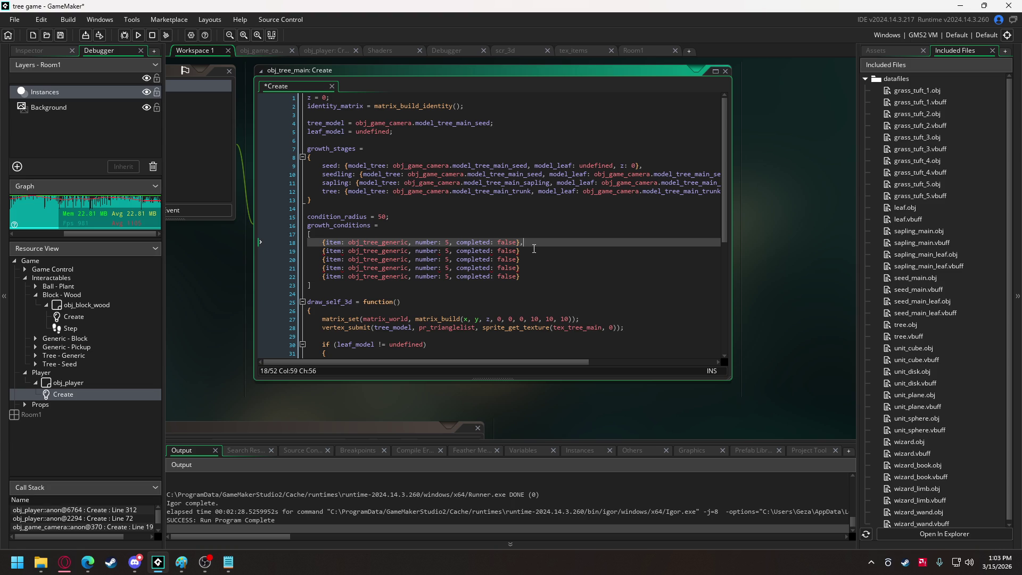
click(533, 251)
text(,)
click(532, 259)
text(,)
click(531, 267)
text(,)
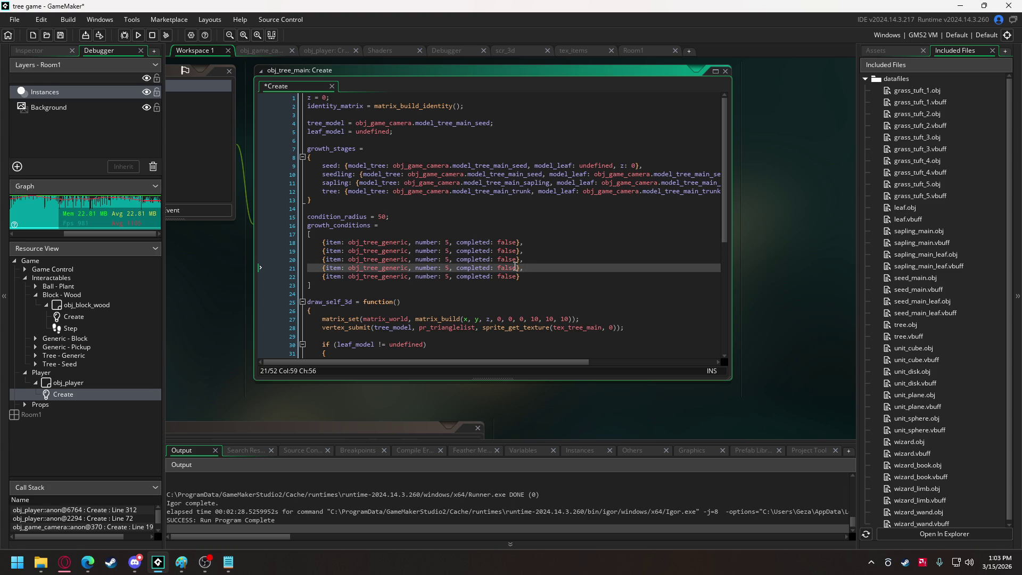
- Change the second condition to item obj_pond with number 1
drag(363, 250, 413, 252)
double_click(448, 251)
text(1)
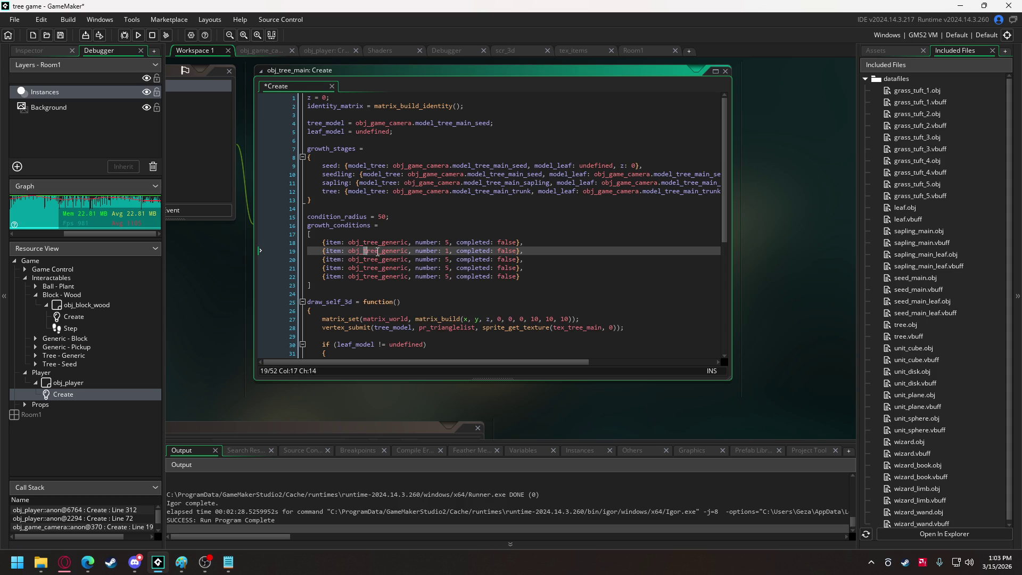
drag(364, 251, 410, 251)
text(pond)
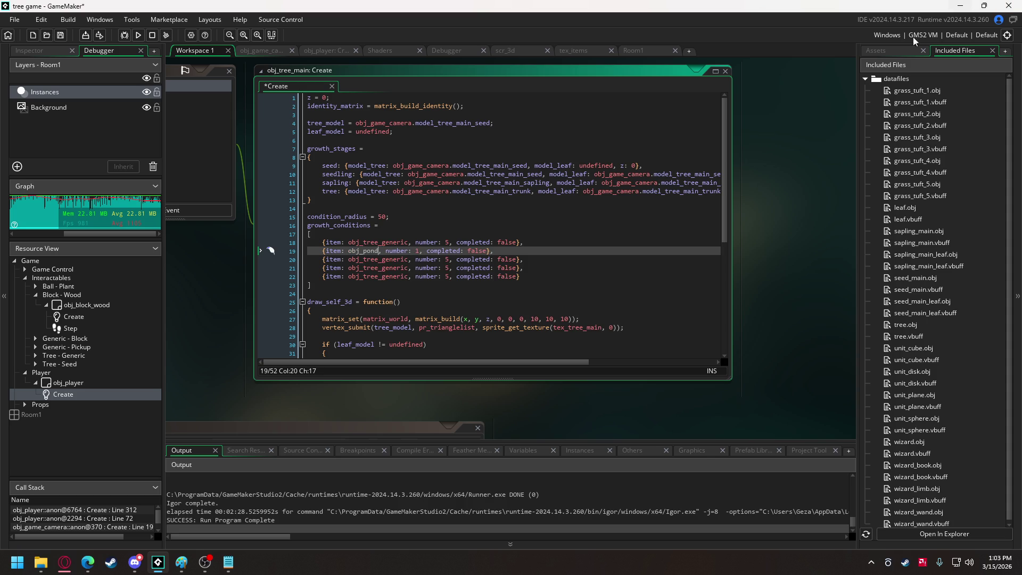
- Create a group named Pond inside the Props folder
click(899, 51)
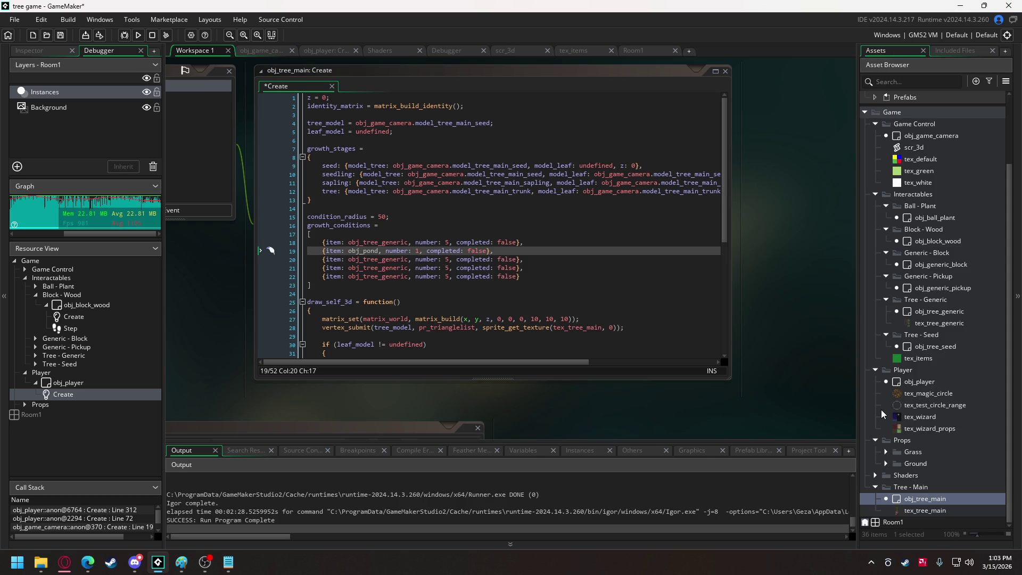
right_click(918, 439)
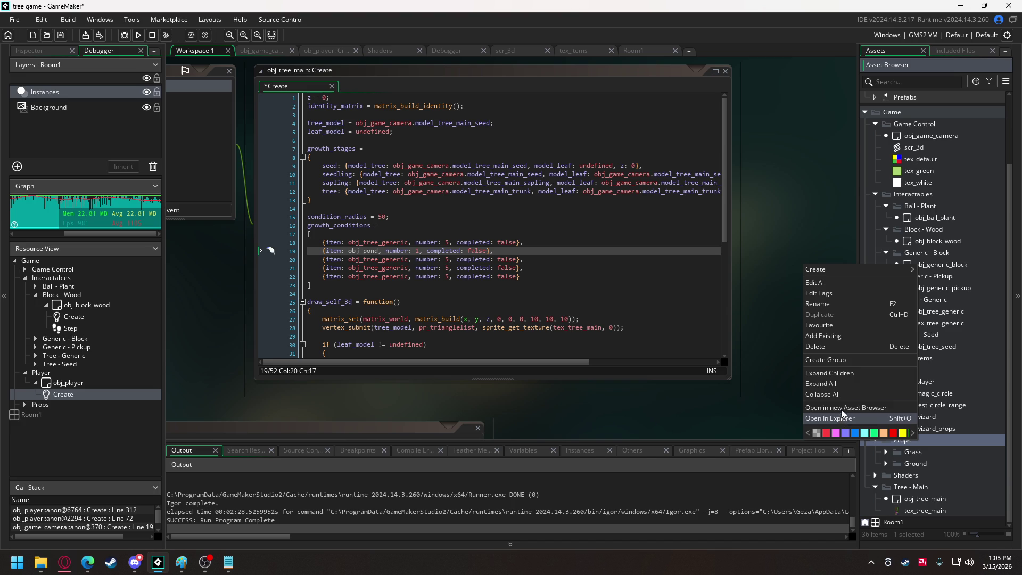
mouse_move(852, 269)
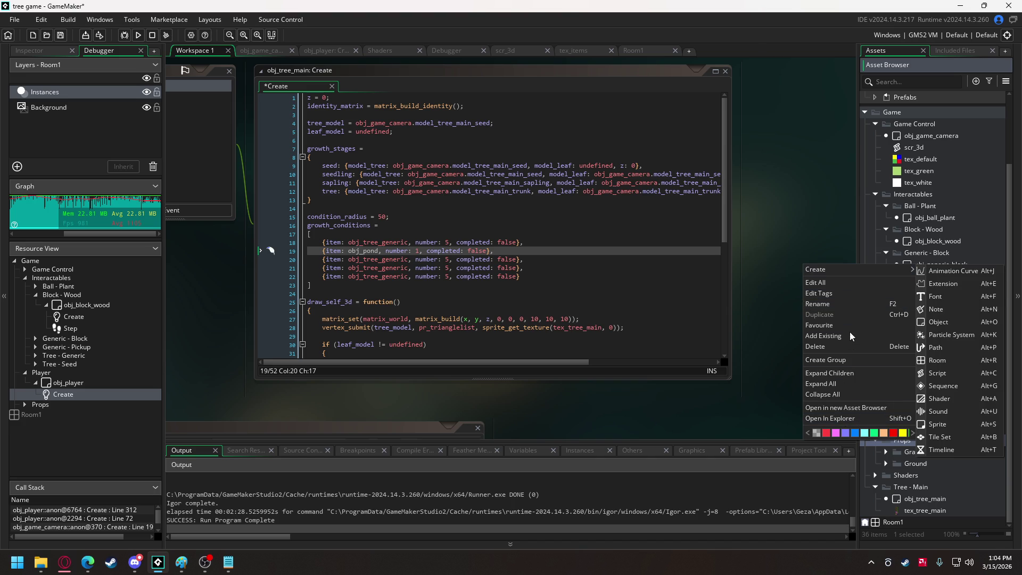
click(845, 361)
text(Pond)
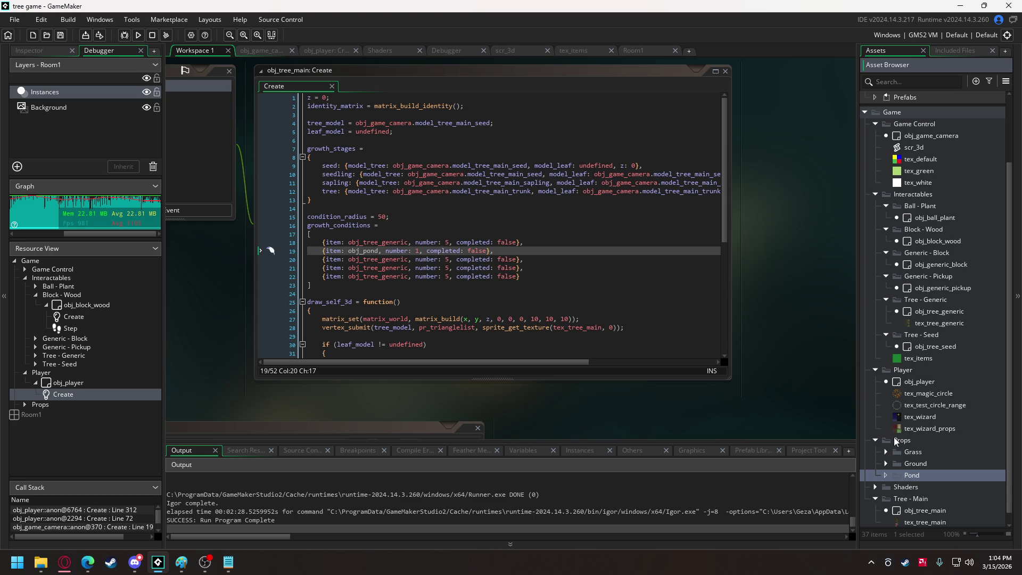
- Create an object named obj_pond in the Pond group, then reopen obj_tree_main
right_click(932, 473)
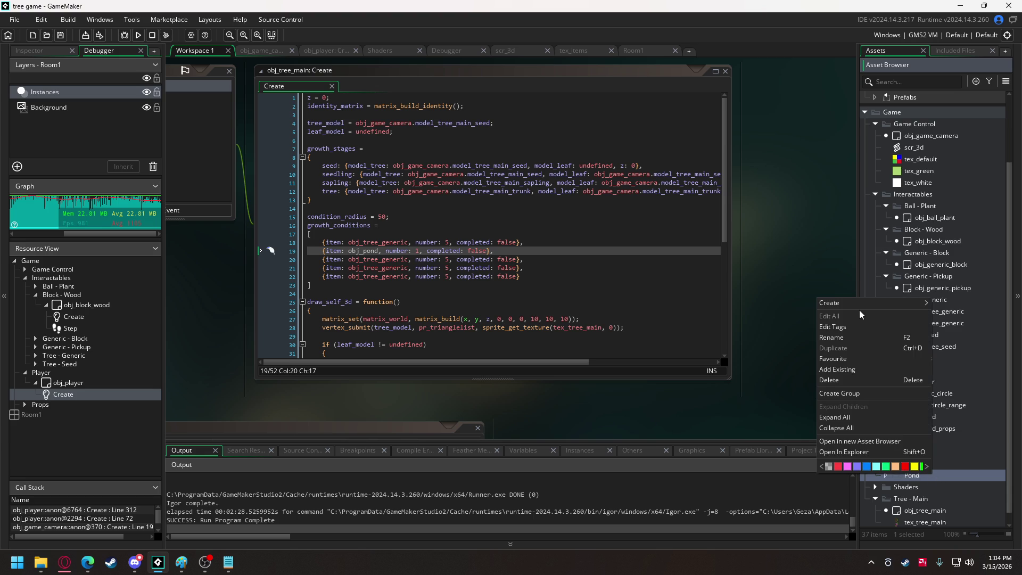
mouse_move(863, 304)
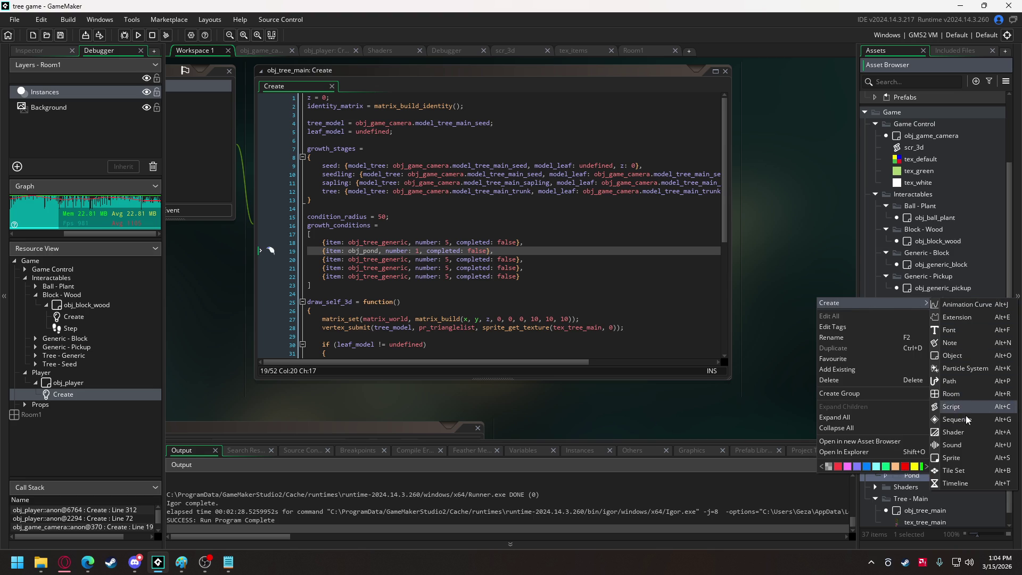
click(959, 350)
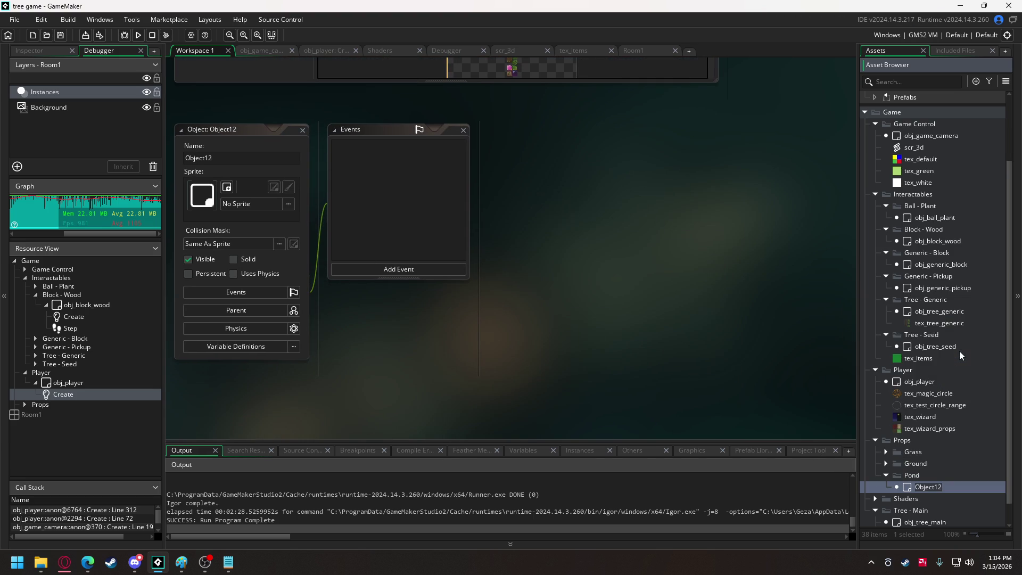
text(obj_pond)
key(Return)
scroll(924, 471, down, 2)
double_click(922, 493)
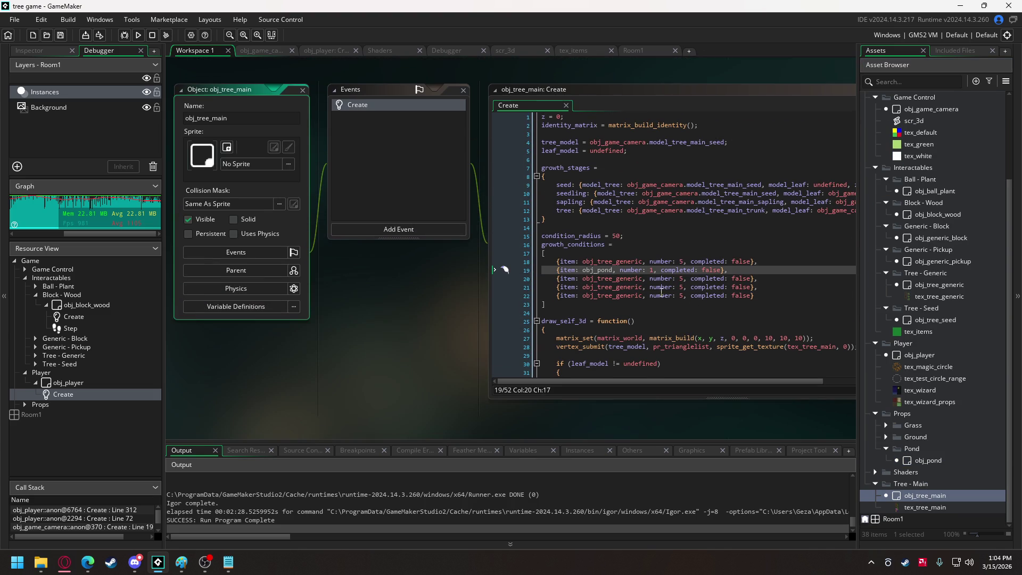
- Change line 20's condition item from obj_tree_generic to obj_light
click(534, 259)
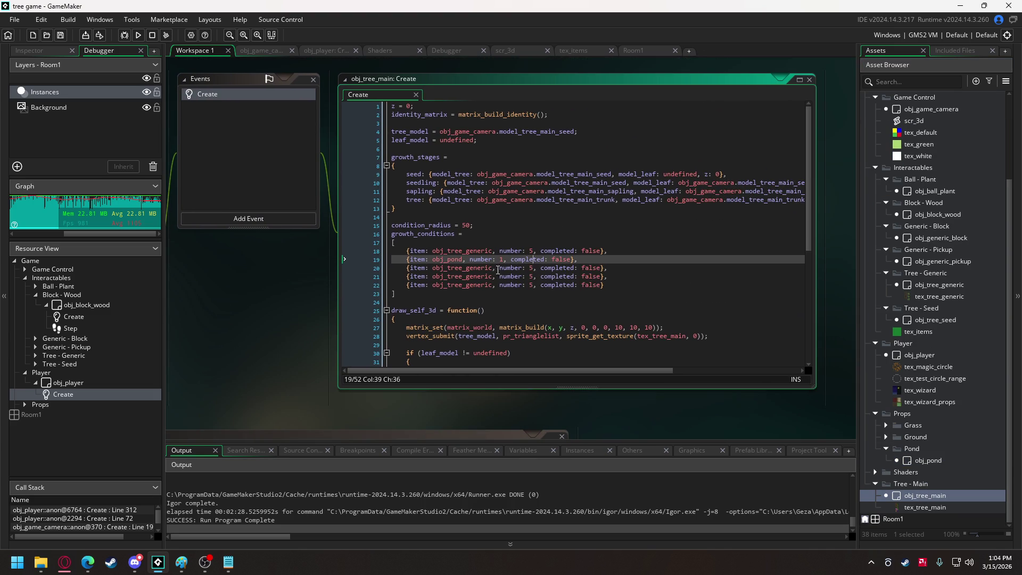
mouse_move(453, 269)
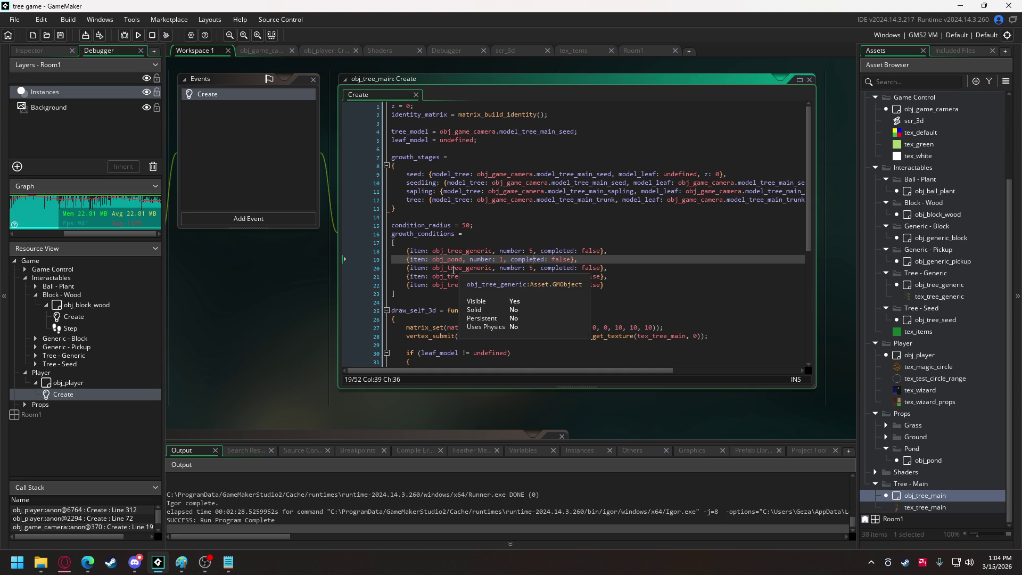
drag(448, 269, 491, 268)
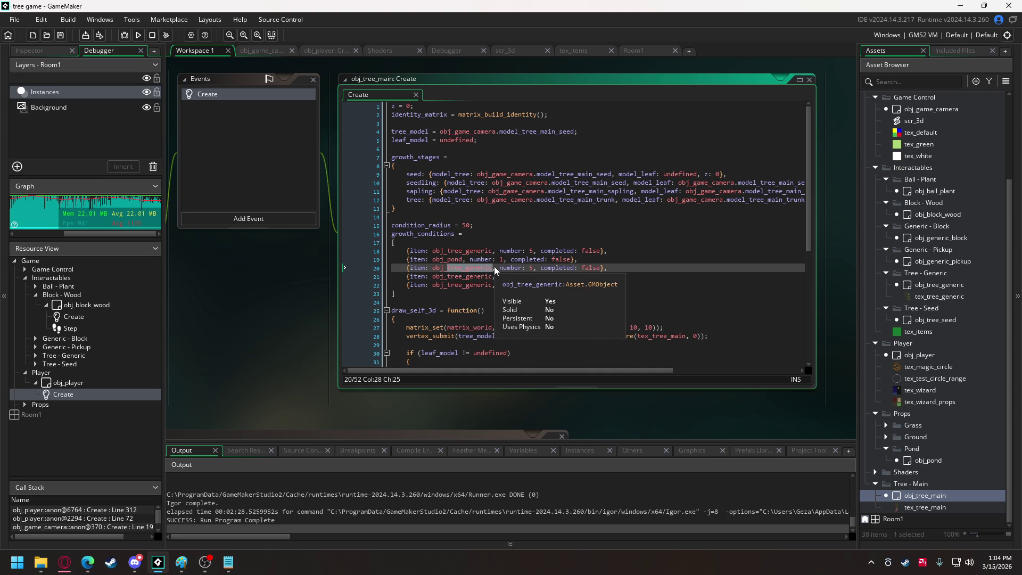
text(light)
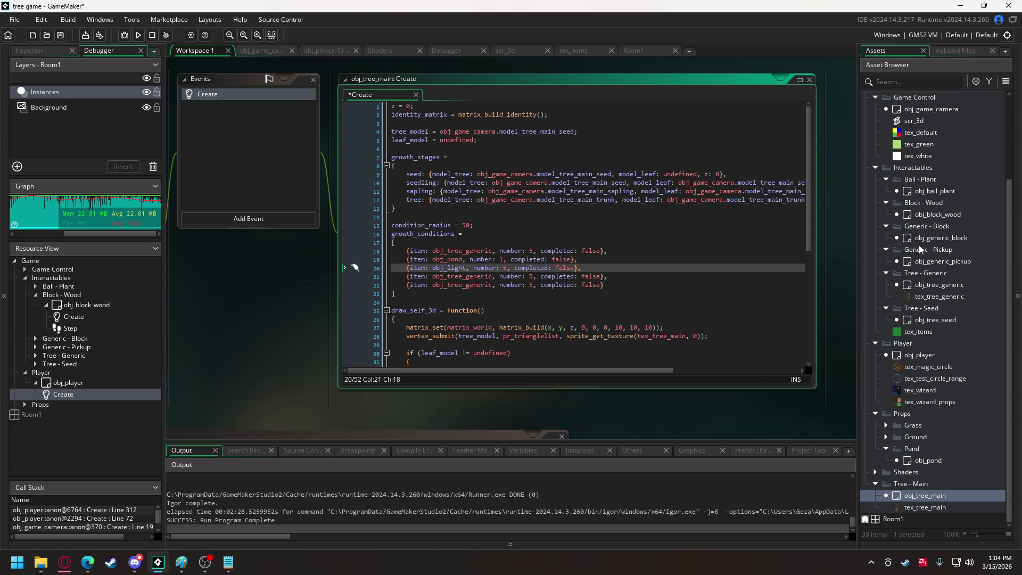
- Add a Light group under Props containing a new obj_light object
right_click(908, 415)
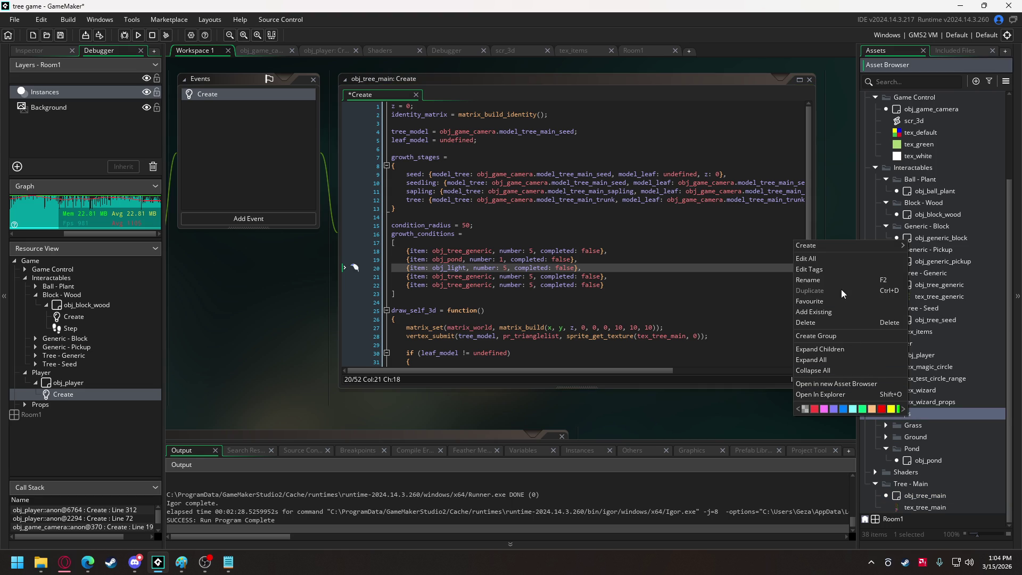
mouse_move(845, 245)
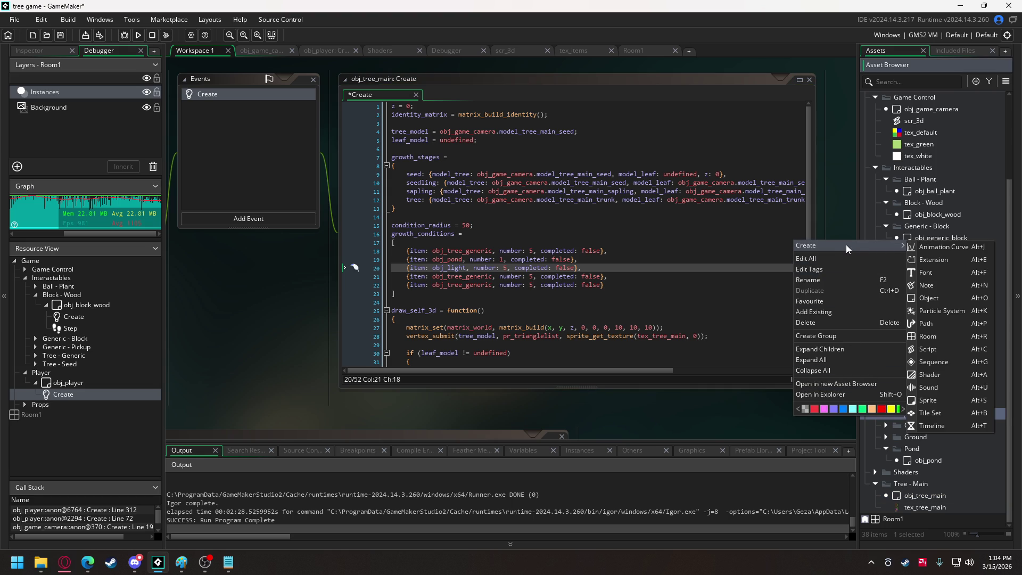
click(832, 334)
text(Light)
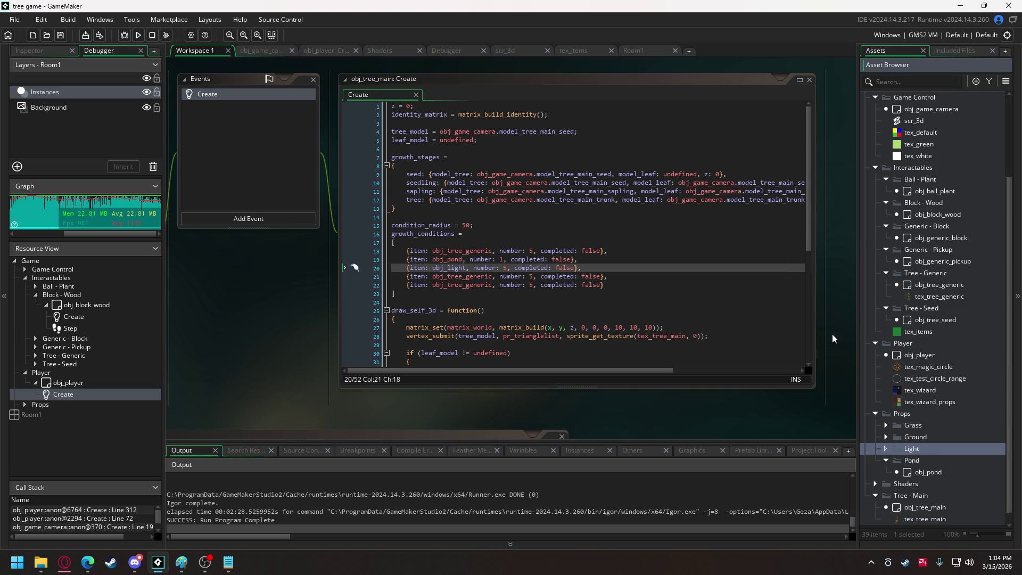
right_click(931, 448)
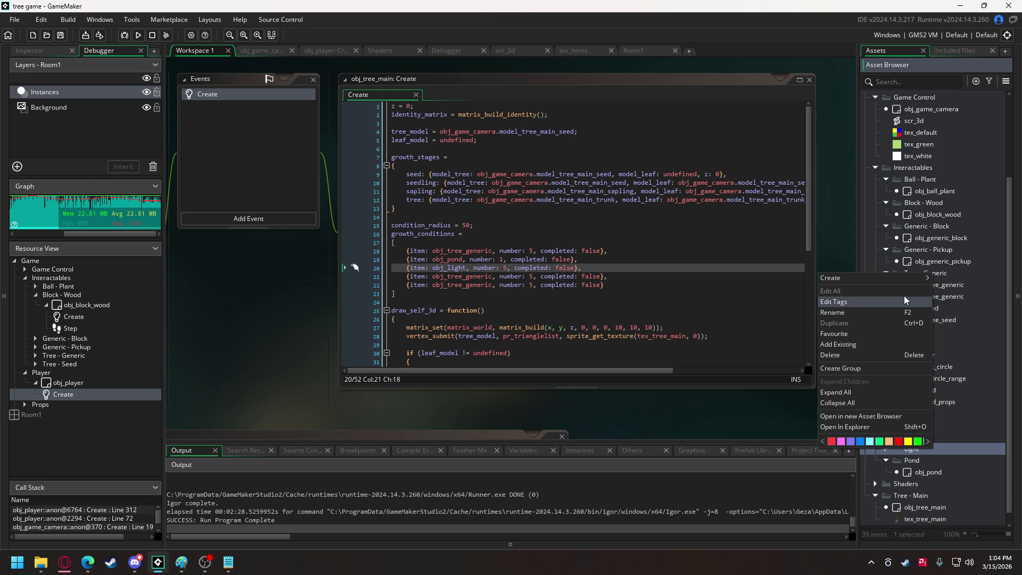
mouse_move(907, 278)
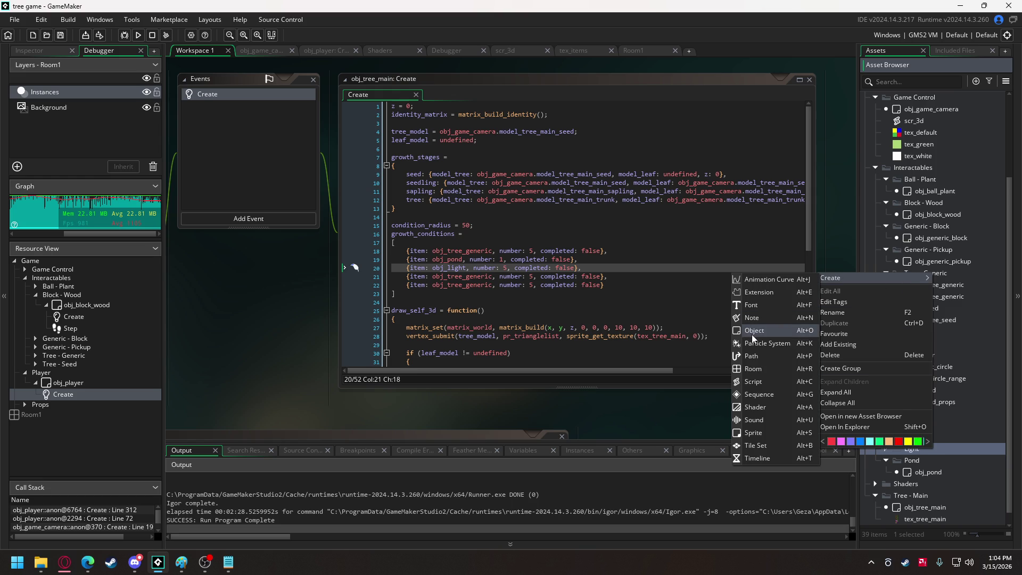
click(753, 334)
text(obj_light)
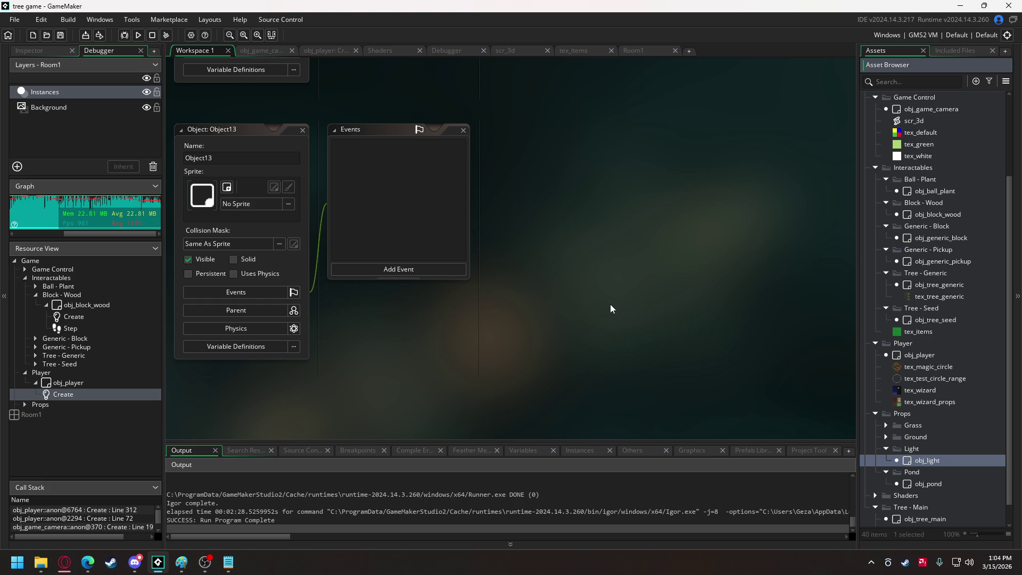
double_click(911, 519)
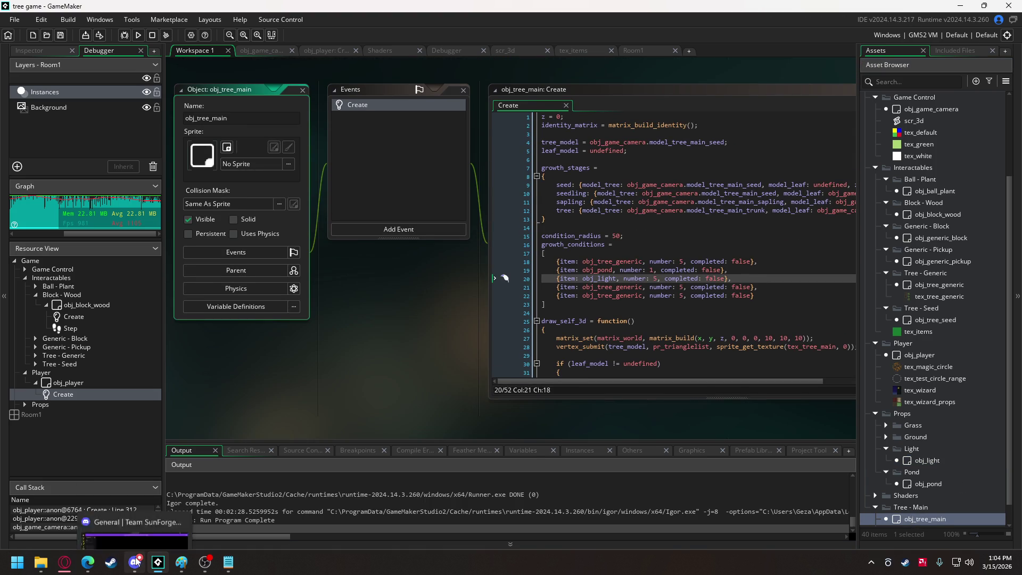
click(135, 562)
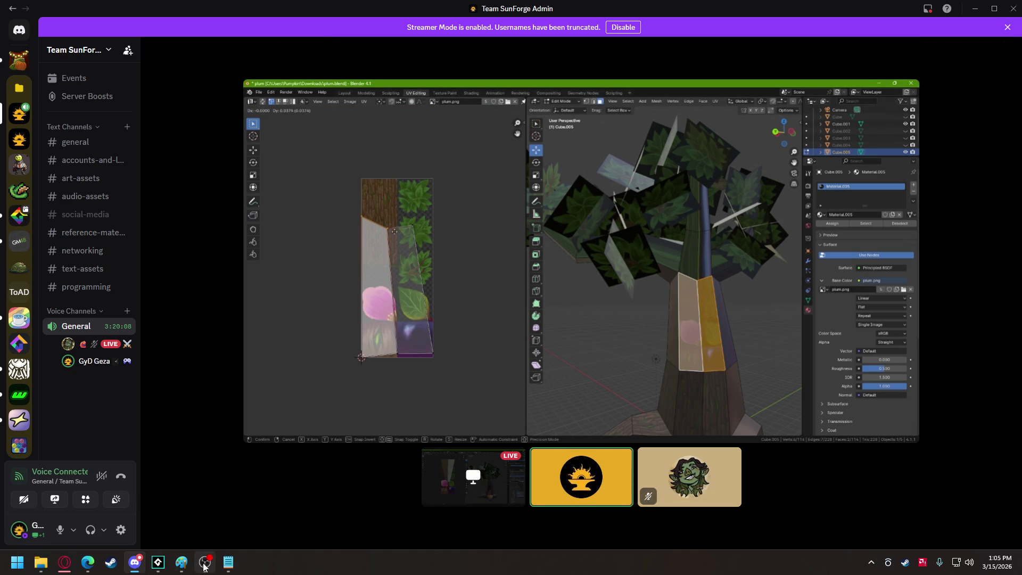
mouse_move(164, 567)
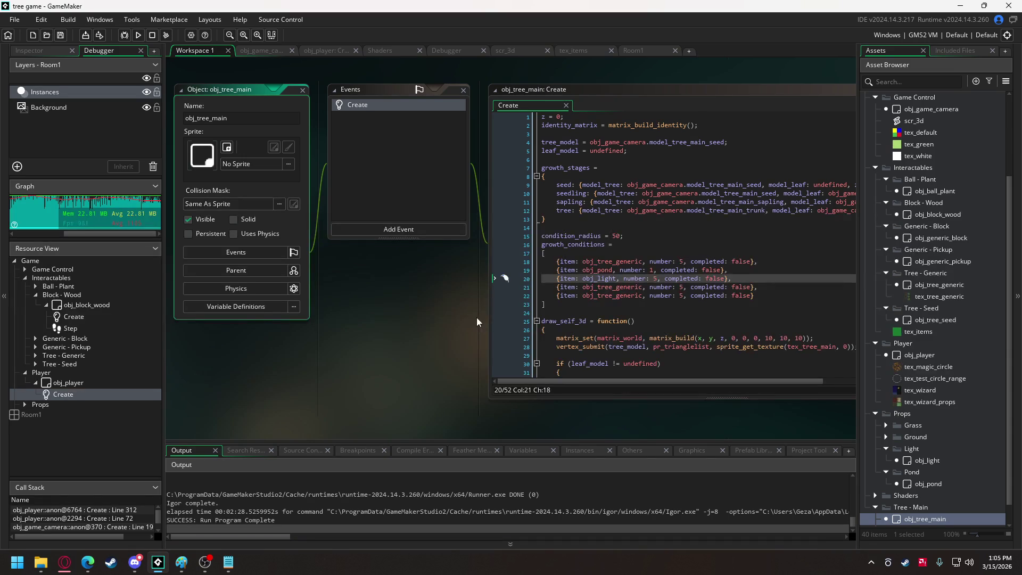
- Set obj_light's required number to 1 and rename lines 21–22 items to obj_fence and obj_feeder
click(615, 287)
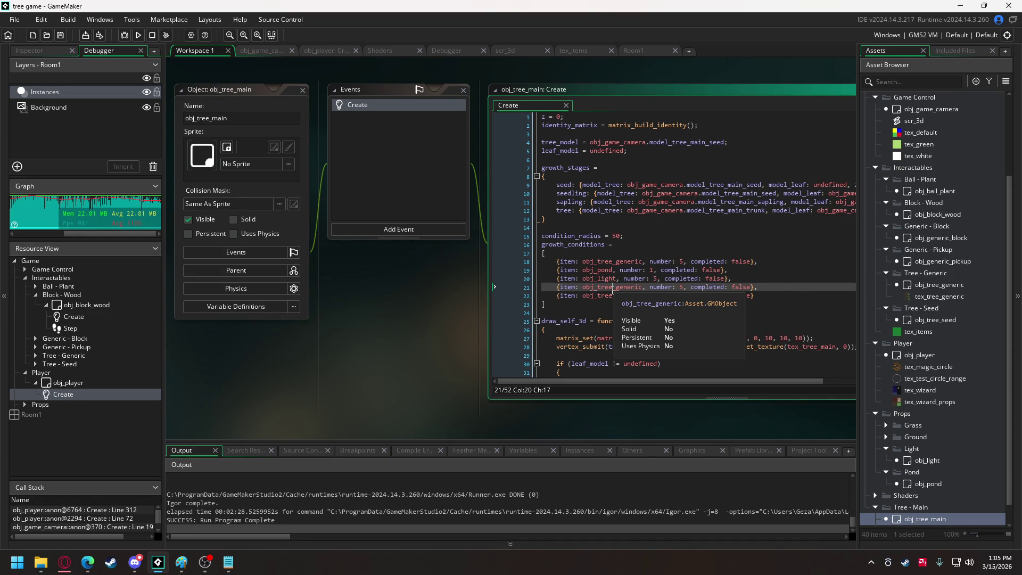
drag(597, 288, 640, 288)
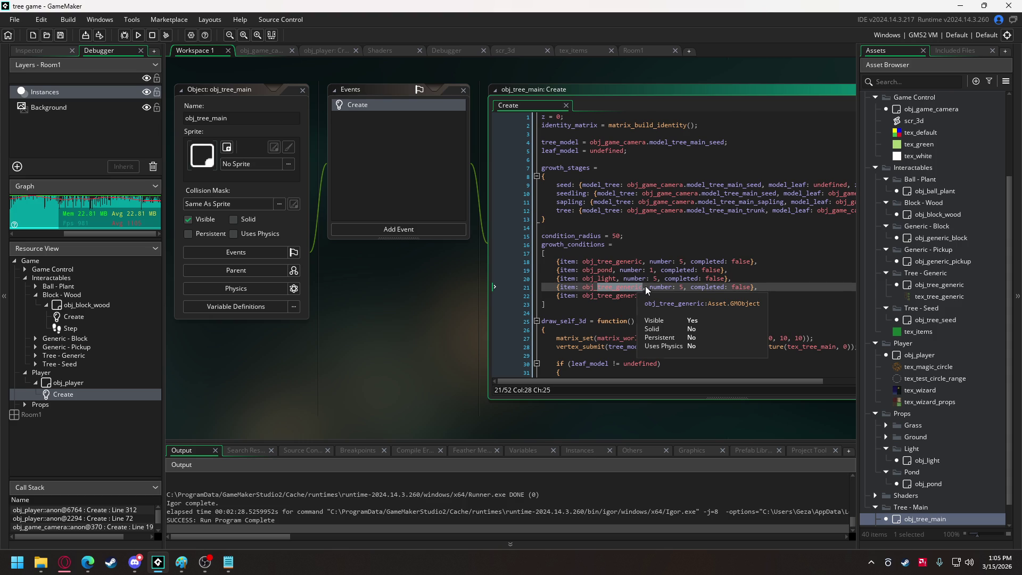
text(fence)
double_click(655, 278)
text(1)
drag(597, 295, 643, 295)
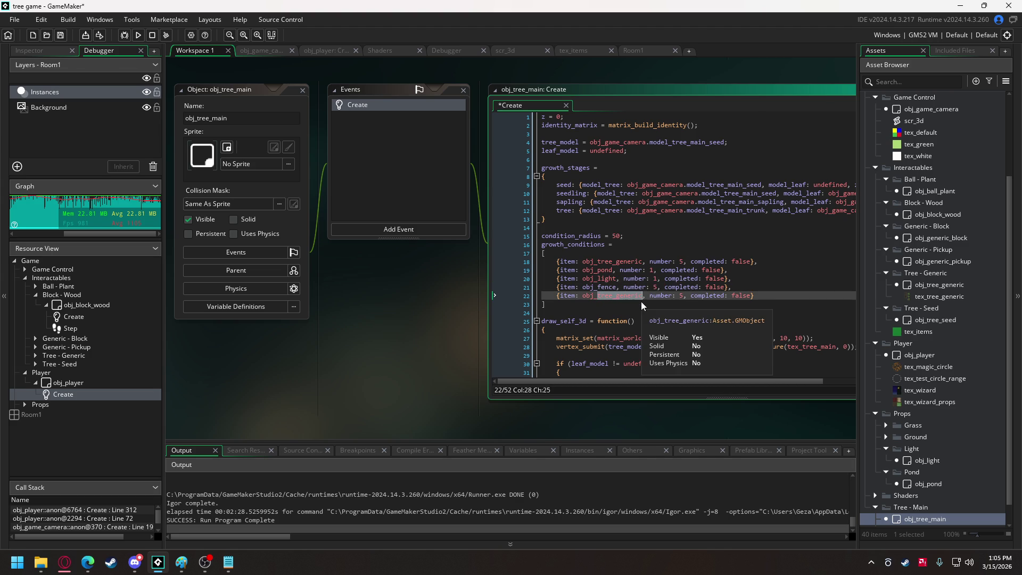
text(food)
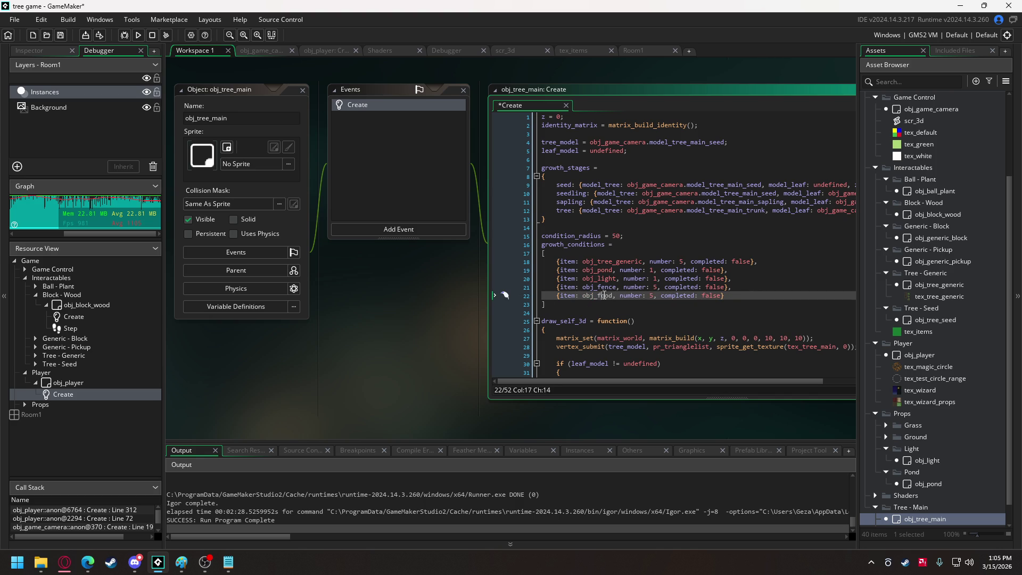
key(BackSpace)
key(BackSpace)
key(BackSpace)
text(e)
text(eder)
- Collapse the Pond and Light folders in the asset browser
scroll(921, 404, down, 1)
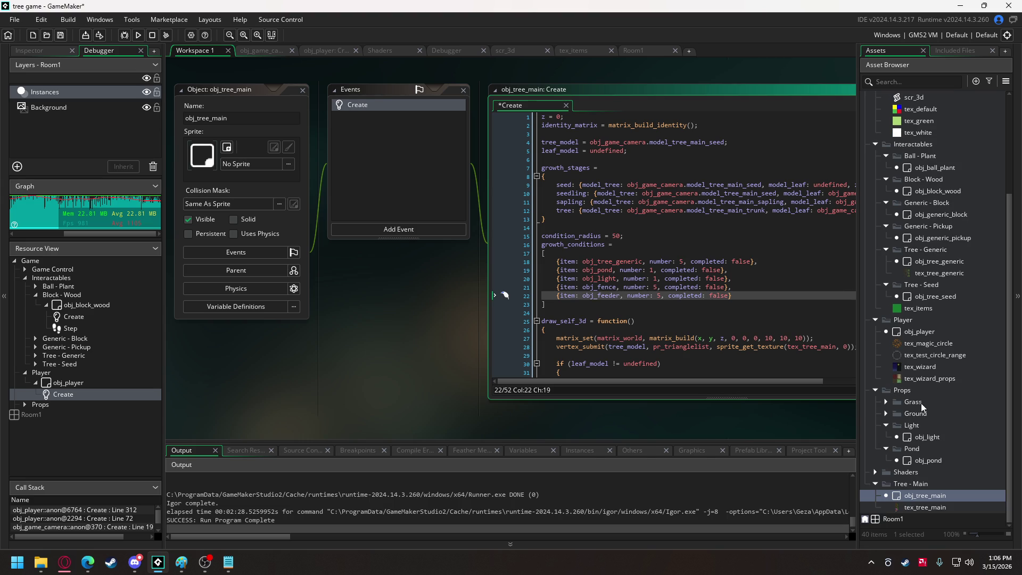
click(887, 448)
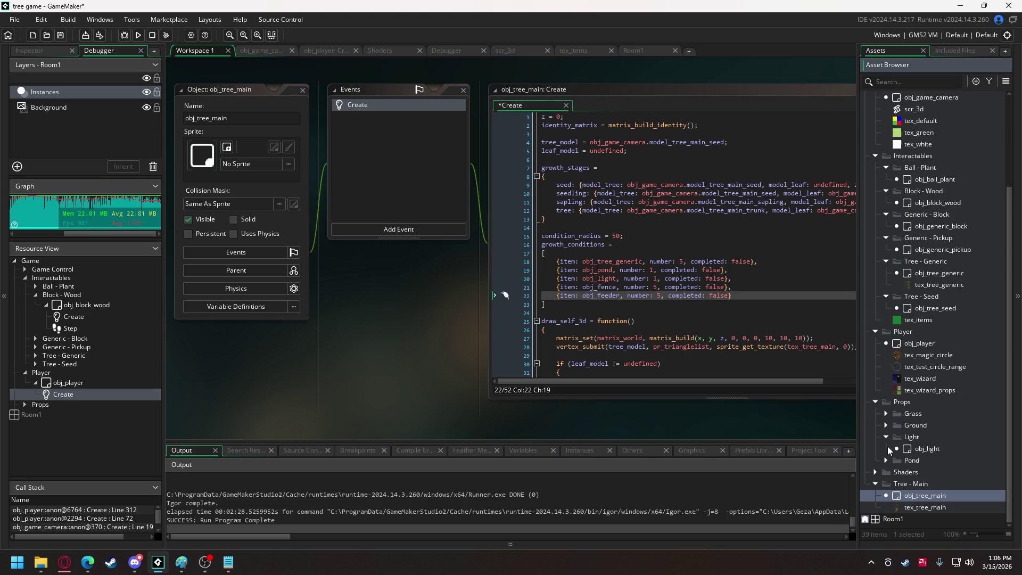
click(886, 437)
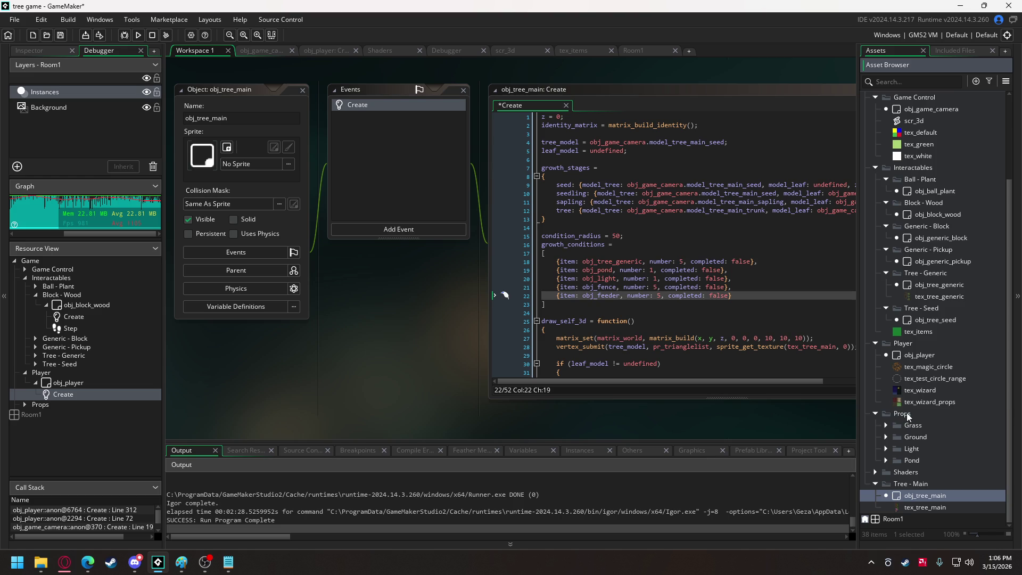
- Create a Fence group inside Props and move it to the top of the folder
right_click(906, 414)
mouse_move(937, 248)
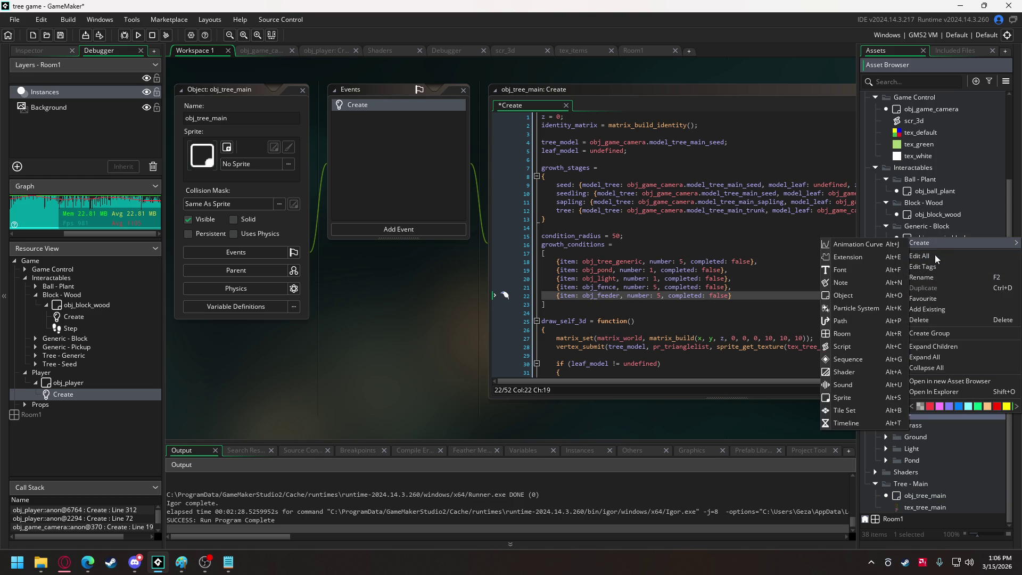
click(934, 332)
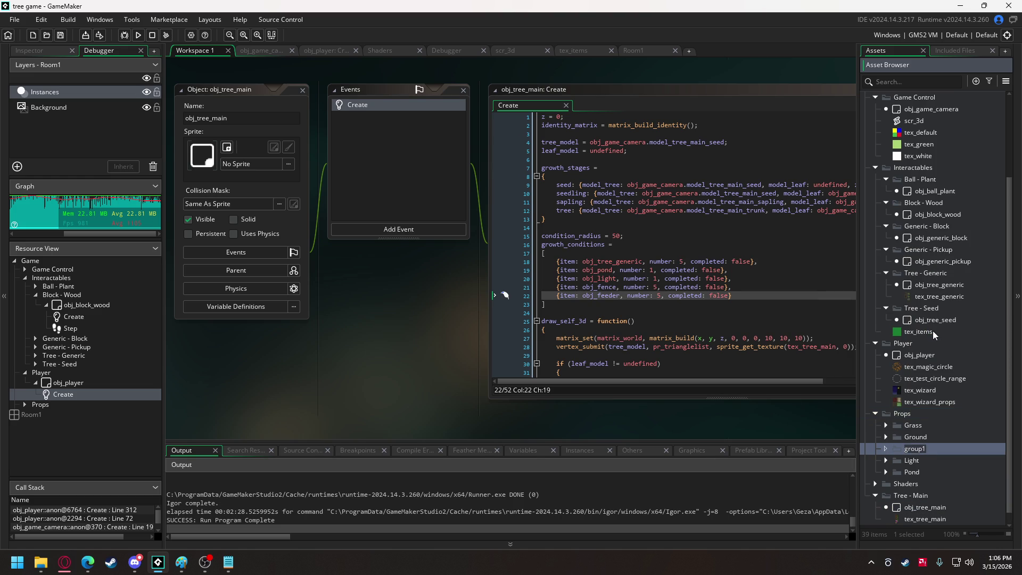
text(Fence)
key(Return)
drag(919, 449, 919, 424)
- Add a new object named obj_fence to the Fence group
right_click(919, 424)
click(915, 418)
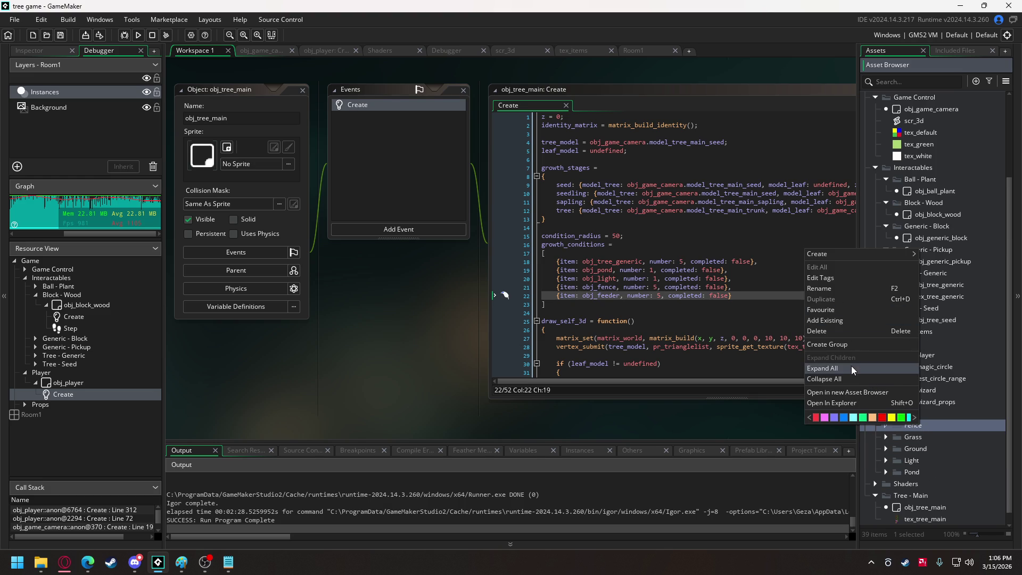
mouse_move(843, 251)
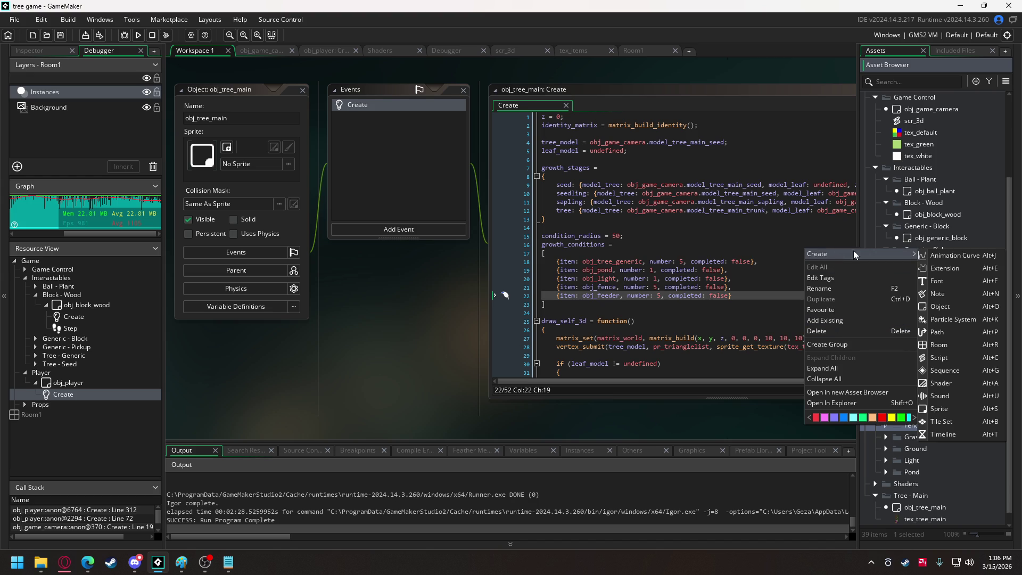
click(941, 307)
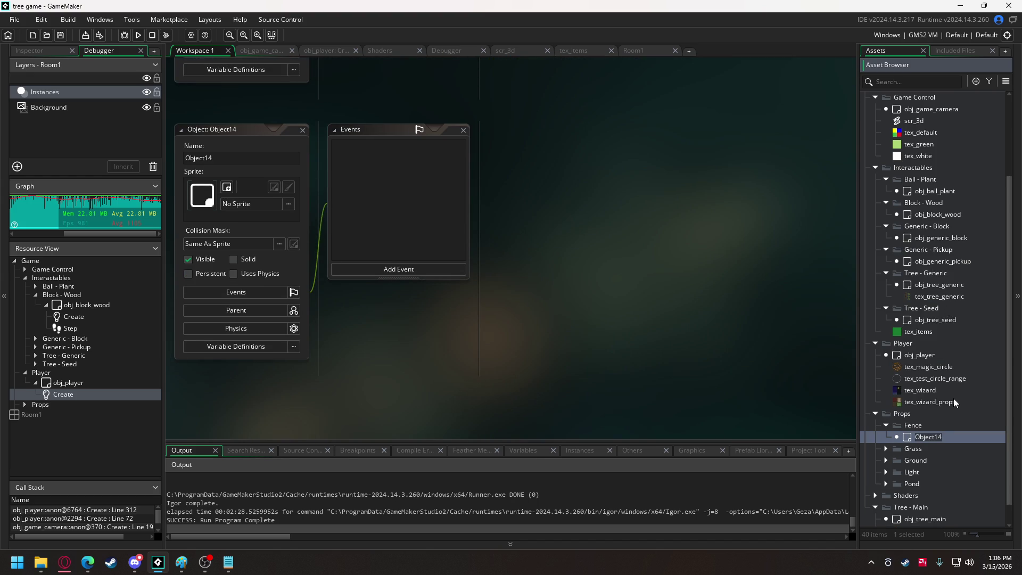
text(obj_fen)
text(ce)
key(Return)
- Create a new Feeder group inside the Props folder
right_click(901, 411)
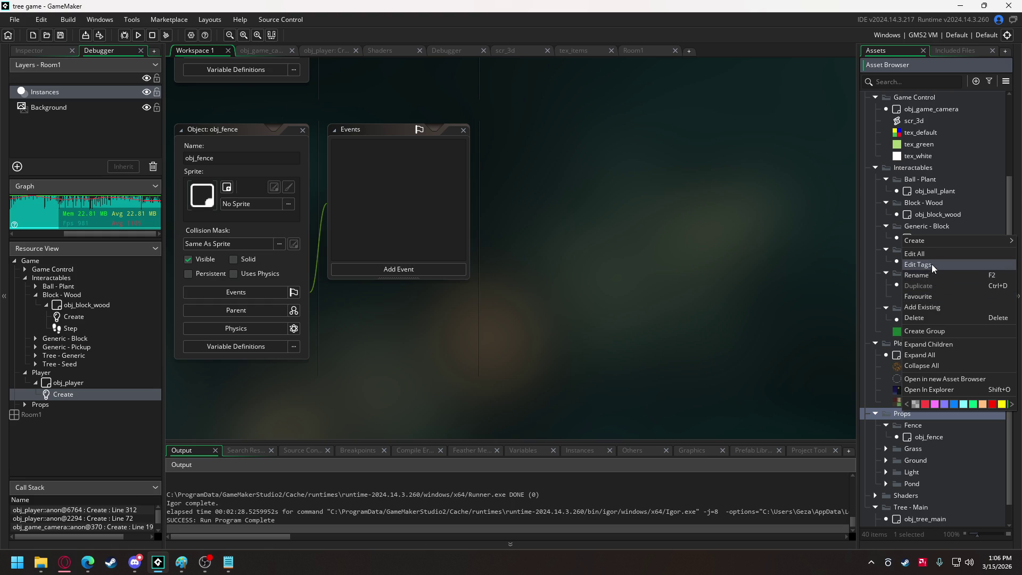
mouse_move(936, 241)
click(937, 330)
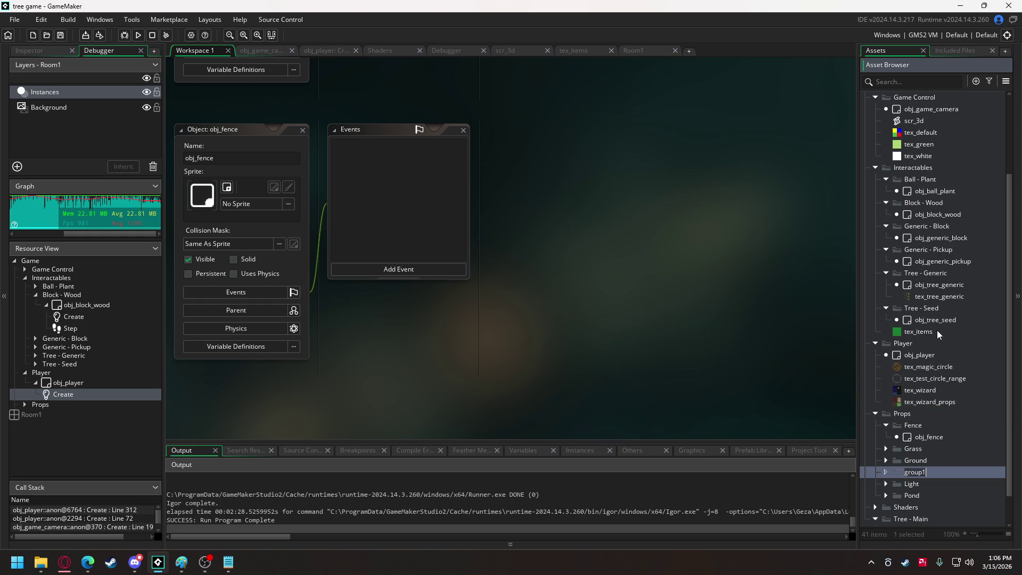
text(Feeder)
key(Return)
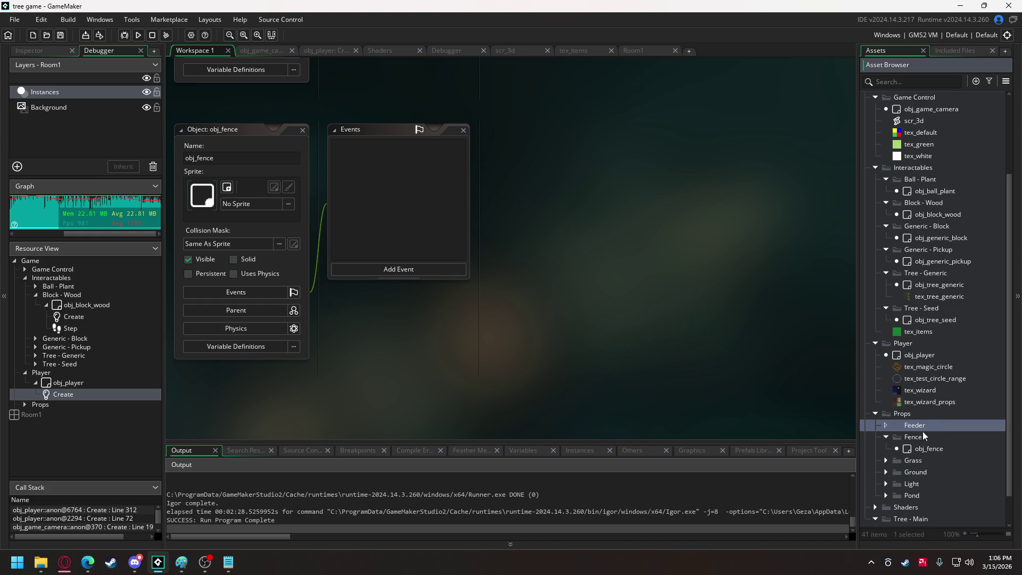
- Add an obj_feeder object to the Feeder group, then open obj_tree_main's Create code
right_click(927, 424)
mouse_move(905, 253)
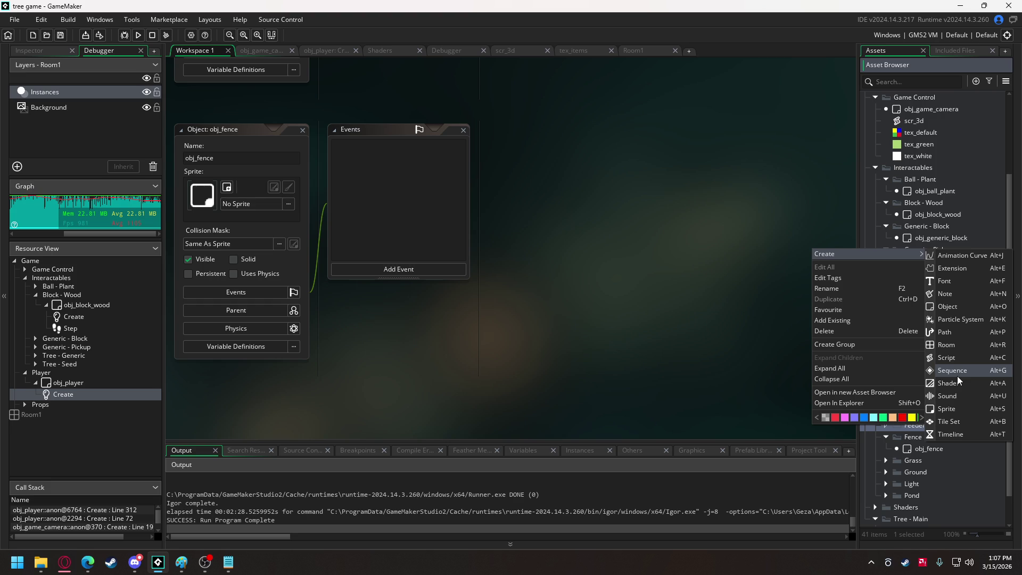
click(951, 306)
key(Return)
text(obj_feeder)
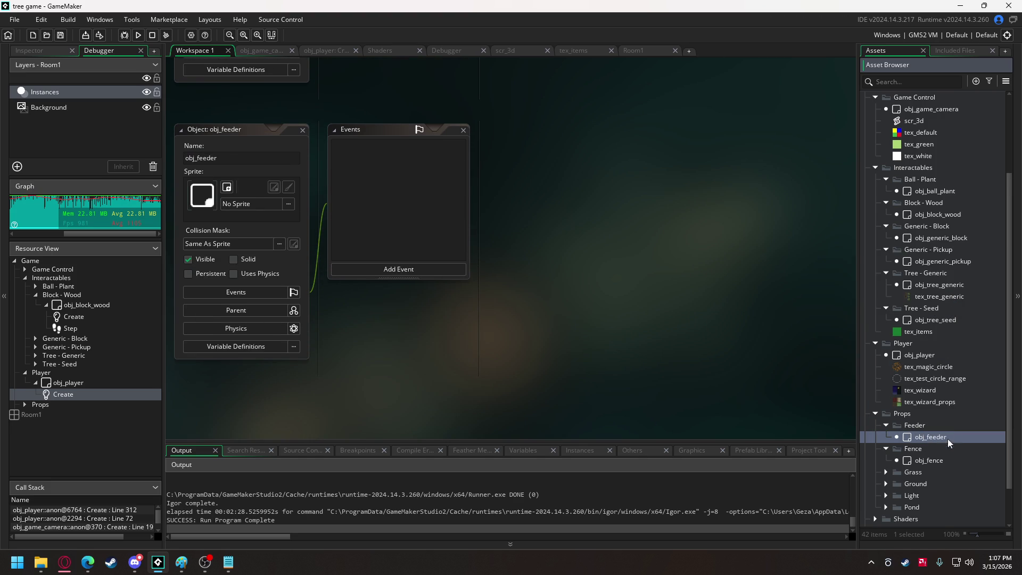
scroll(937, 468, down, 1)
double_click(921, 518)
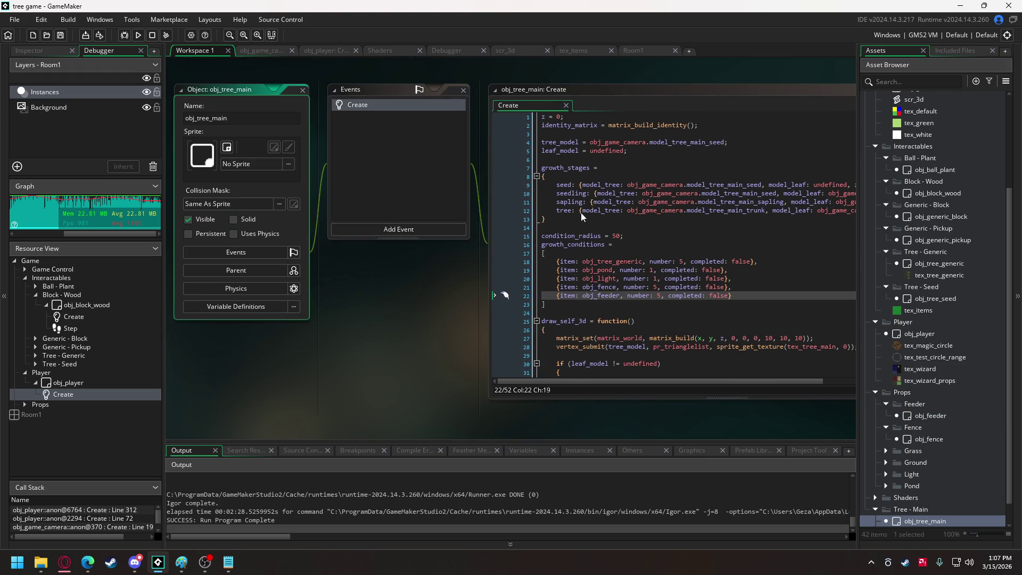
- Change the feeder growth condition to obj_feeder_full with a required number of 1
click(673, 262)
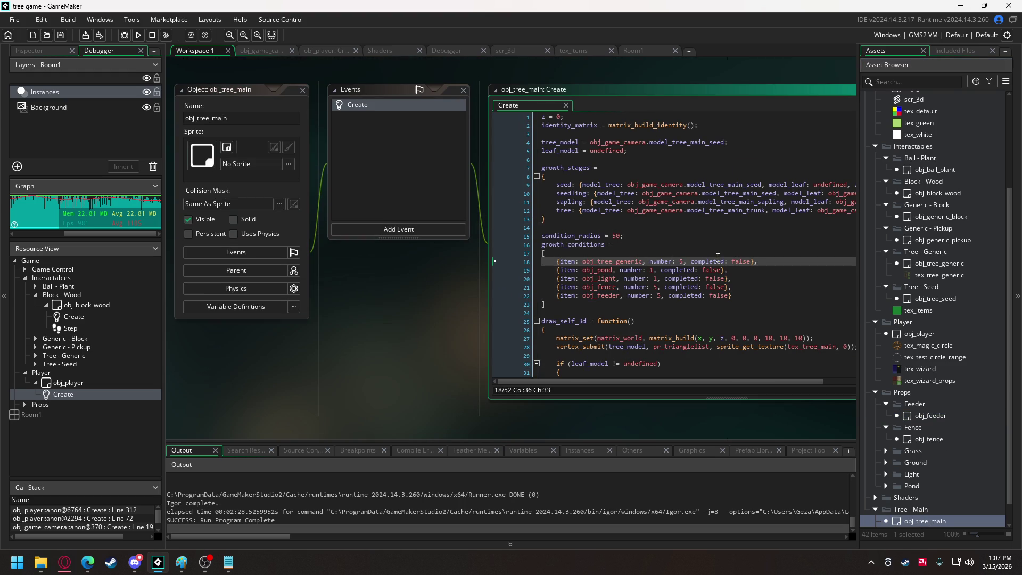
double_click(658, 297)
text(1)
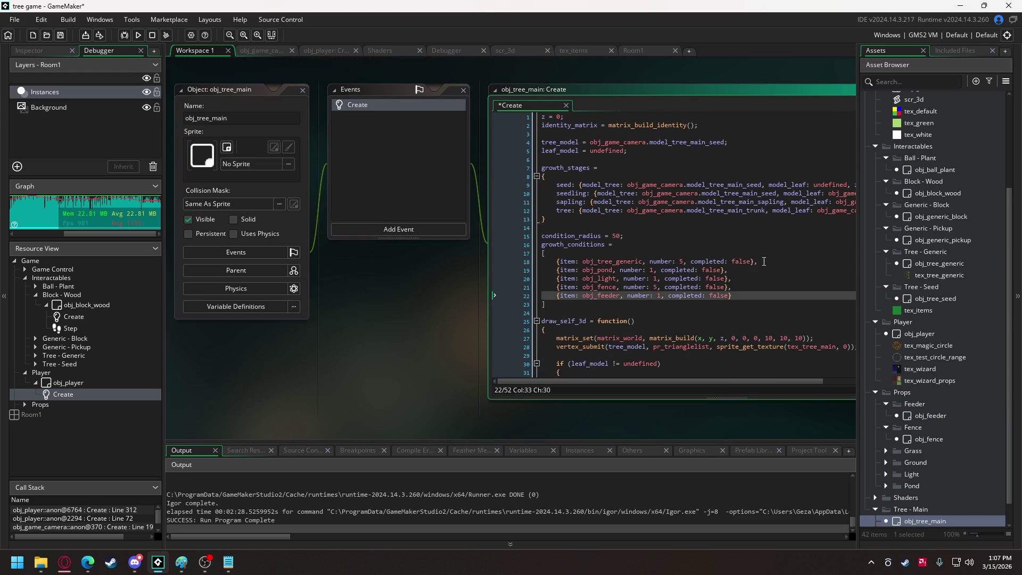
click(685, 281)
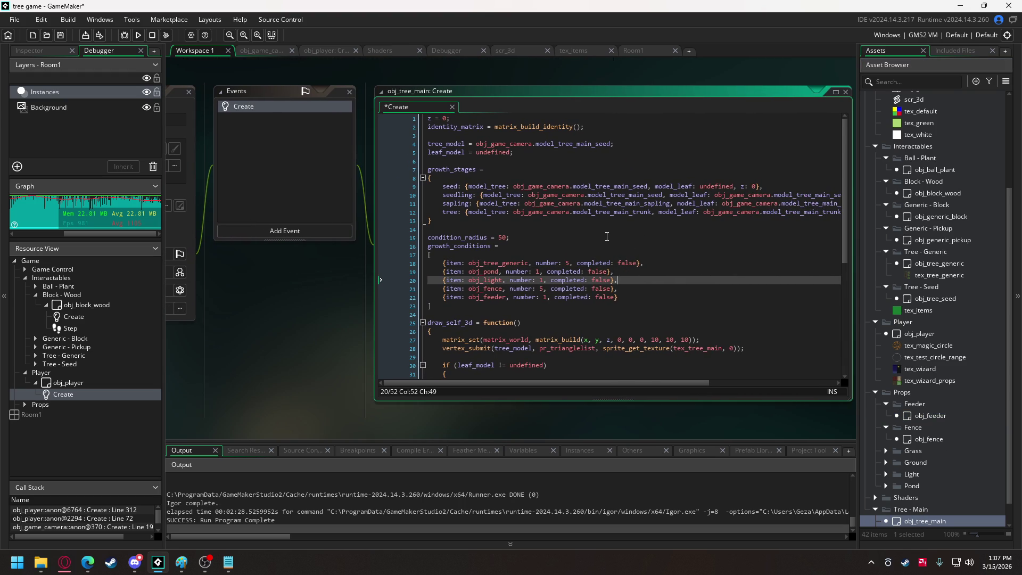
click(506, 298)
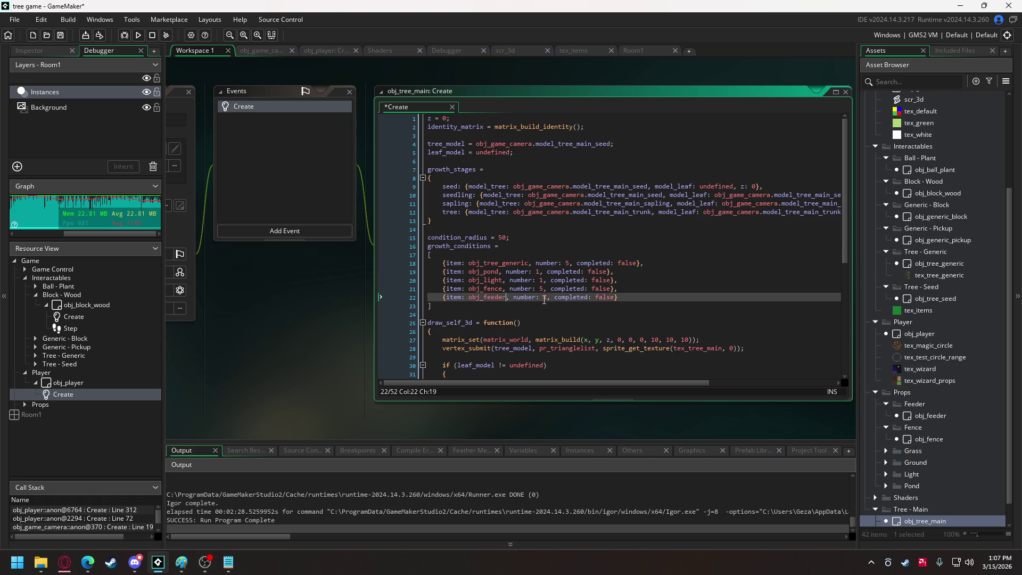
text(_full)
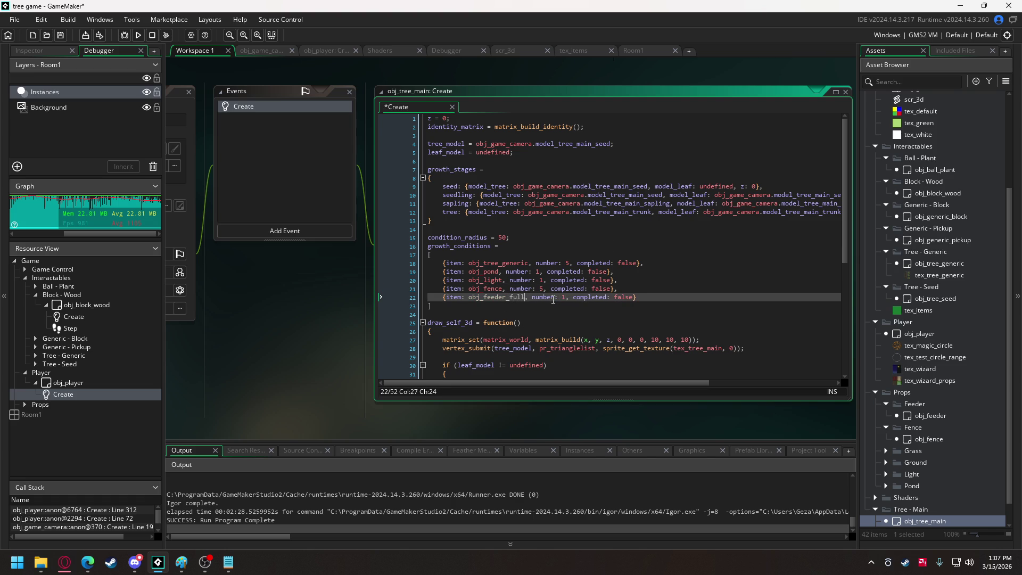
- Rename the obj_feeder asset to obj_feeder_full and duplicate it as obj_feeder_empty
click(924, 464)
click(942, 414)
click(942, 413)
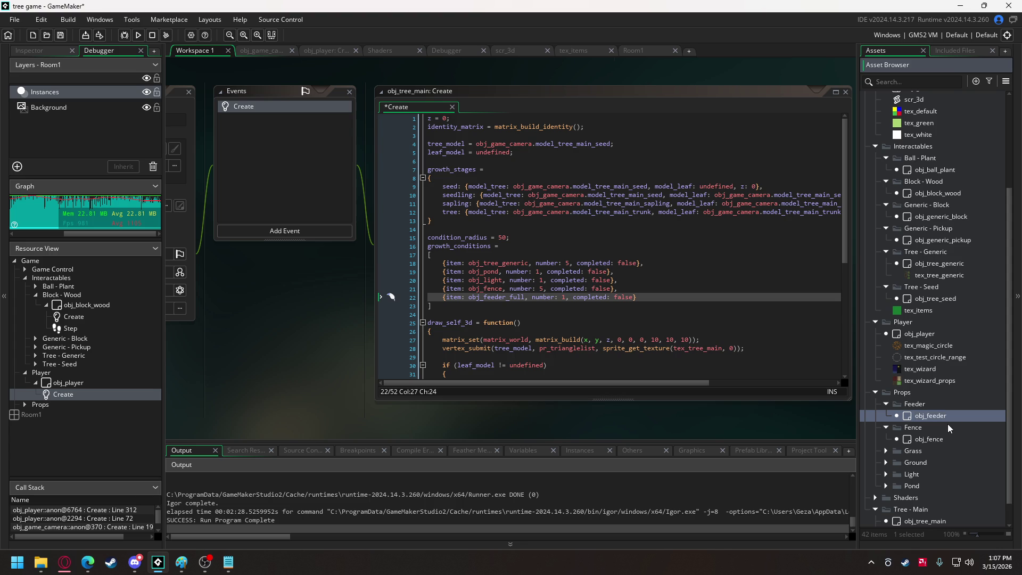
text(_full)
key(Return)
key(ctrl+d)
key(End)
key(BackSpace)
key(BackSpace)
key(BackSpace)
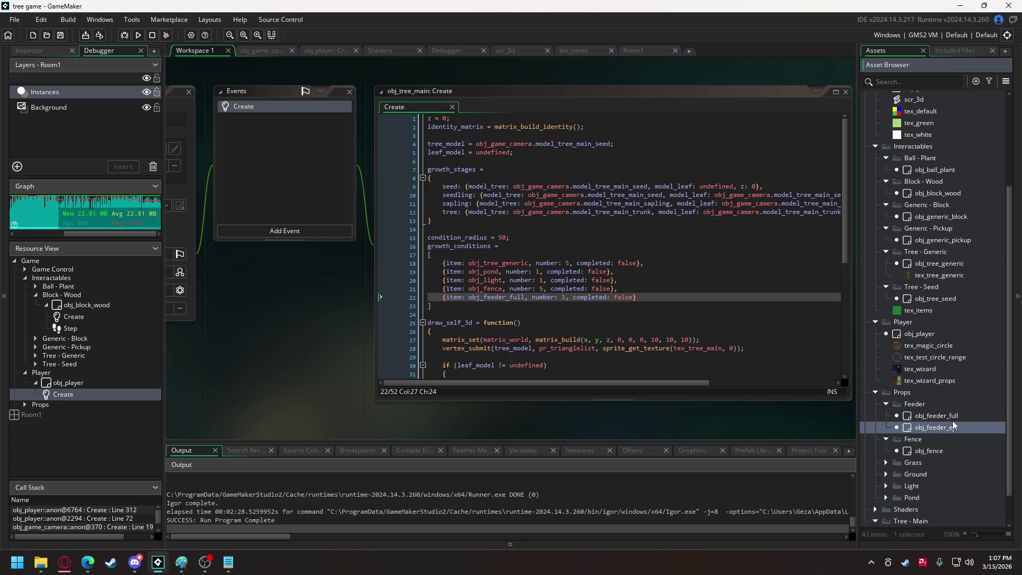
text(mpty)
key(Return)
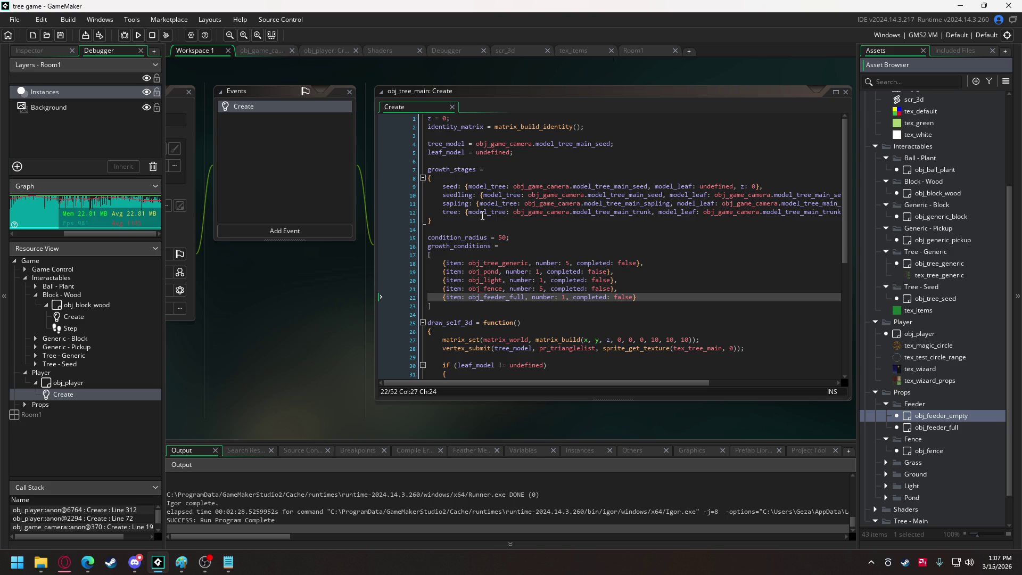
- Add a semicolon after the closing bracket of the growth_conditions array
mouse_move(468, 205)
click(441, 307)
text(;)
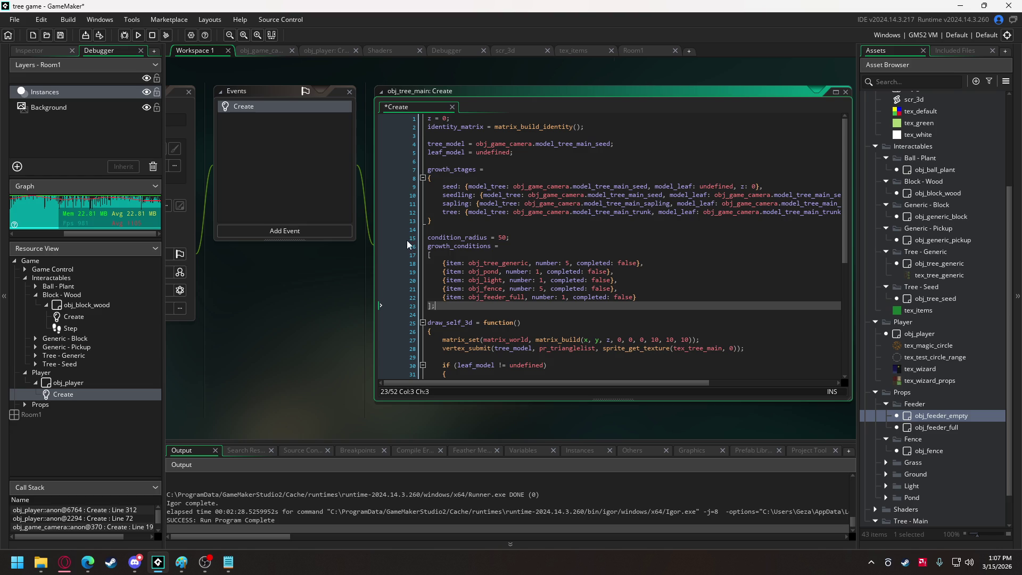
click(435, 220)
text(;)
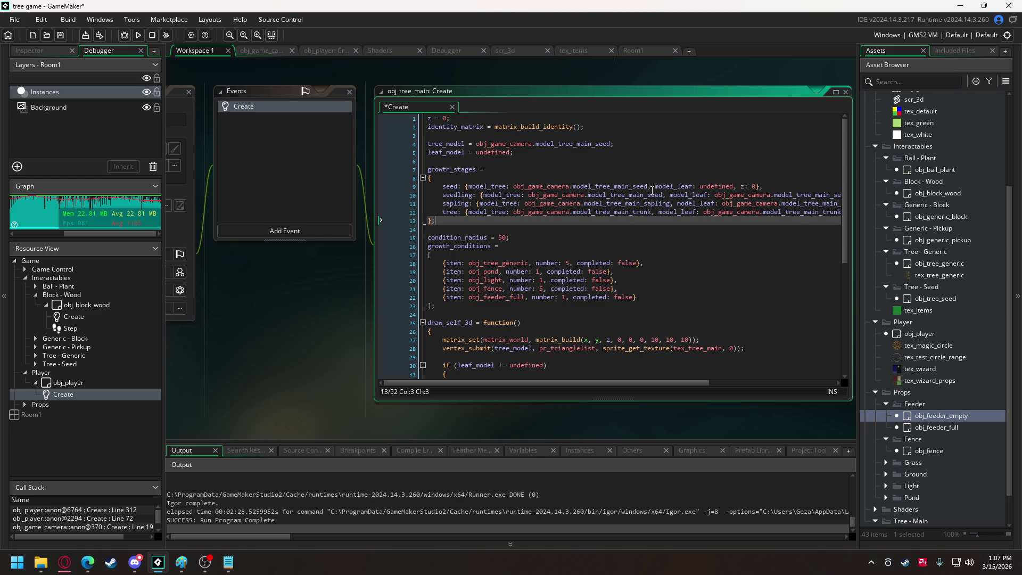
- Declare an empty check_growth = function() with braces below growth_conditions
click(452, 311)
key(Return)
key(Return)
key(Up)
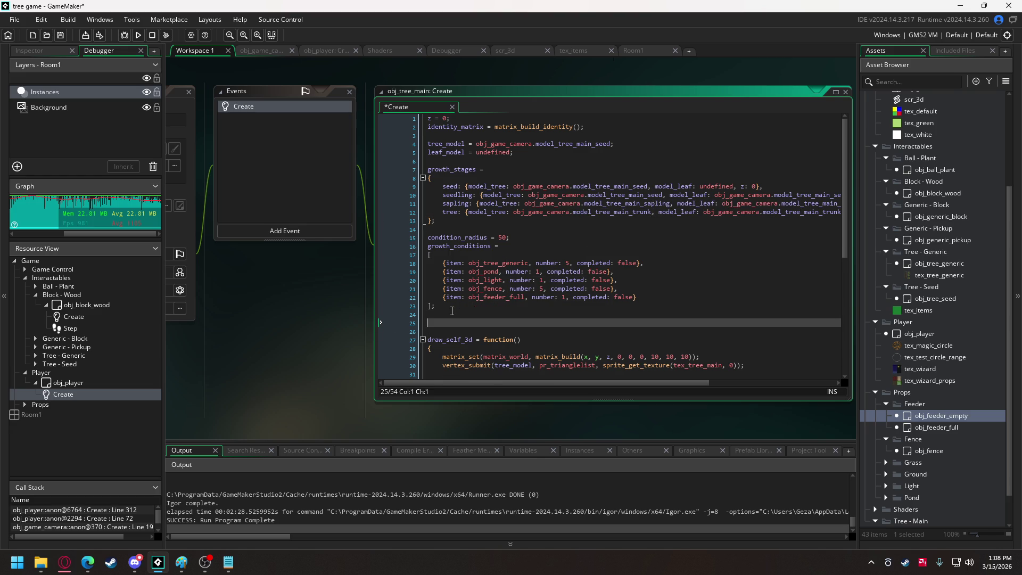
text(check_growth)
text( = func)
text(tion())
key(Return)
text({)
key(Return)
key(Return)
text(})
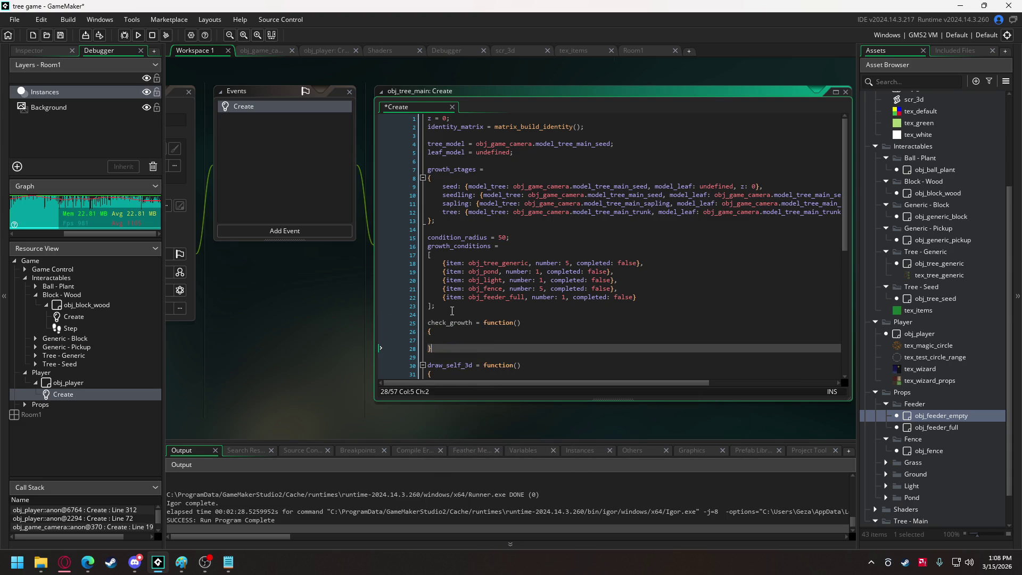
- Add a for loop over _i from 0 while _i < 5 inside check_growth
click(454, 340)
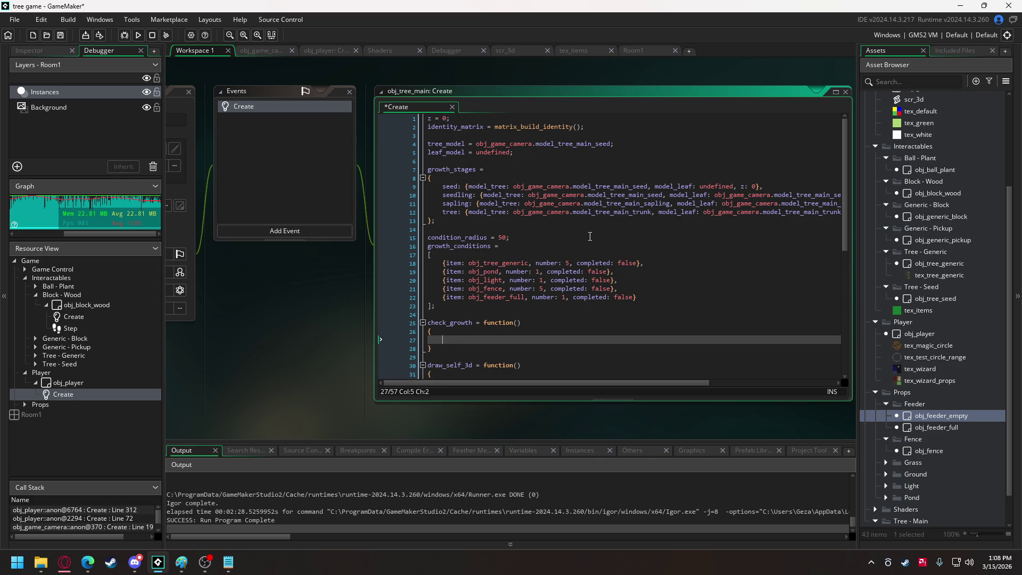
text(for )
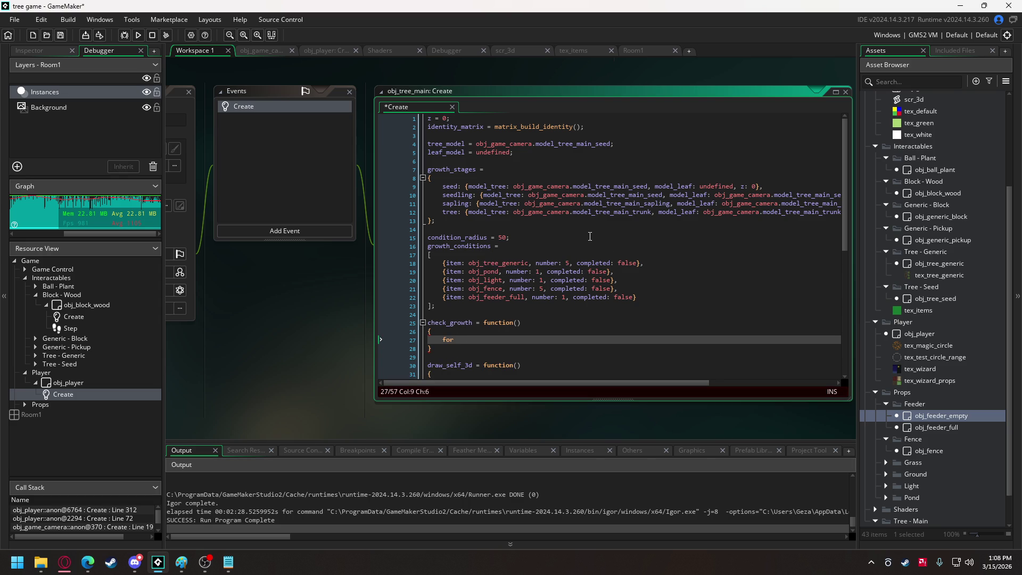
text((var)
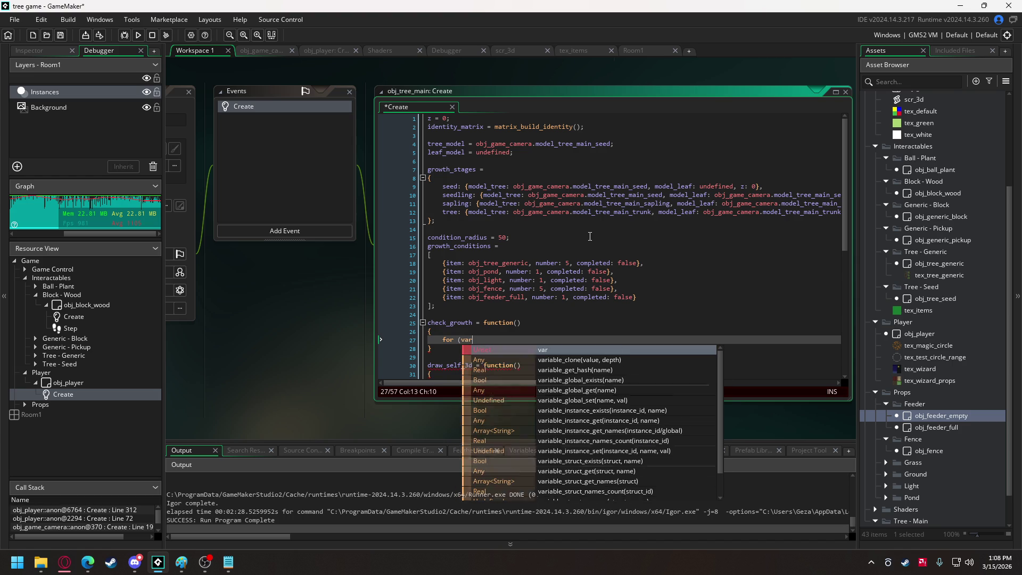
text( _i = 0; _i < )
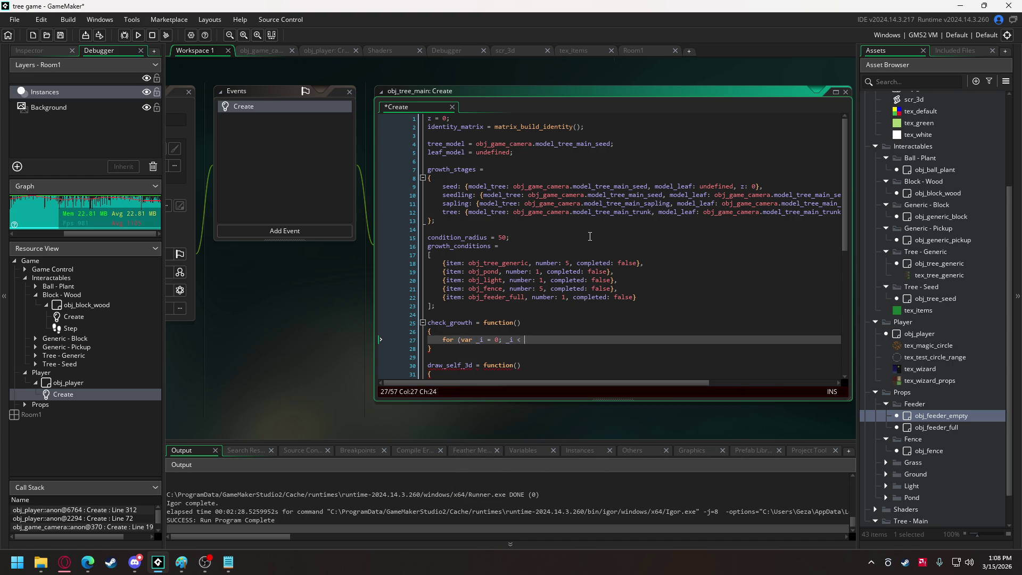
text(5)
text(; _i ++_)
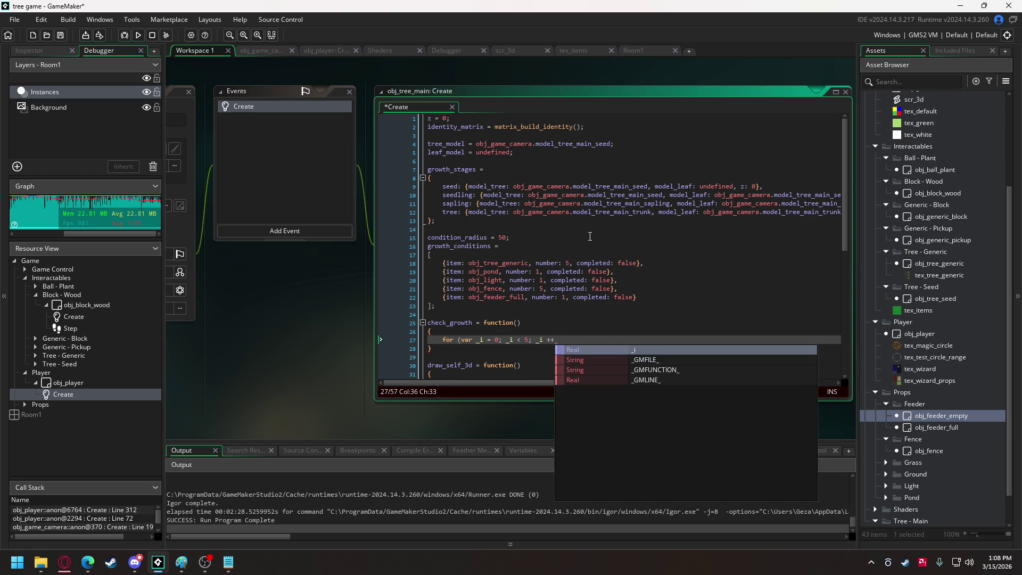
key(BackSpace)
text())
key(Return)
text({)
key(Return)
key(Return)
- Close the for loop and declare var _counter = 0; at the top of check_growth
text(})
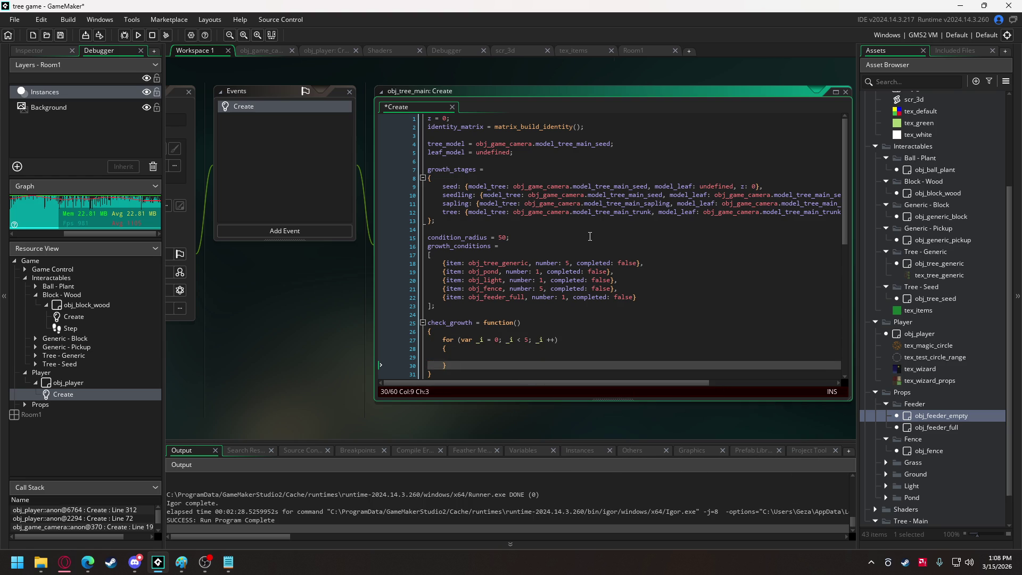
right_click(486, 319)
click(447, 330)
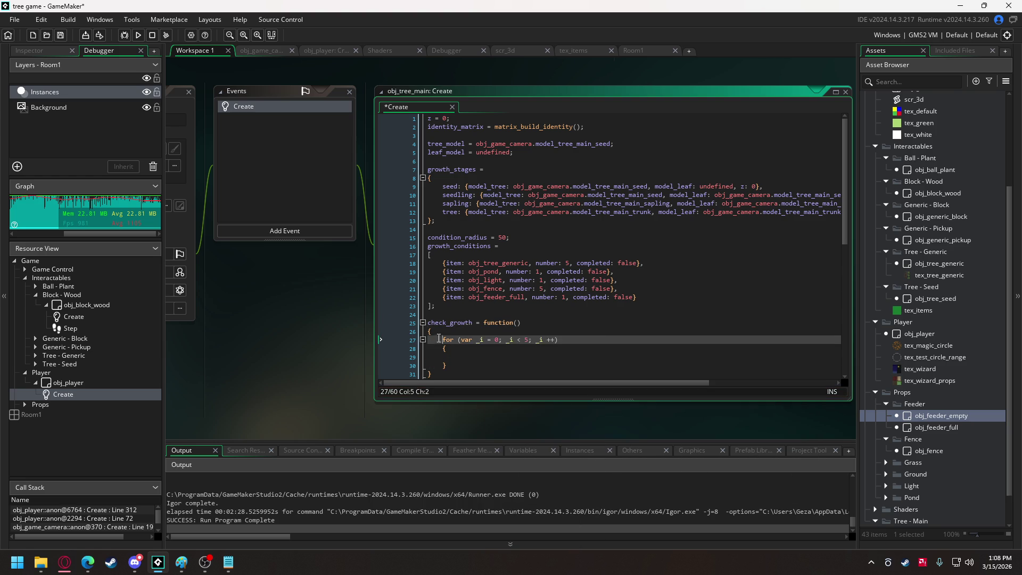
click(447, 330)
key(Return)
text(var _counter = )
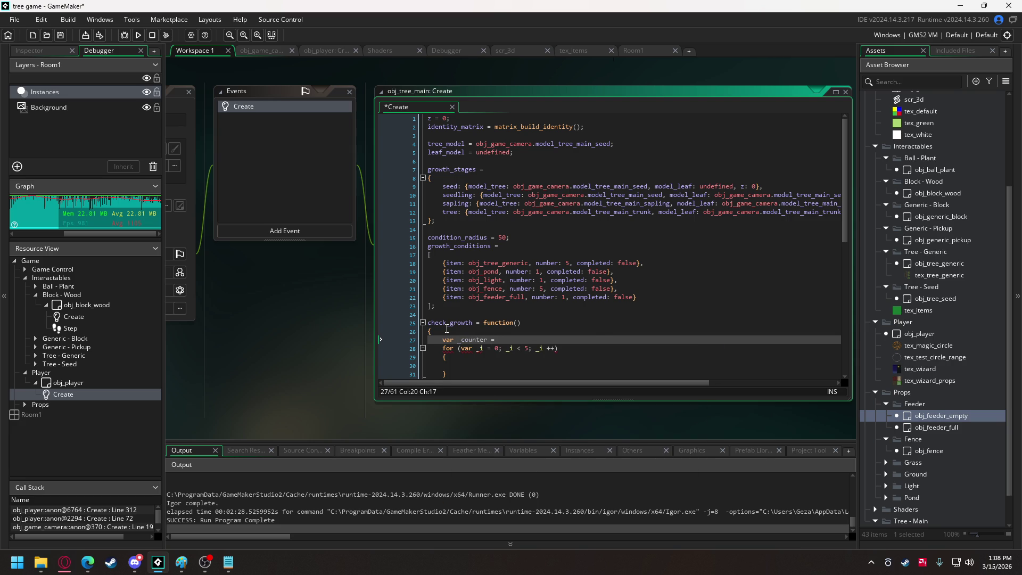
text(0;)
- Inside the loop, add if (growth_conditions[_i].completed) with a braced _counter += 1 line
scroll(433, 306, down, 3)
click(475, 303)
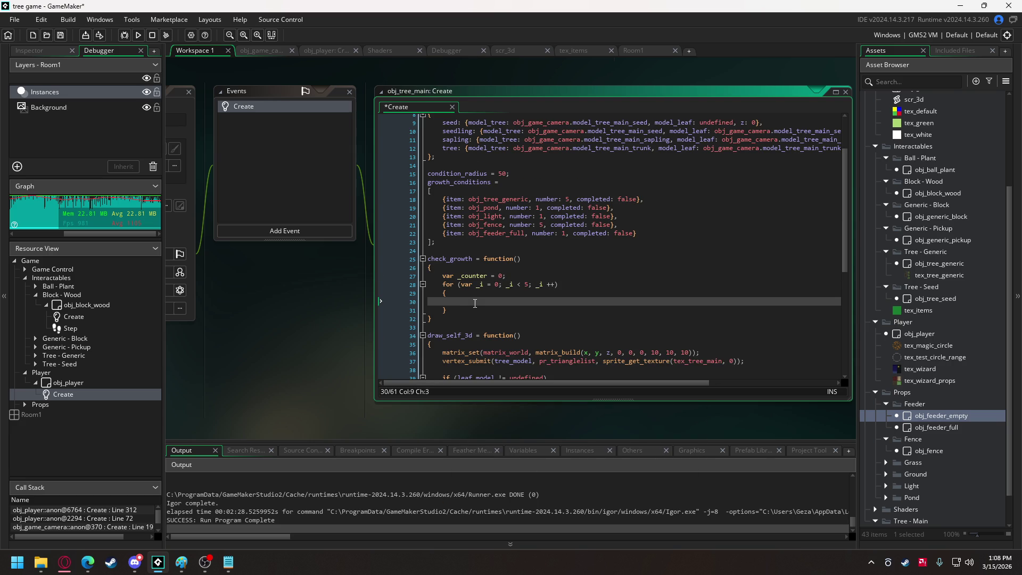
text(if ()
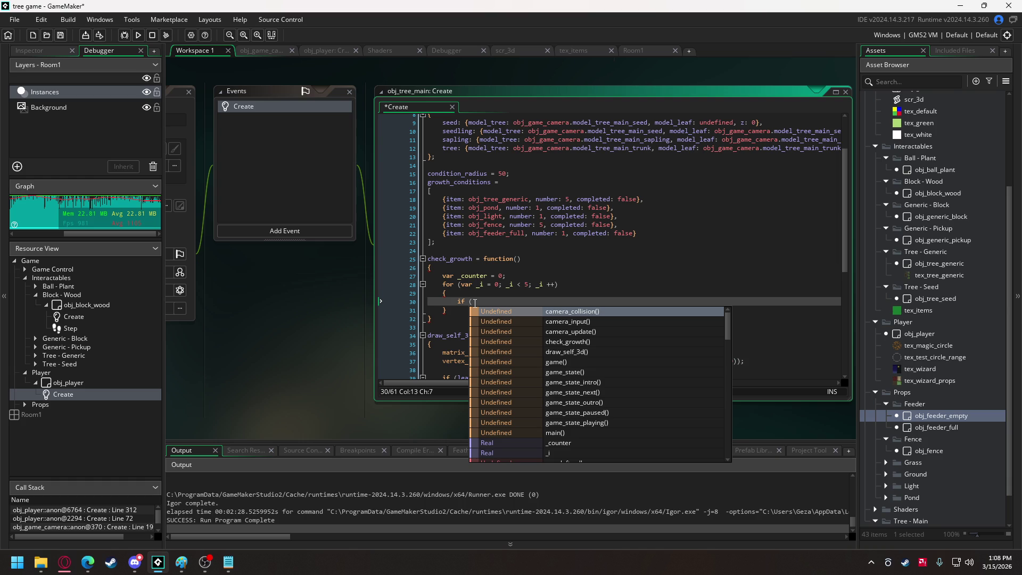
text(gro)
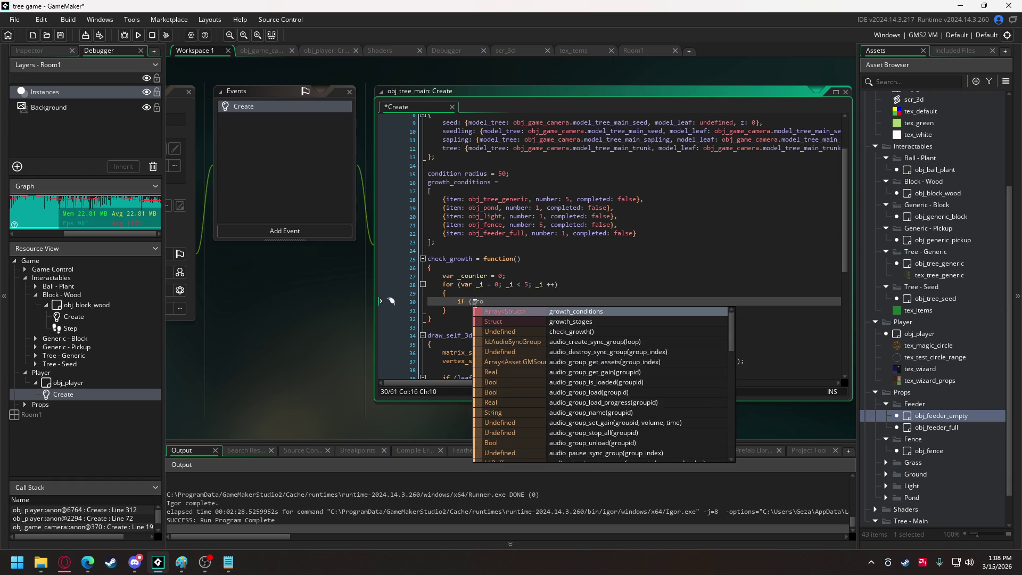
key(Return)
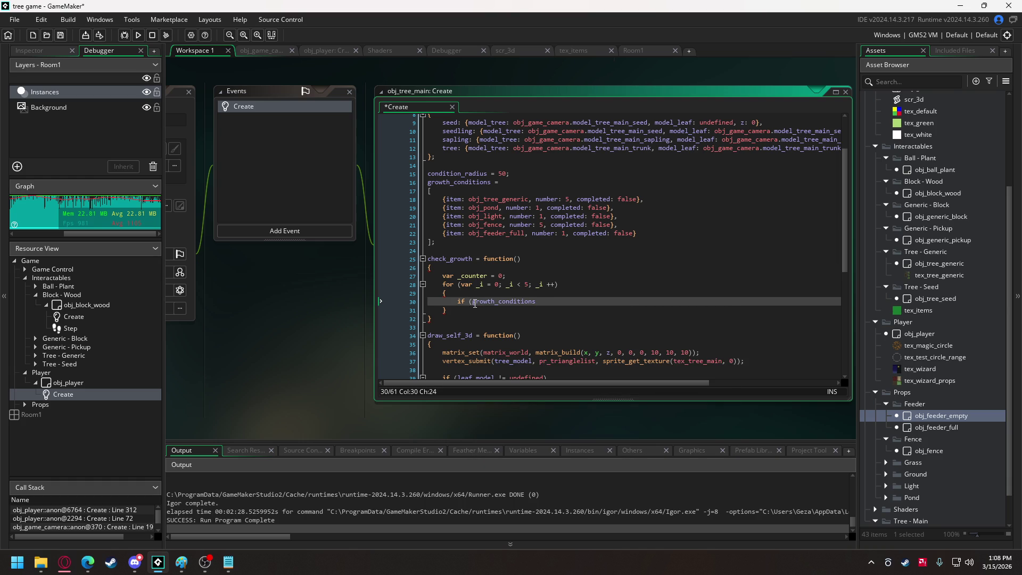
text(_i])
text(.)
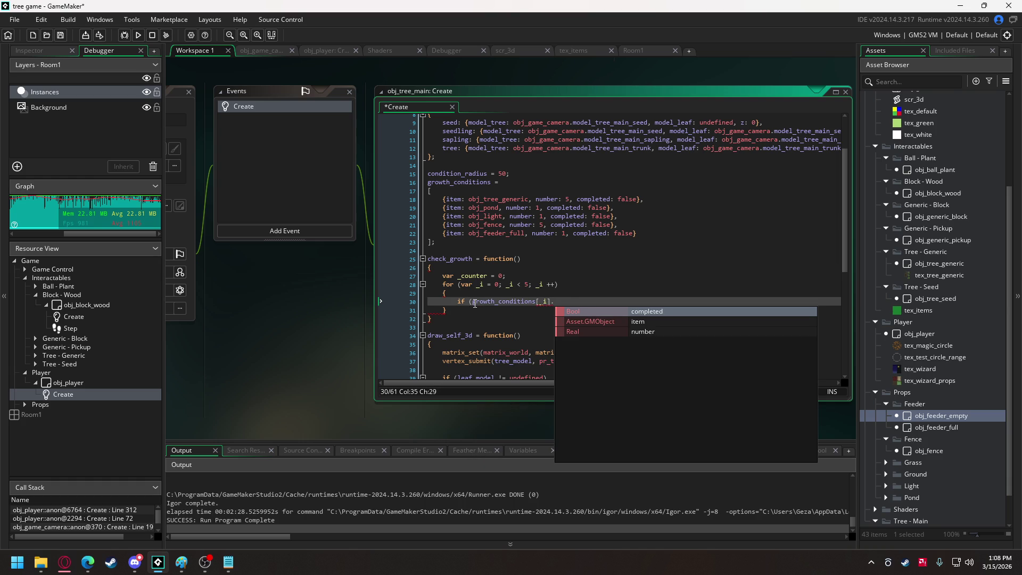
key(Return)
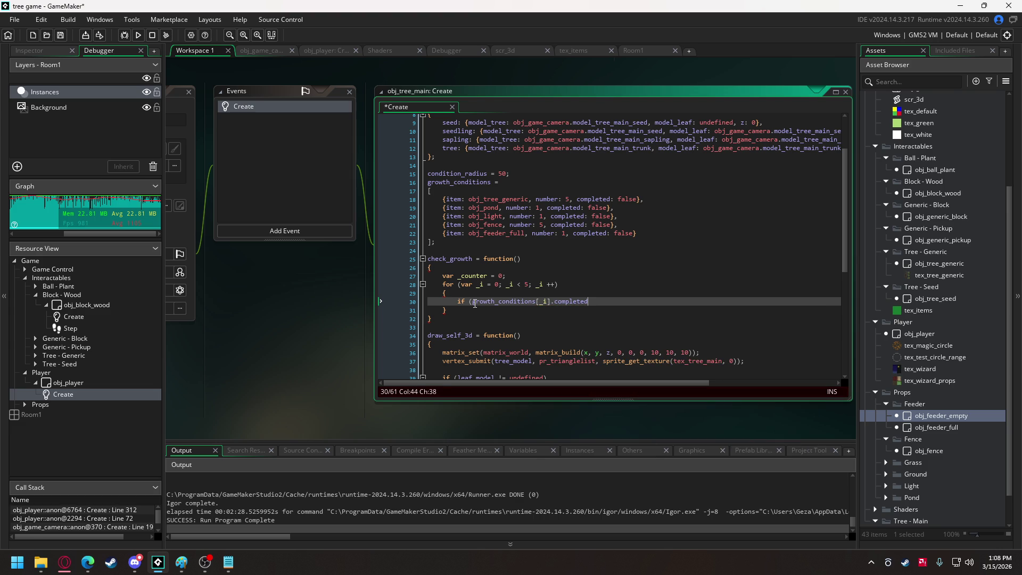
key(Return)
text({)
key(Return)
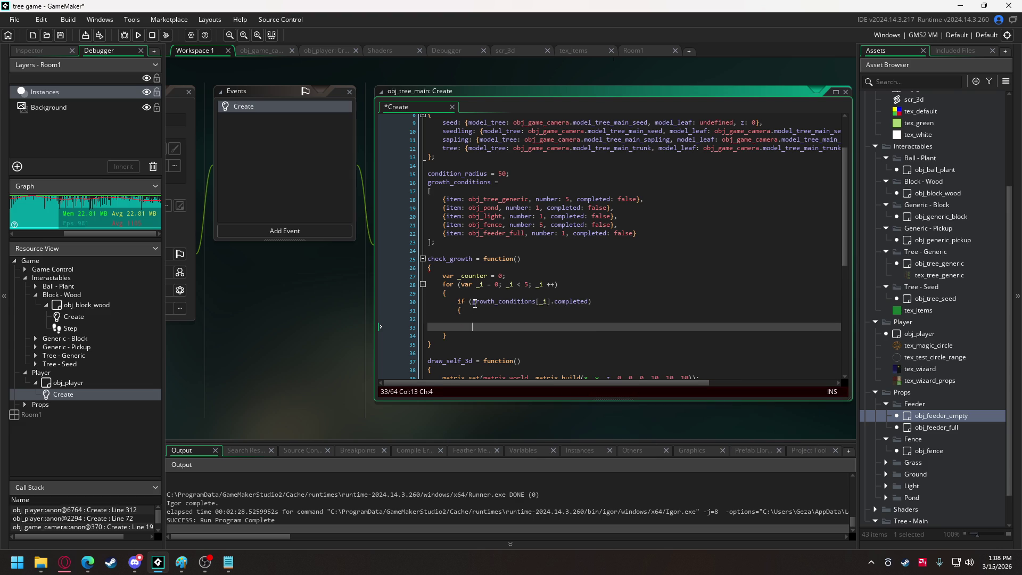
text(_coun)
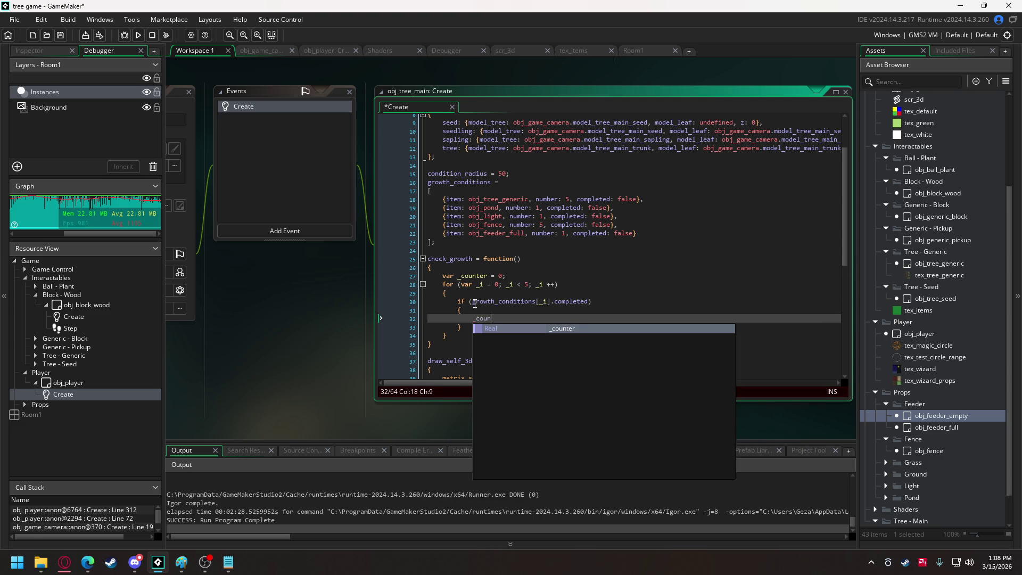
text(ter += 1;)
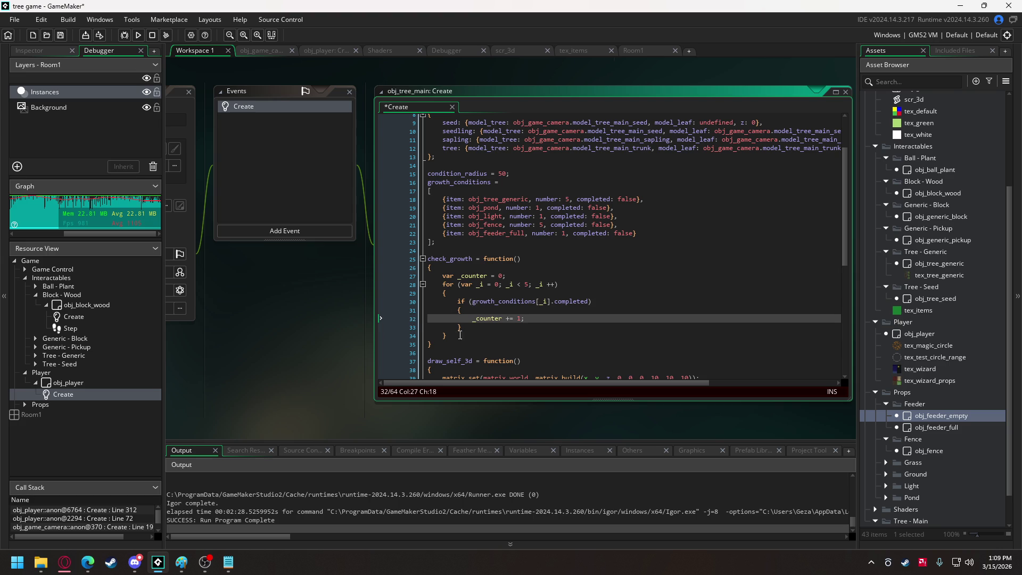
- Add a switch (_counter) block below the loop with a first case 0: label
key(Down)
key(Down)
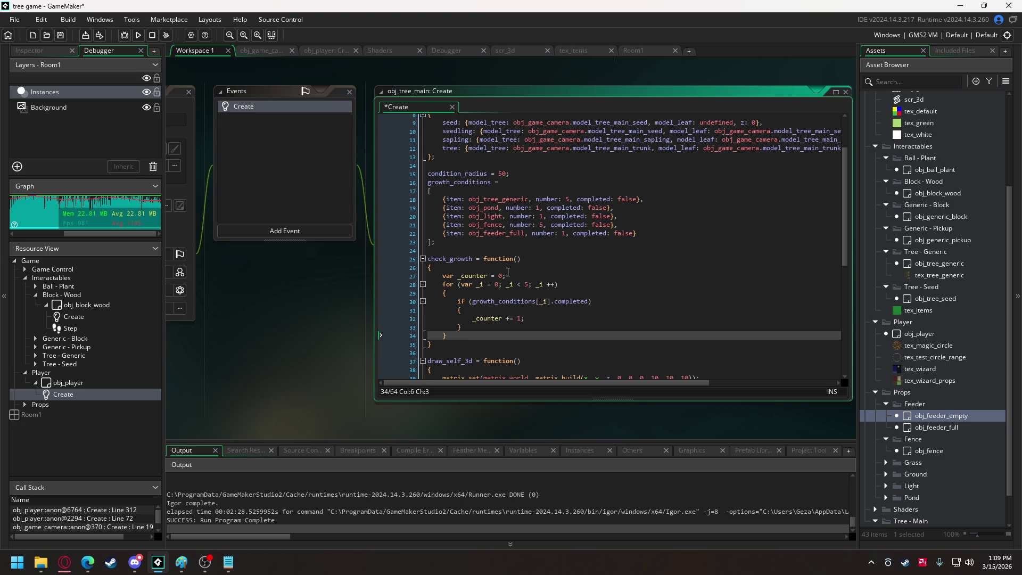
key(Return)
key(Return)
text(sw)
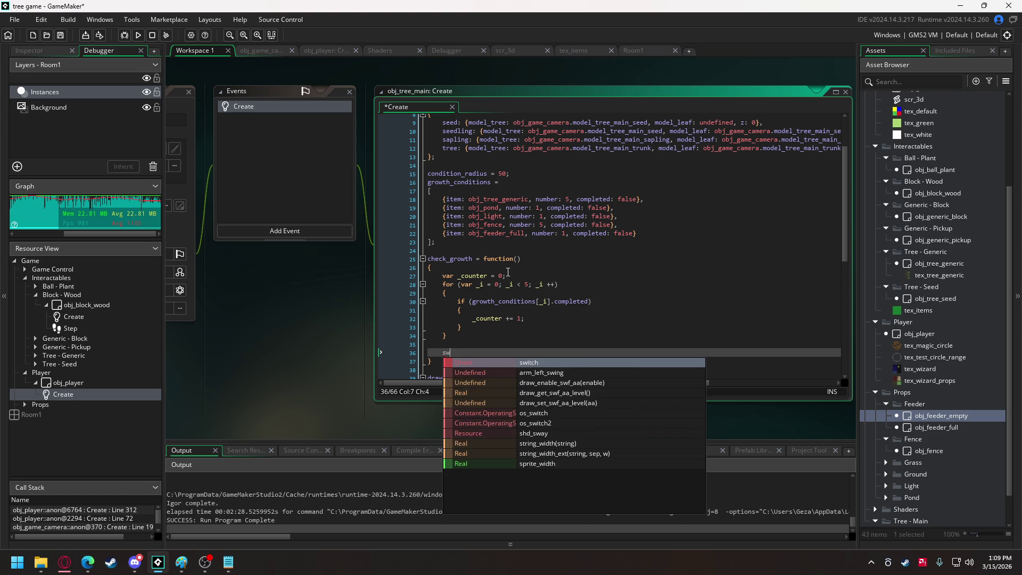
text(itch ()
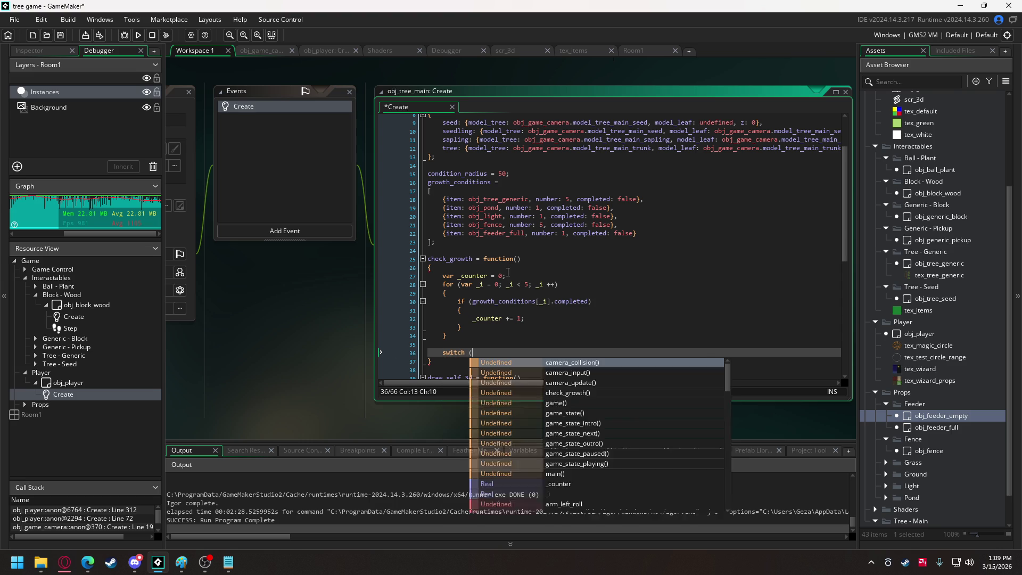
text(_counter))
key(Return)
text({)
key(Return)
text(case 0:)
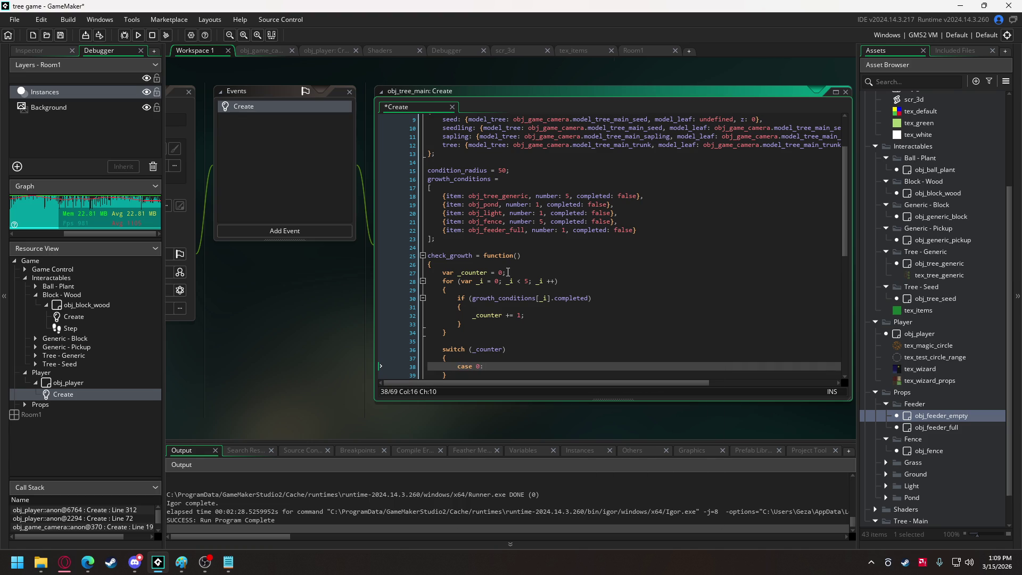
scroll(508, 272, up, 2)
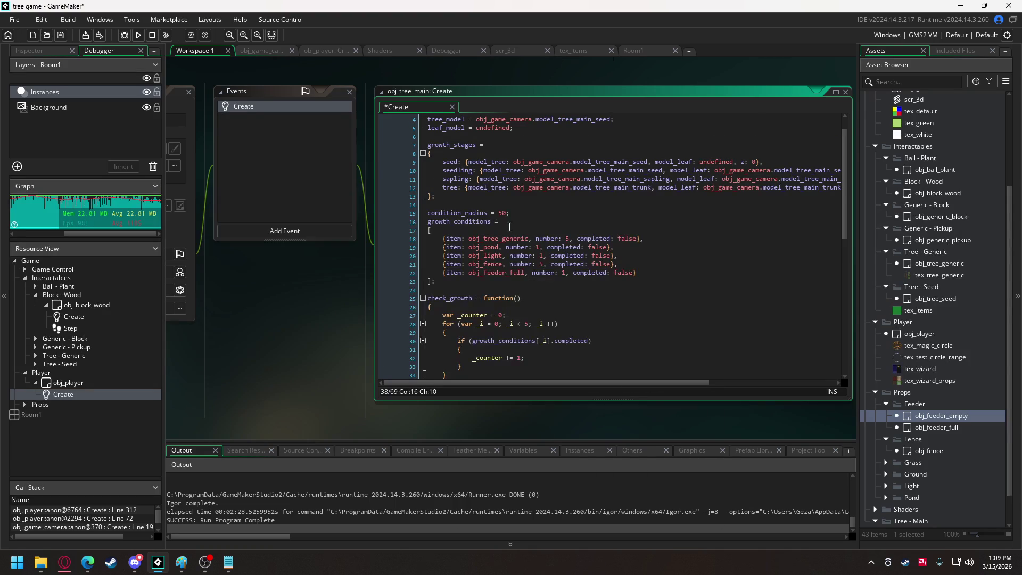
- Rename the struct to growth_stage_list and write growth_stage = growth_stage_list.seed; above it
click(476, 145)
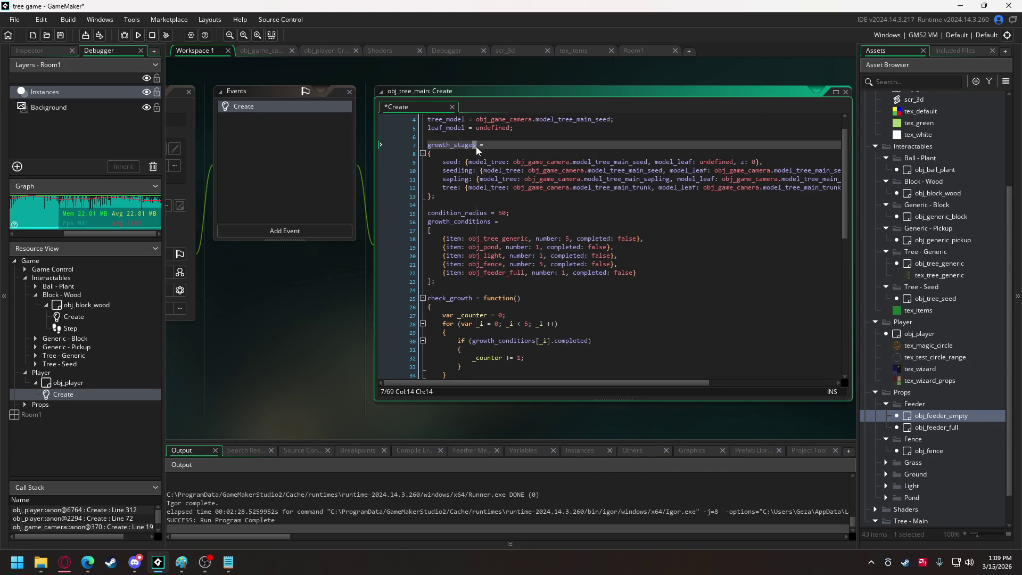
key(BackSpace)
text(t)
click(480, 136)
key(Return)
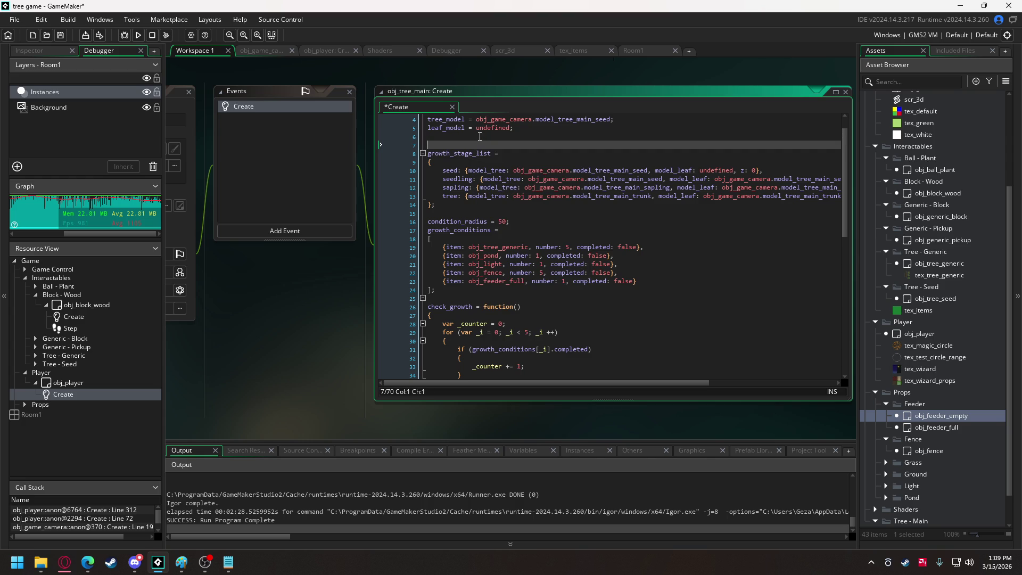
text(growth)
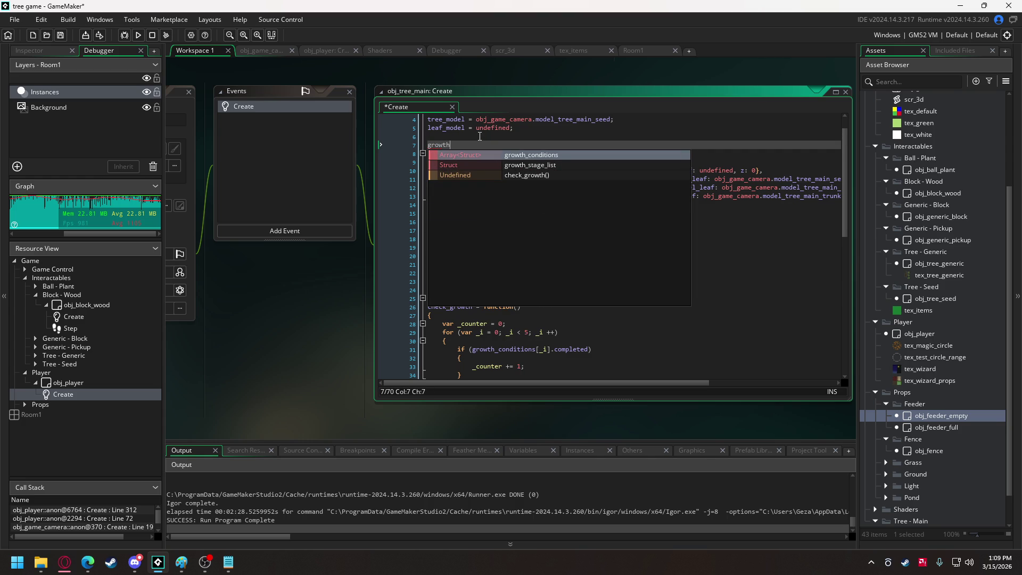
text(_stage = )
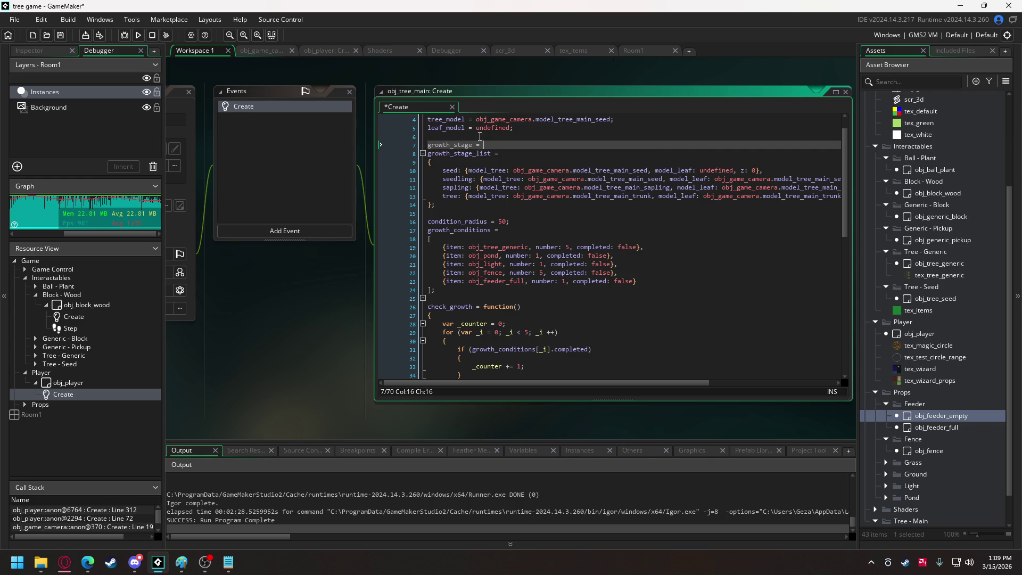
text(growth_stage_l)
text(ist.seed;)
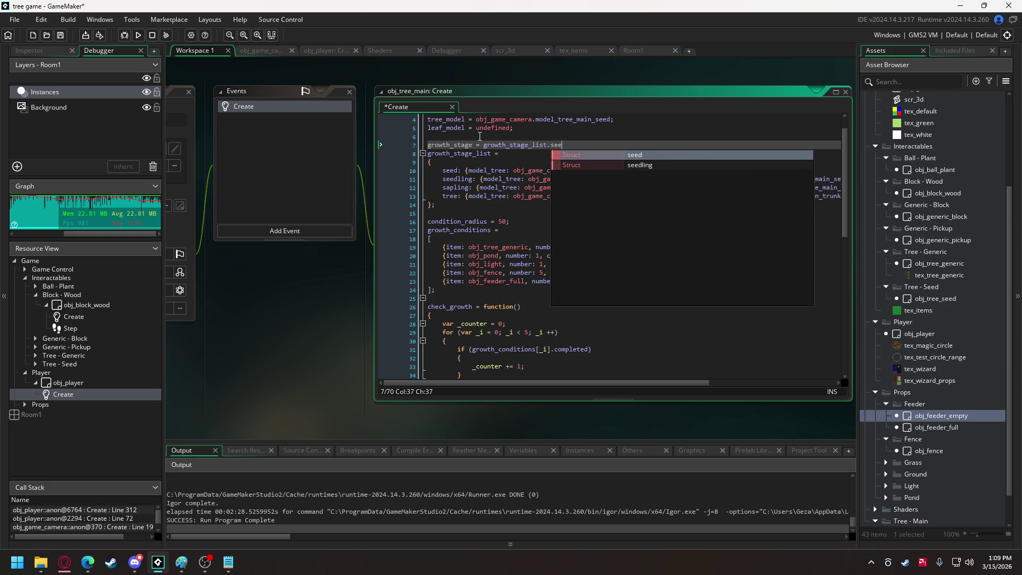
- Move the growth_stage assignment below the struct's closing brace and delete the leftover blank line
scroll(479, 136, up, 3)
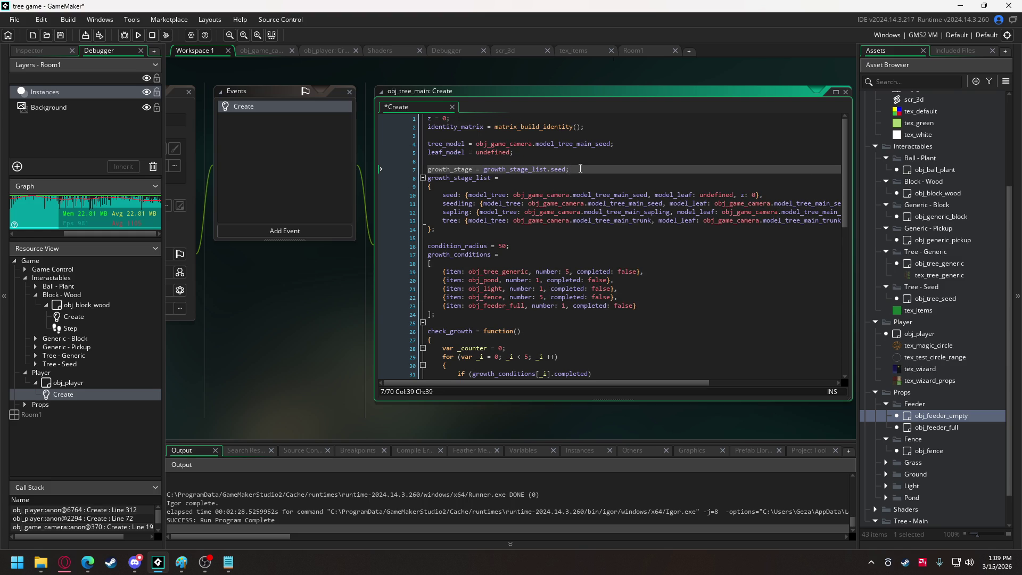
shift+click(479, 169)
drag(471, 173, 425, 179)
key(ctrl+x)
click(442, 229)
key(Return)
key(ctrl+v)
click(452, 171)
key(BackSpace)
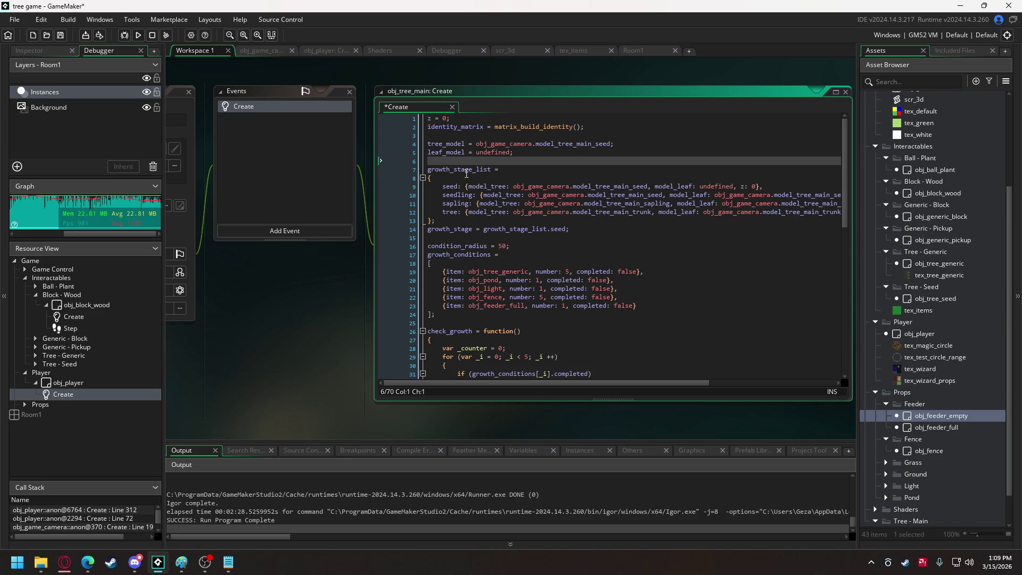
scroll(631, 250, down, 3)
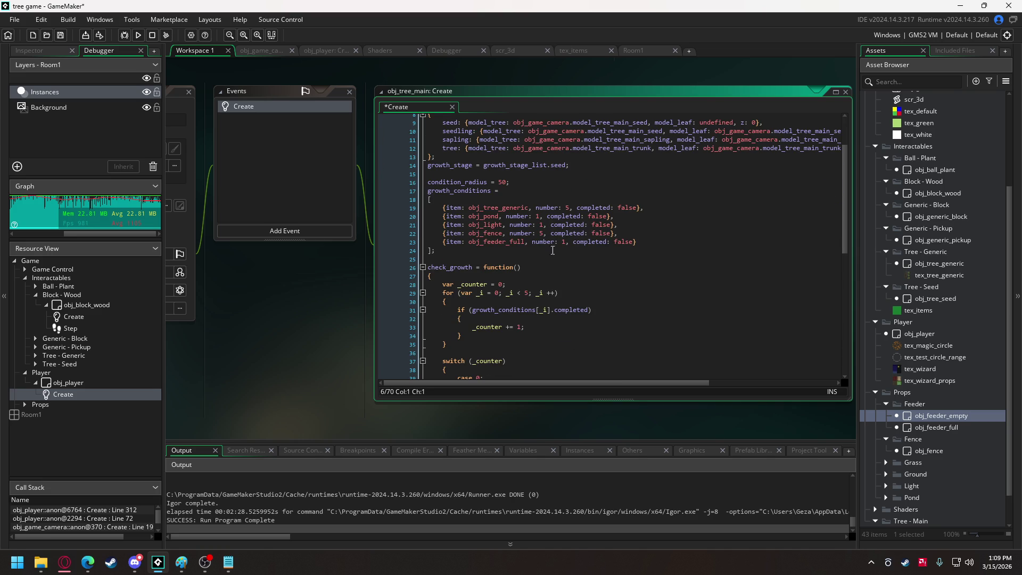
scroll(556, 245, down, 2)
- Give case 0 the pasted growth_stage assignment followed by a break
click(488, 336)
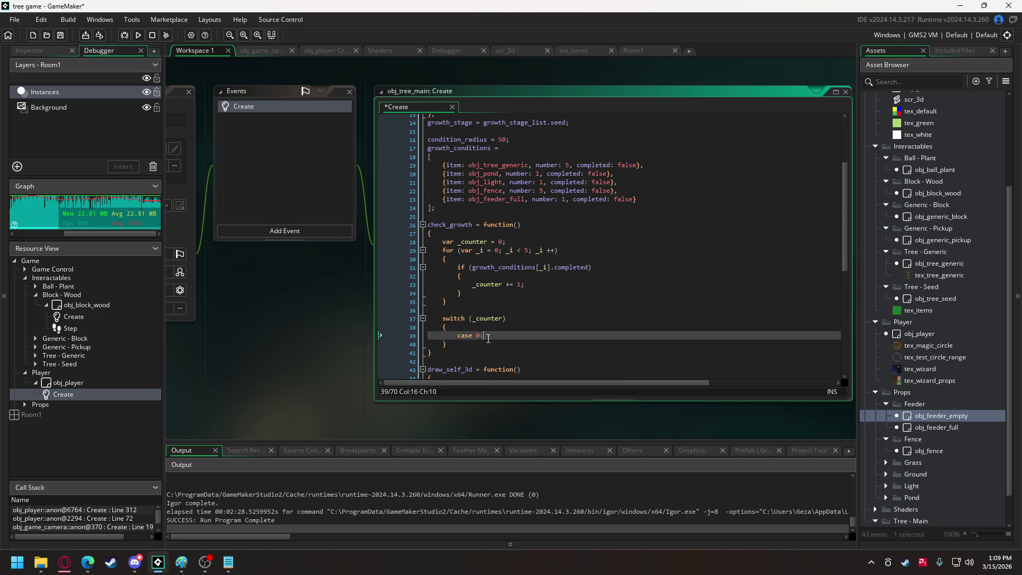
key(Return)
key(Return)
text(break;)
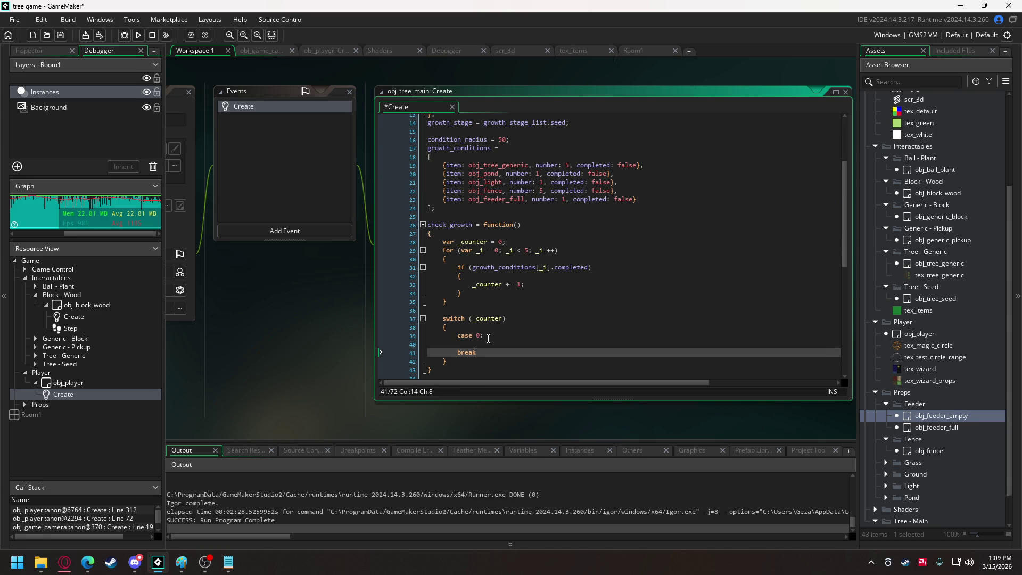
key(Up)
key(ctrl+v)
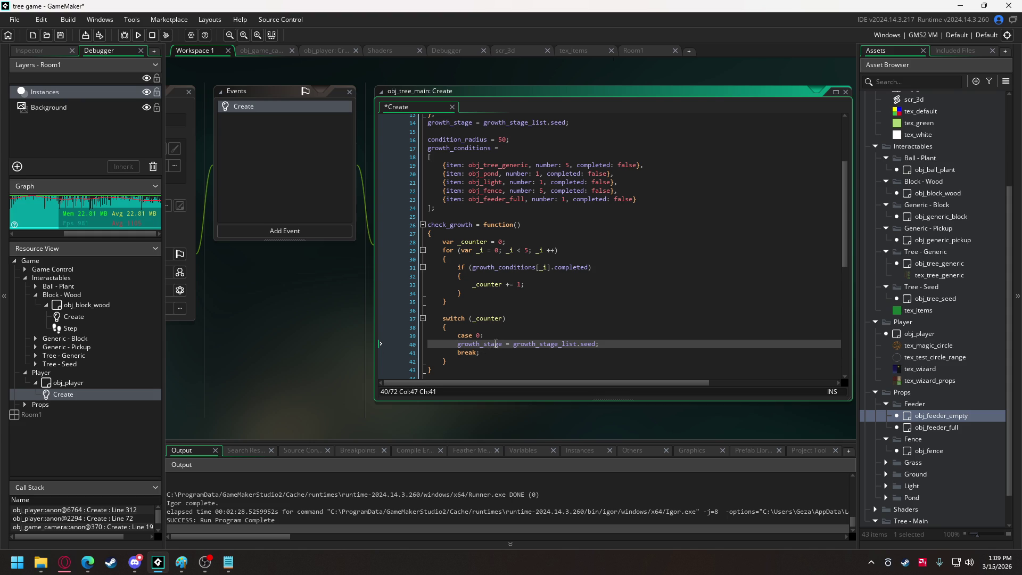
- Copy the case 0 block and paste three duplicates below it
click(487, 353)
key(shift+Up)
key(shift+Up)
key(shift+Home)
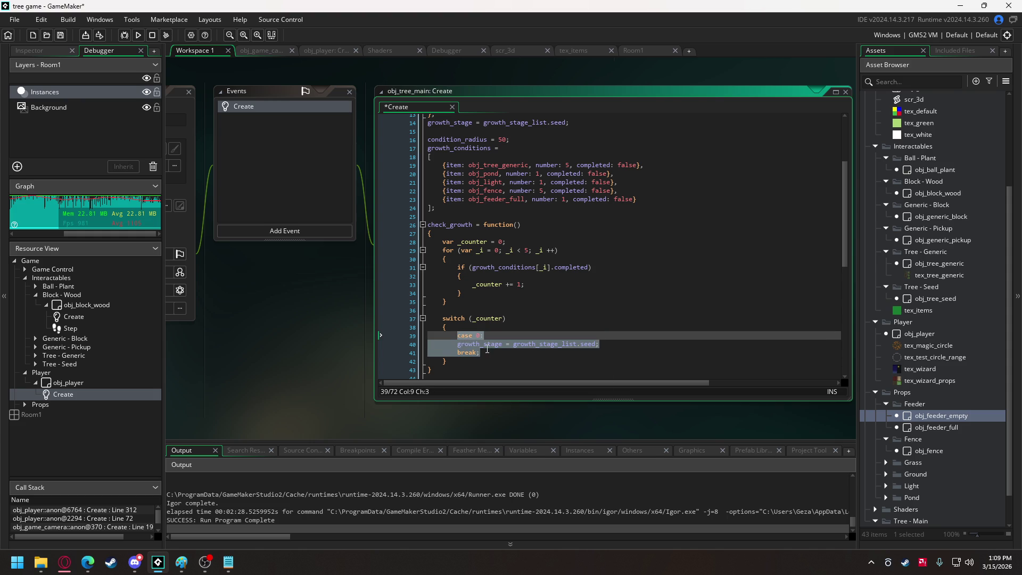
click(486, 351)
key(Return)
key(ctrl+v)
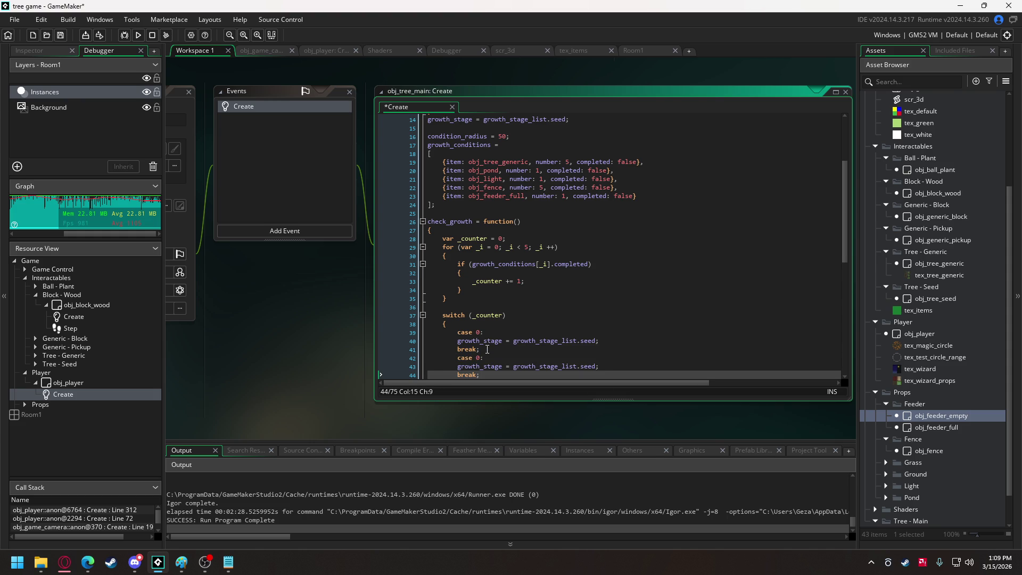
key(Return)
key(Return)
key(ctrl+v)
key(Return)
key(Return)
key(ctrl+v)
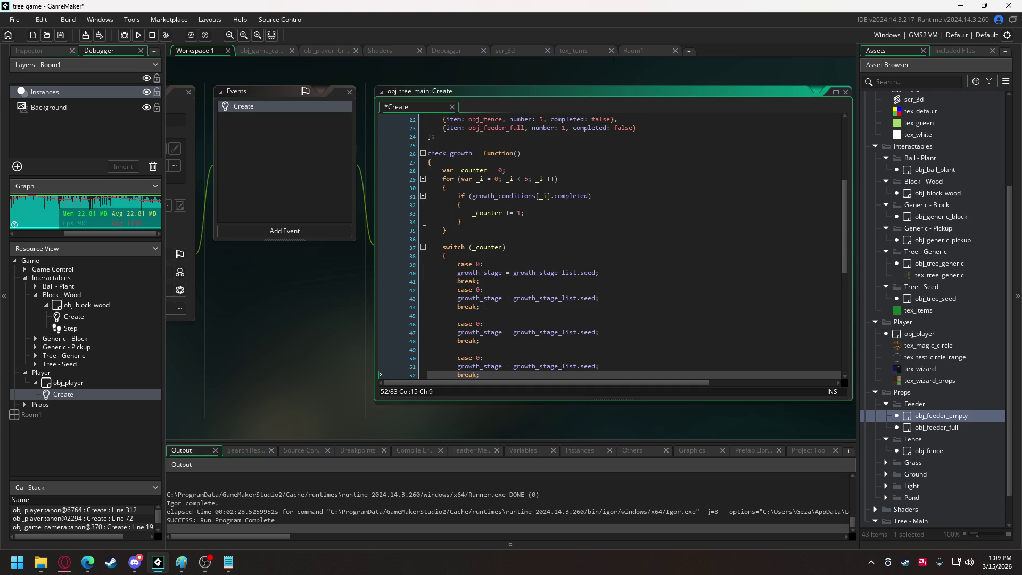
- Renumber the duplicated cases as case 1 and case 2
click(489, 283)
key(Return)
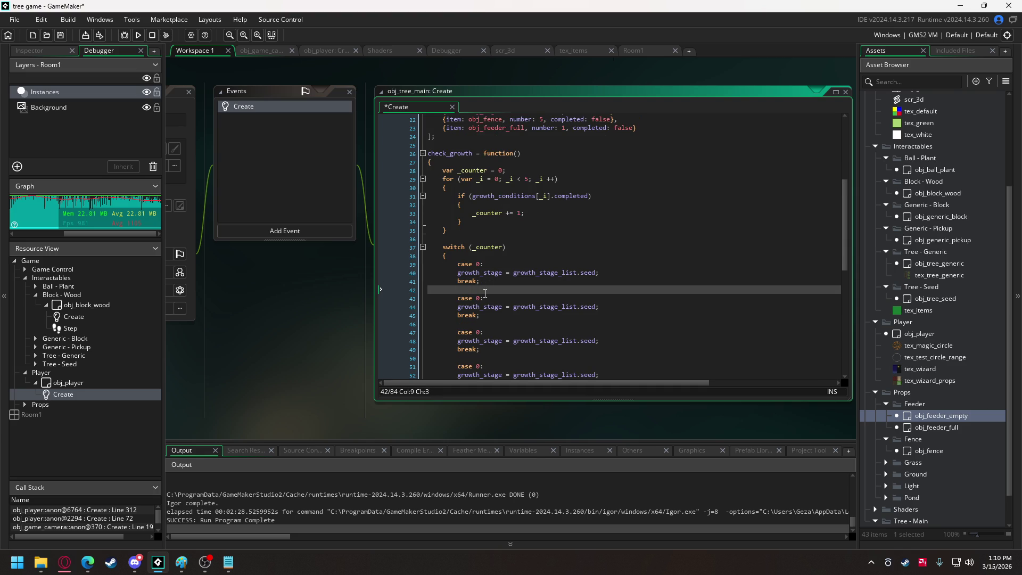
click(480, 299)
key(BackSpace)
text(1)
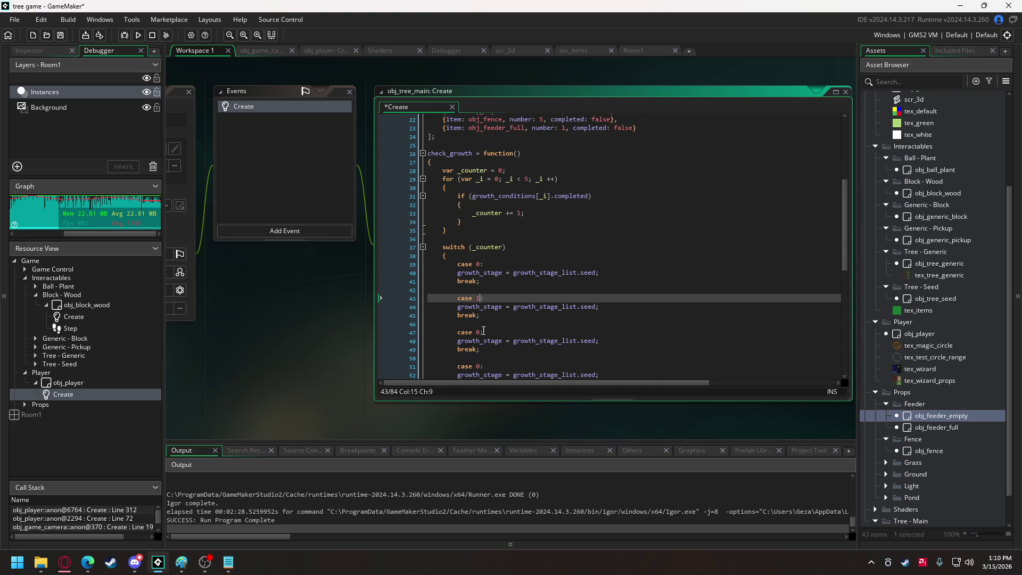
click(482, 340)
click(482, 333)
key(BackSpace)
text(2)
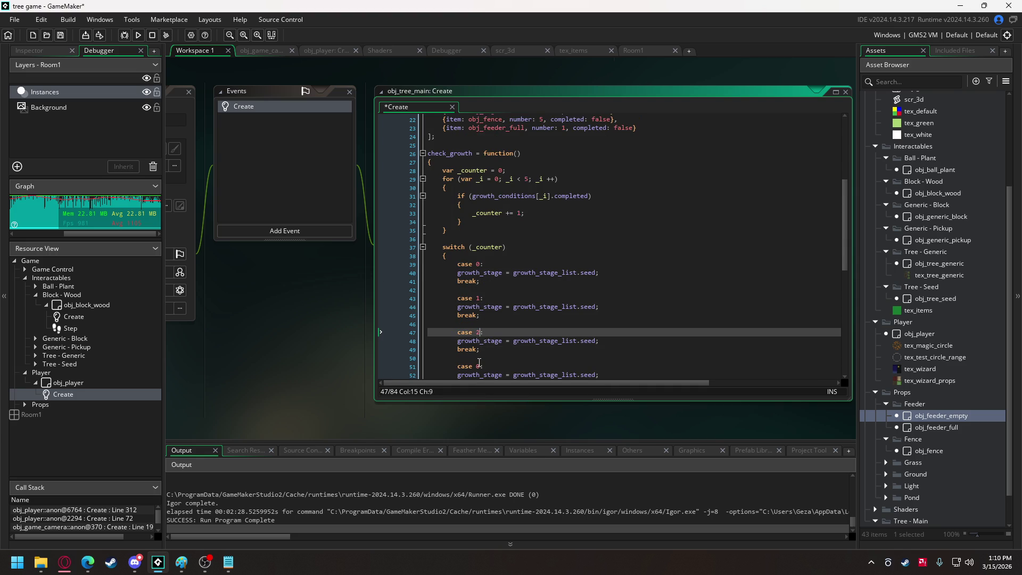
click(479, 367)
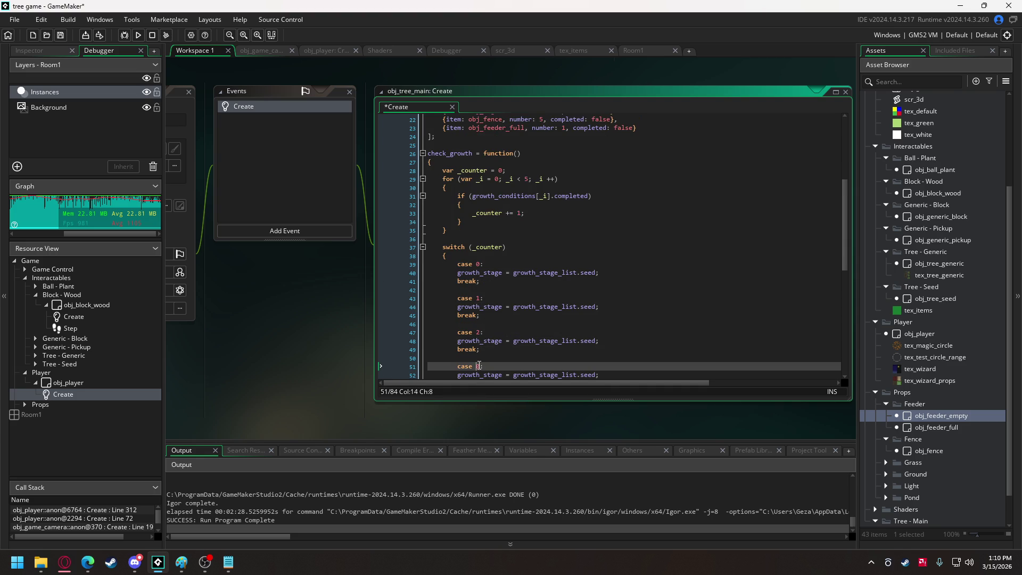
- Set case 1 to seedling, case 2 to sapling and case 3 to tree
double_click(589, 307)
text(see)
key(Down)
key(Return)
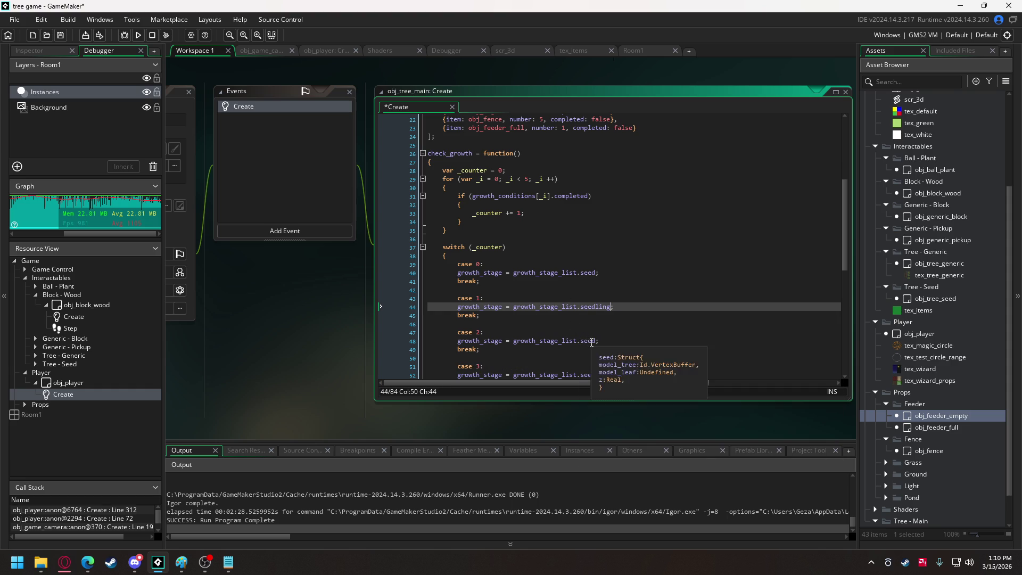
double_click(587, 340)
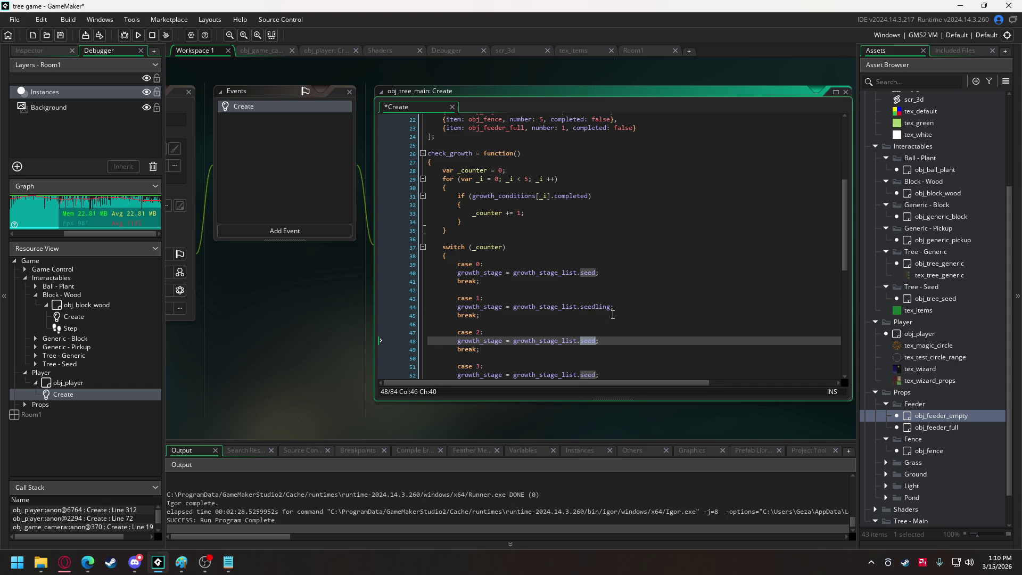
text(sap)
key(Return)
double_click(589, 374)
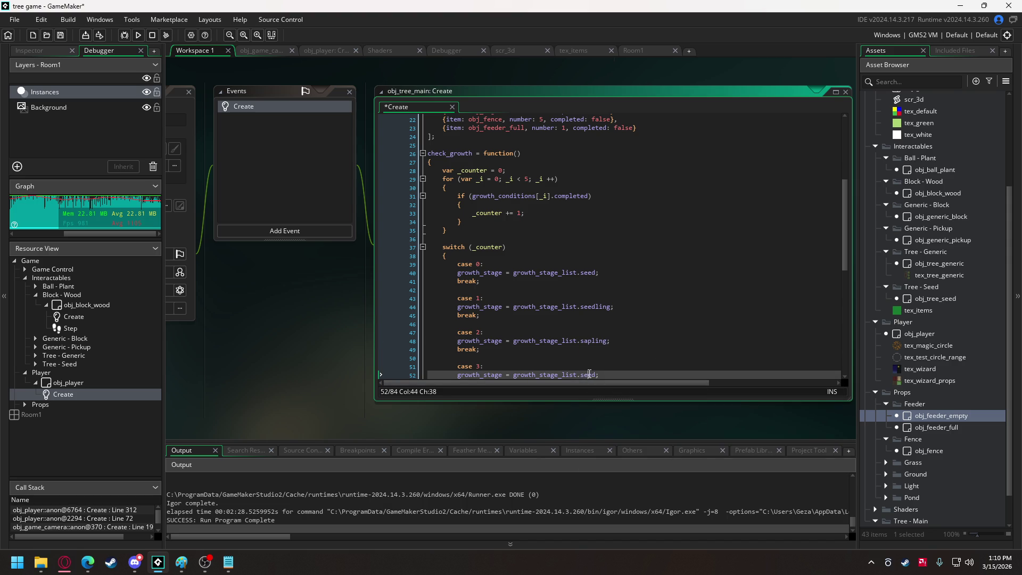
text(tr)
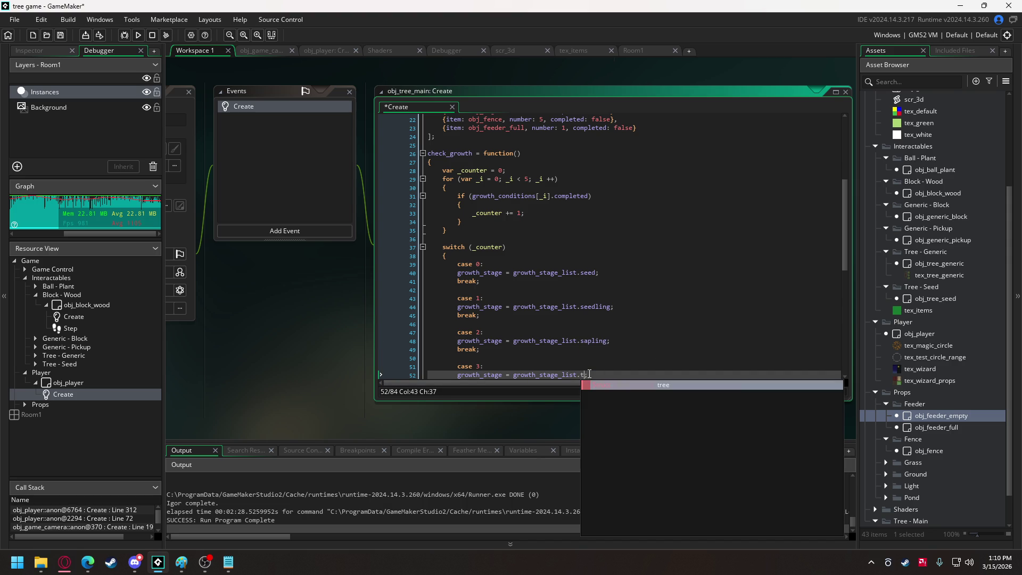
key(Return)
- Paste two more case blocks after case 3 and number them 4 and 5
scroll(509, 327, down, 2)
click(485, 321)
key(ctrl+v)
key(ctrl+v)
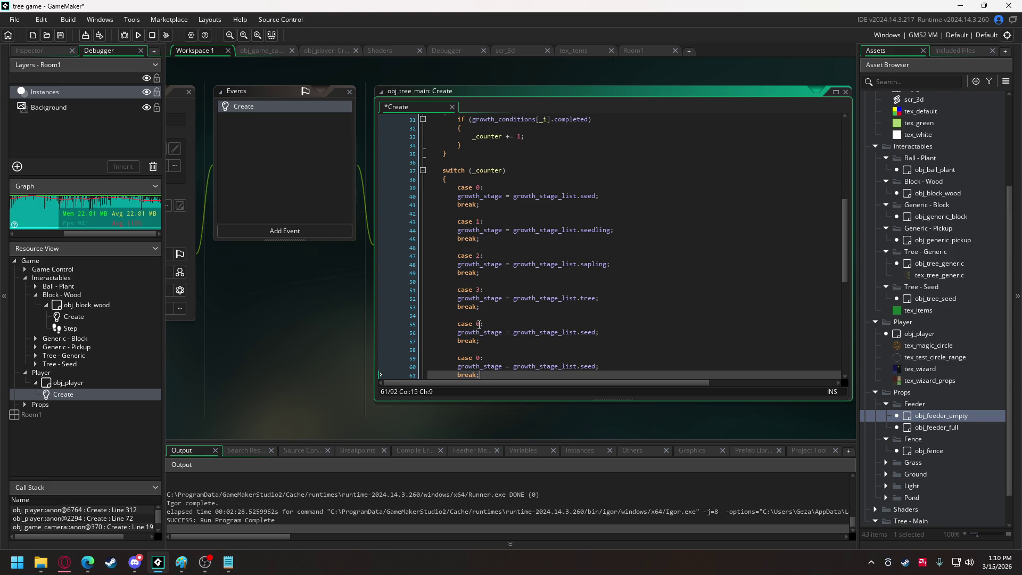
double_click(480, 324)
text(4)
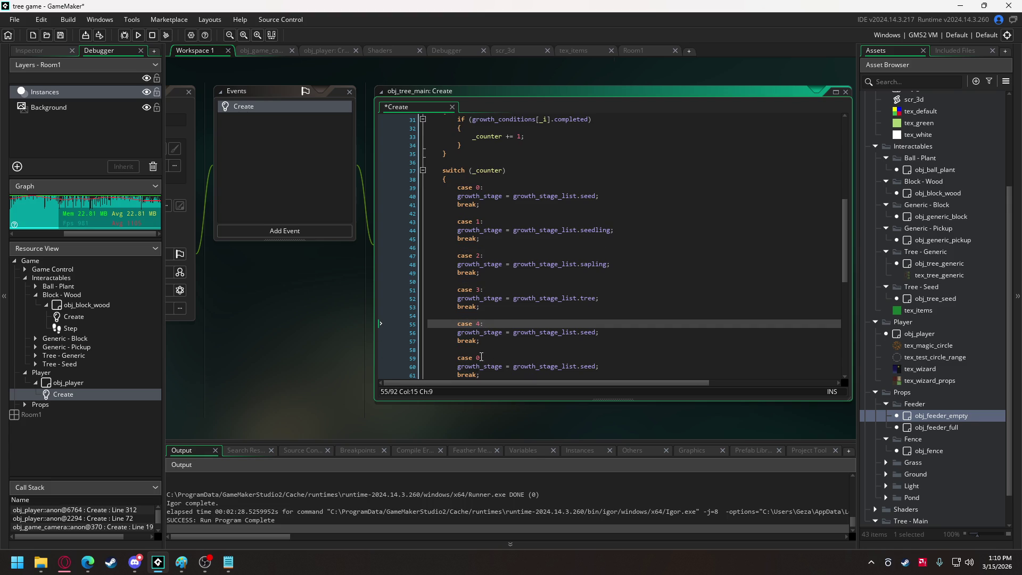
double_click(479, 358)
text(5)
- Set cases 4 and 5 to the tree stage, then highlight every growth_stage use
click(589, 299)
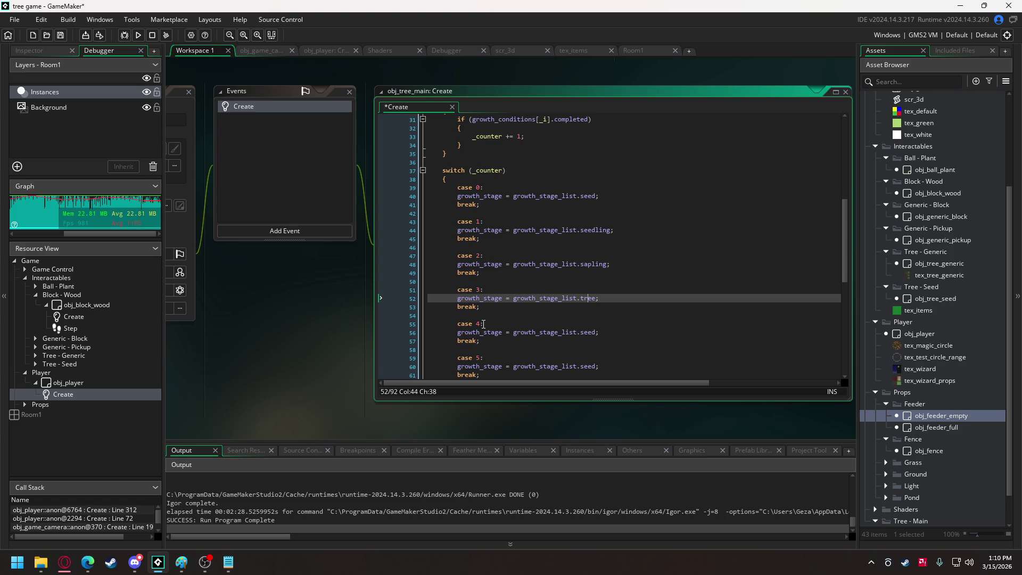
click(590, 332)
double_click(590, 332)
text(tree)
double_click(586, 366)
text(tree)
scroll(523, 309, down, 2)
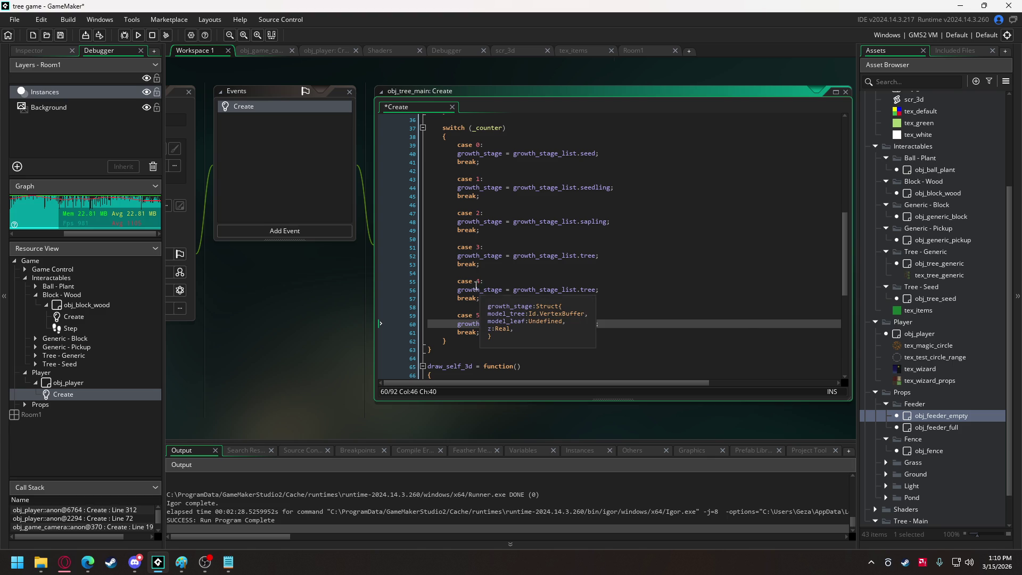
scroll(496, 264, up, 2)
scroll(494, 264, up, 1)
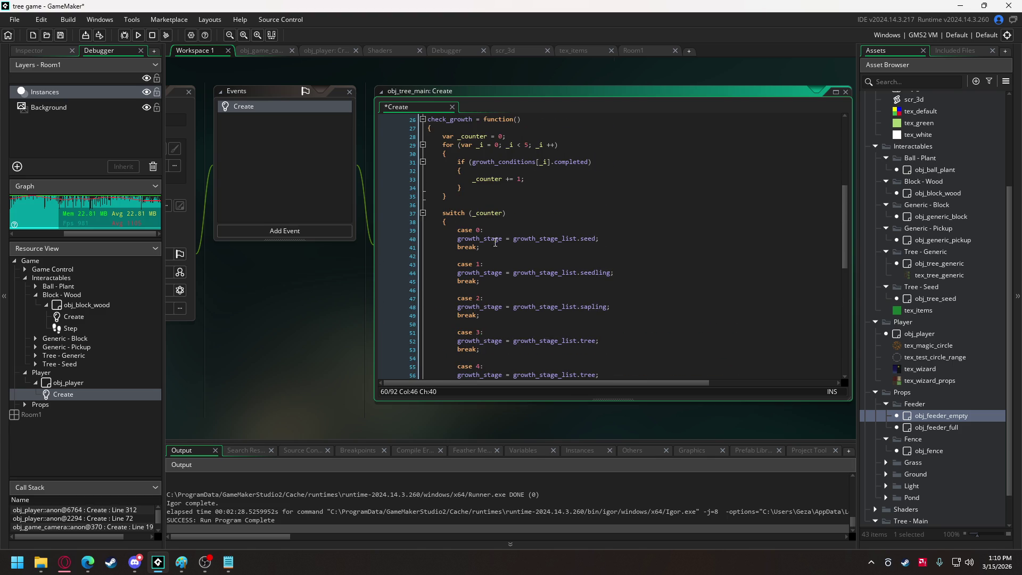
double_click(496, 240)
key(ctrl+c)
scroll(614, 345, down, 10)
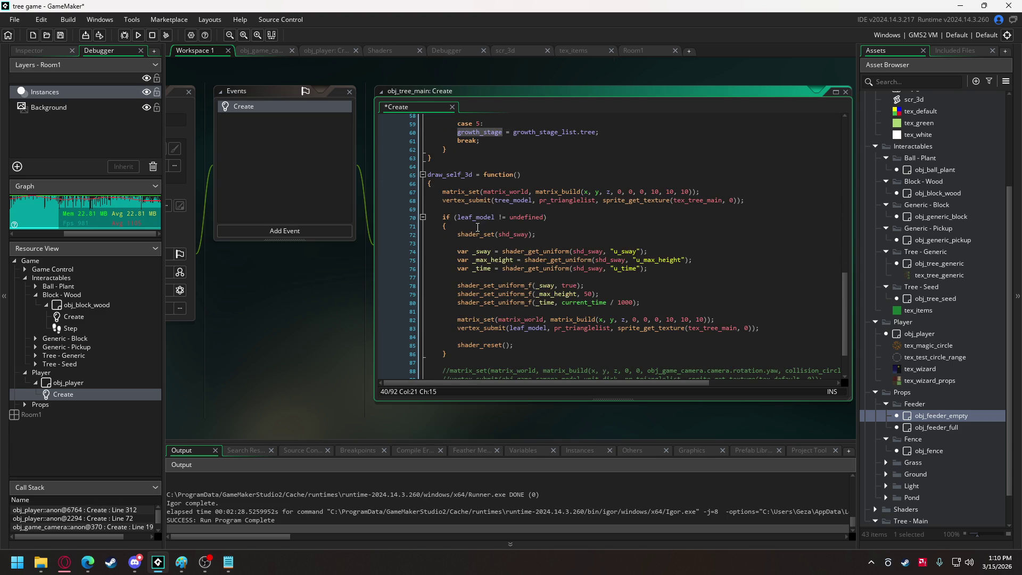
- Replace tree_model and leaf_model with growth_stage.model_tree and growth_stage.model_leaf
mouse_move(504, 190)
double_click(511, 201)
text(growth_stage)
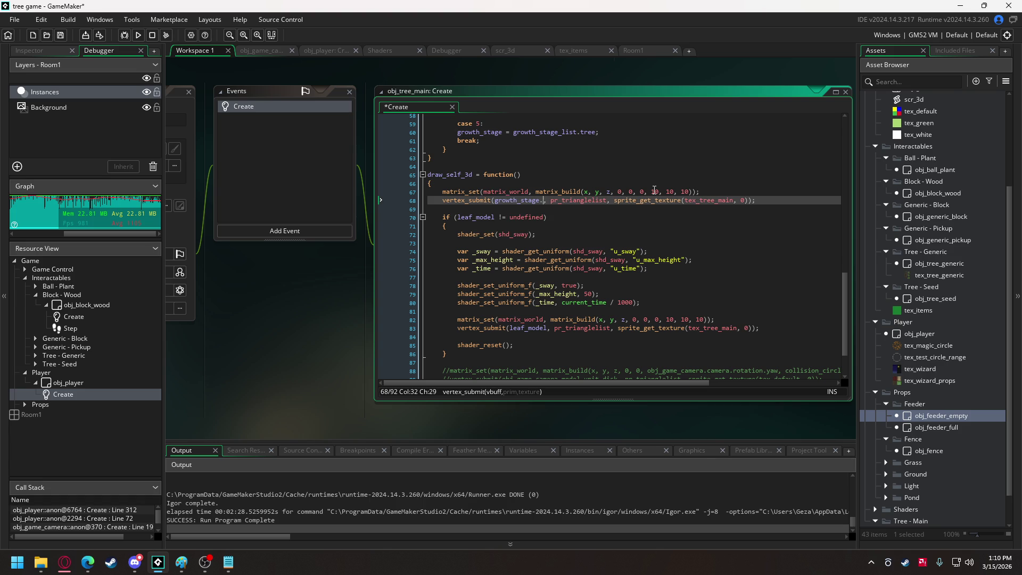
text(.)
key(Down)
key(Return)
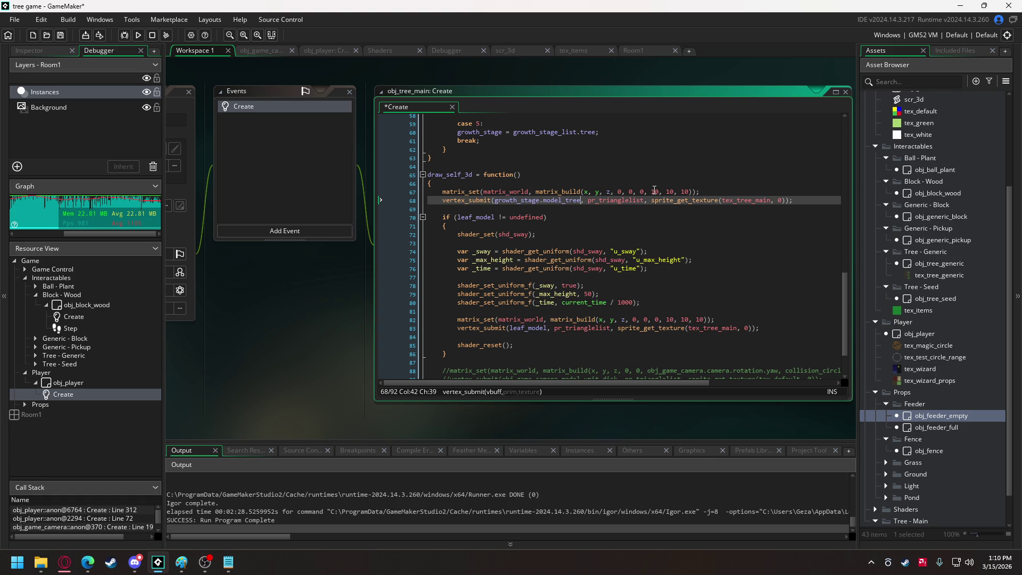
scroll(528, 281, down, 2)
scroll(527, 281, up, 1)
double_click(528, 280)
text(growth_stage)
click(529, 281)
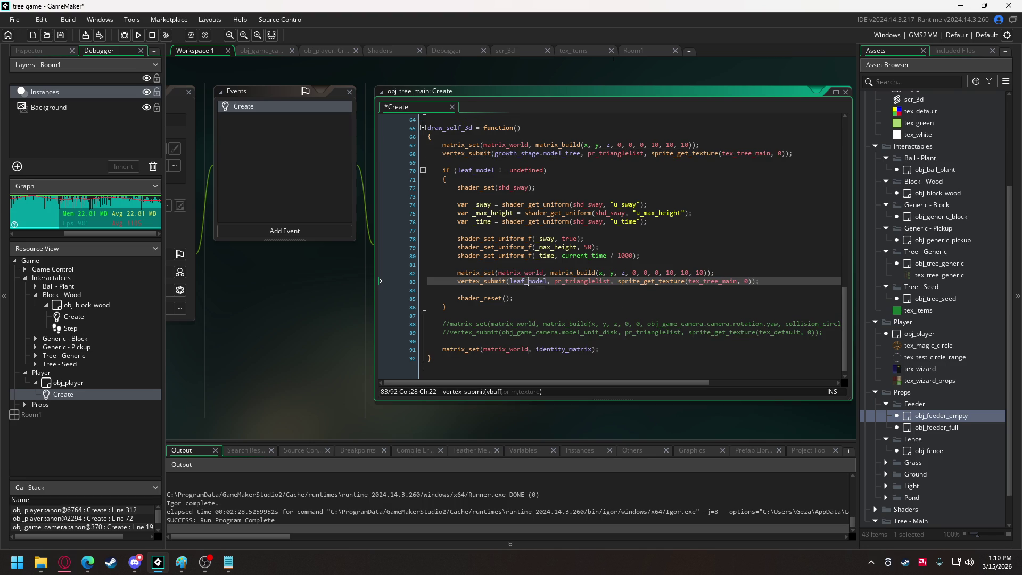
text(.)
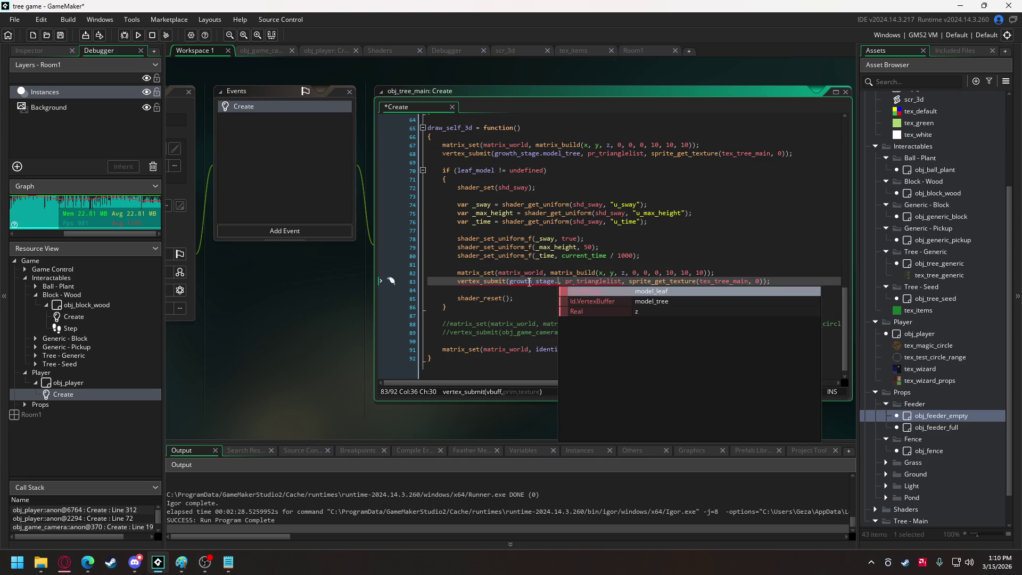
key(Return)
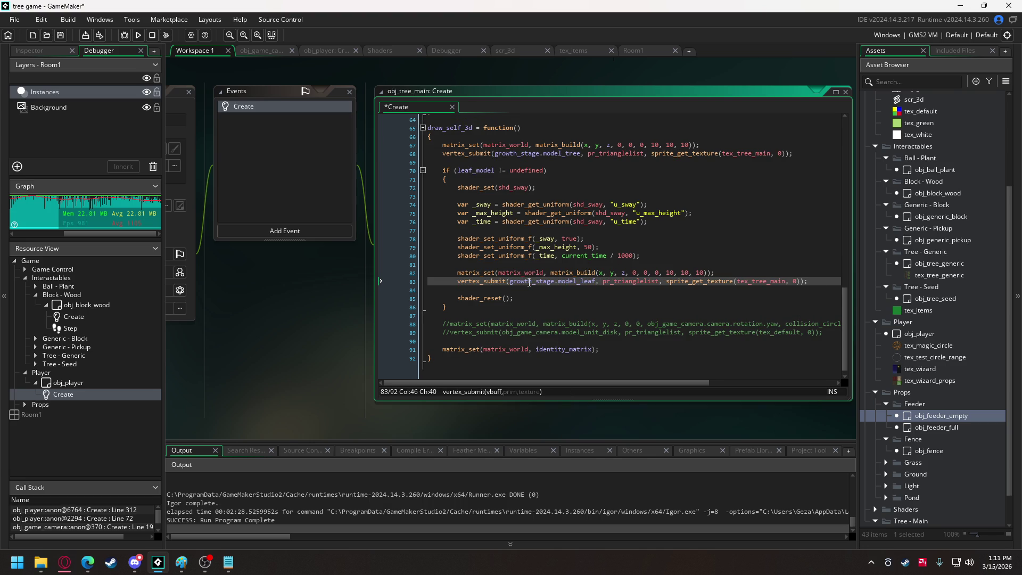
- Change the z height in both leaf and trunk matrices to growth_stage.z
double_click(624, 272)
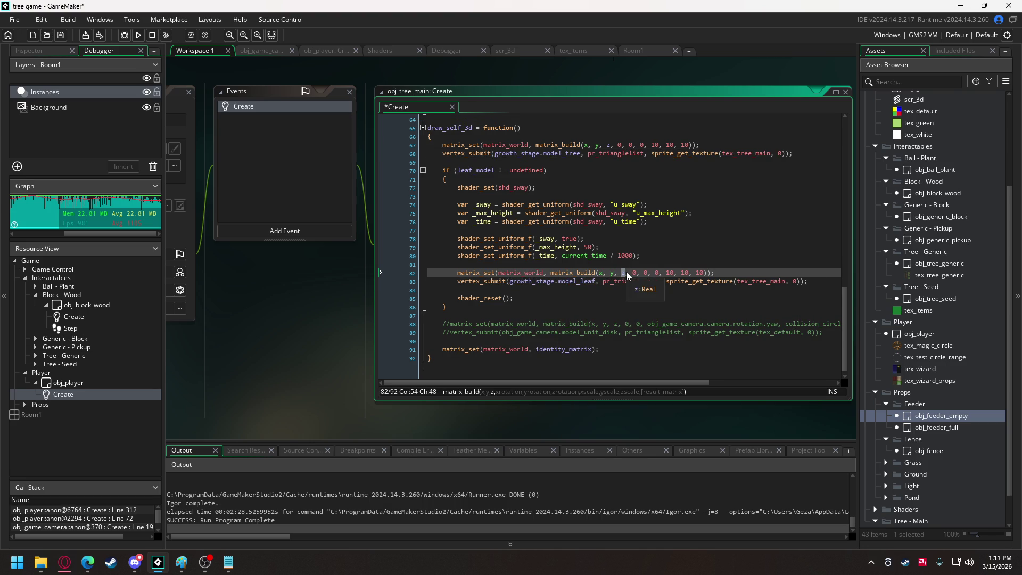
key(ctrl+v)
text(.z)
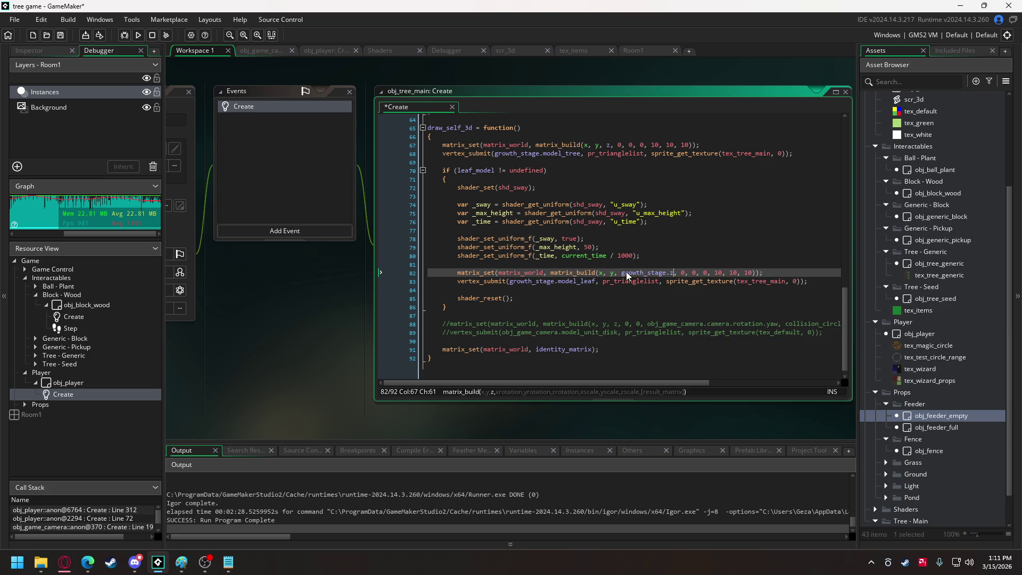
double_click(610, 146)
key(ctrl+v)
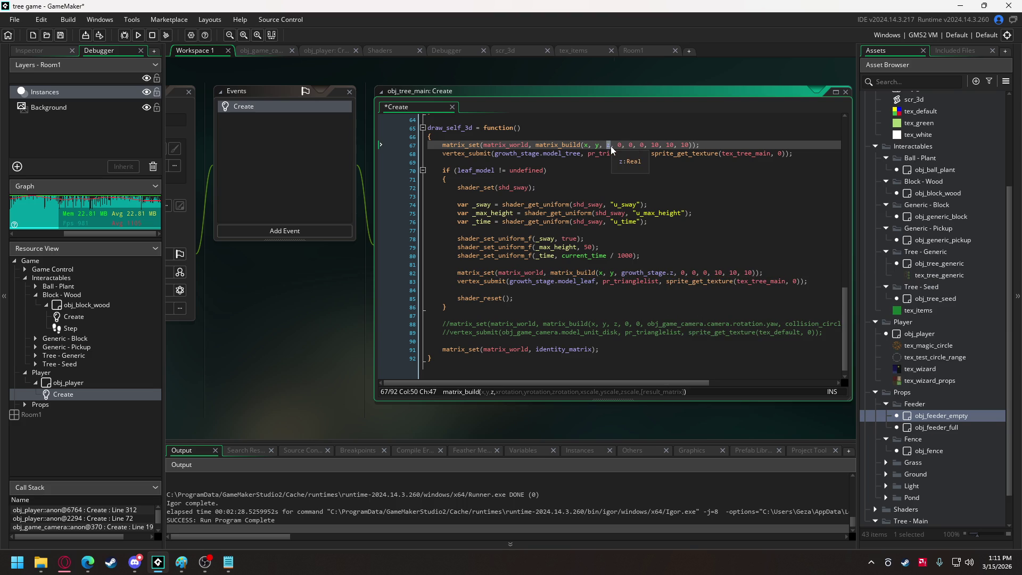
text(.z)
scroll(553, 250, up, 12)
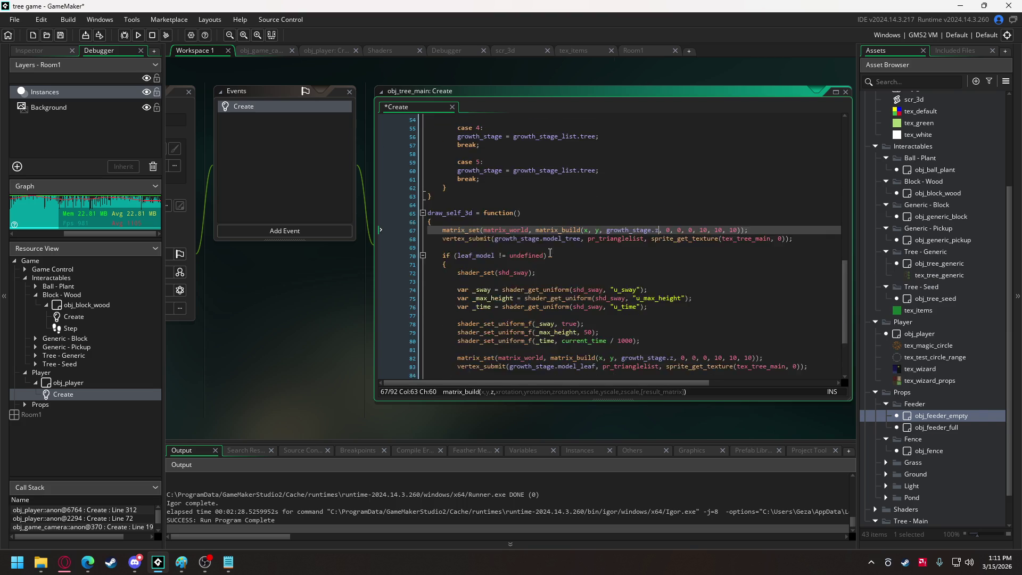
scroll(549, 247, up, 9)
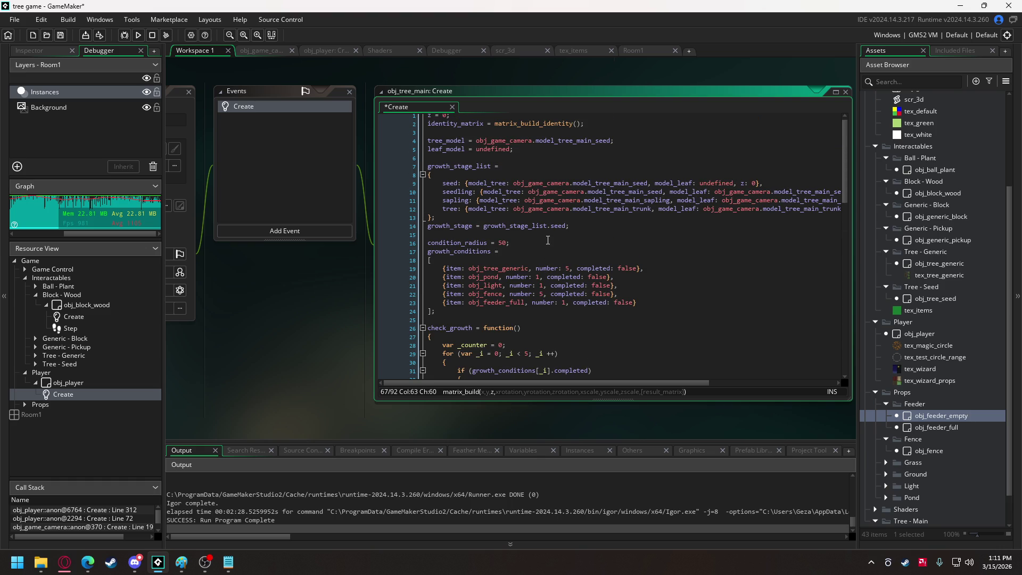
- Add blank lines and a "//count accomplished goals" comment above the counter loop
mouse_move(544, 223)
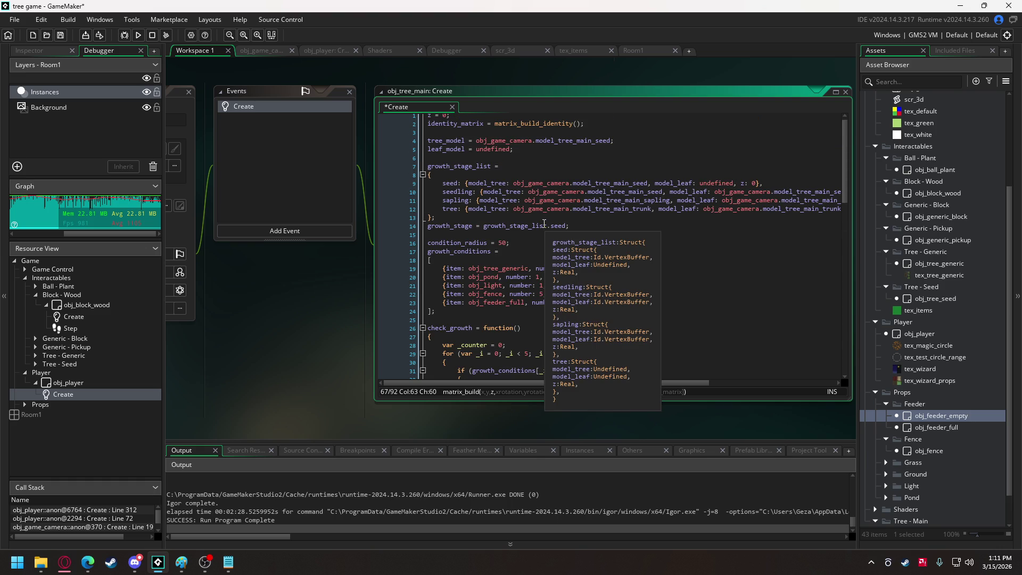
mouse_move(494, 269)
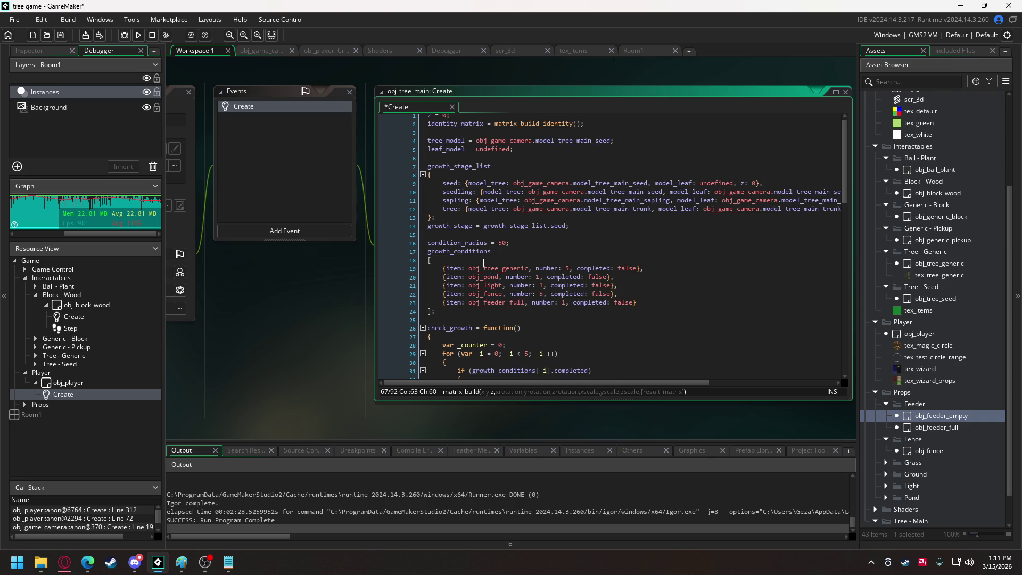
scroll(484, 262, down, 5)
click(473, 209)
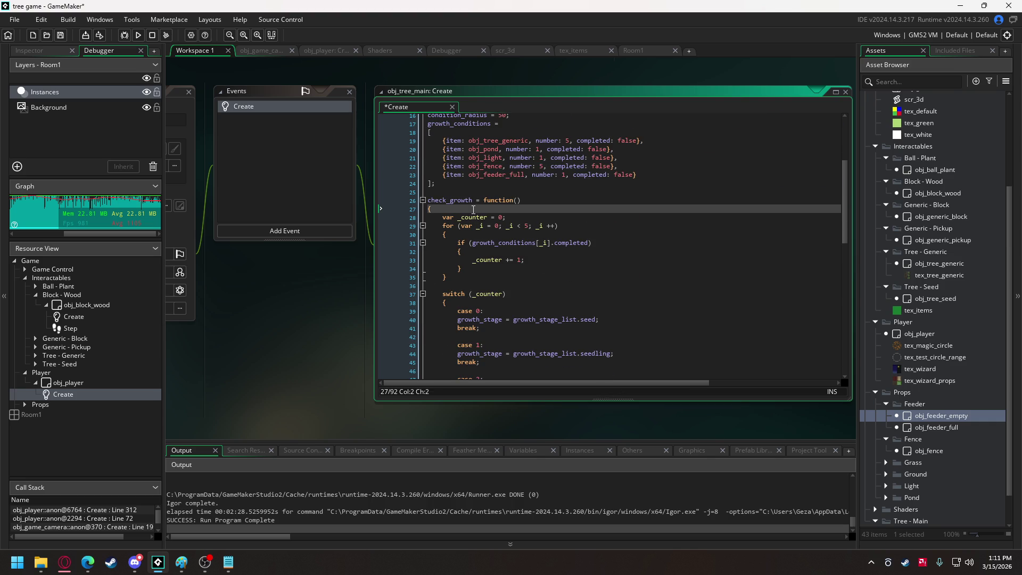
key(Return)
key(Return)
key(Up)
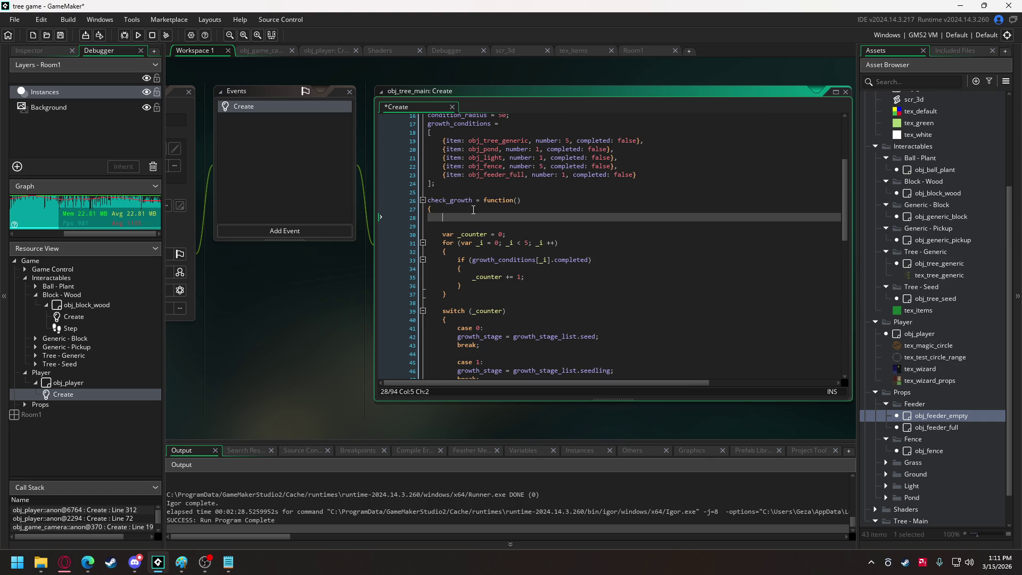
key(Down)
key(Return)
text(//)
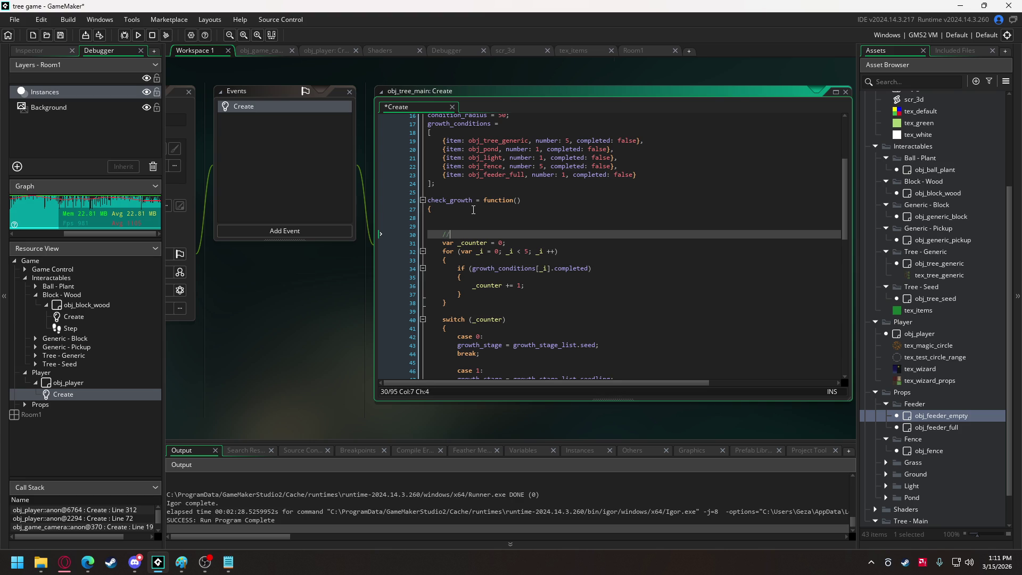
text(cuont accomplis)
text(hed goals)
- Add a "set tree progress according to accomplished goals" comment above the switch
click(472, 310)
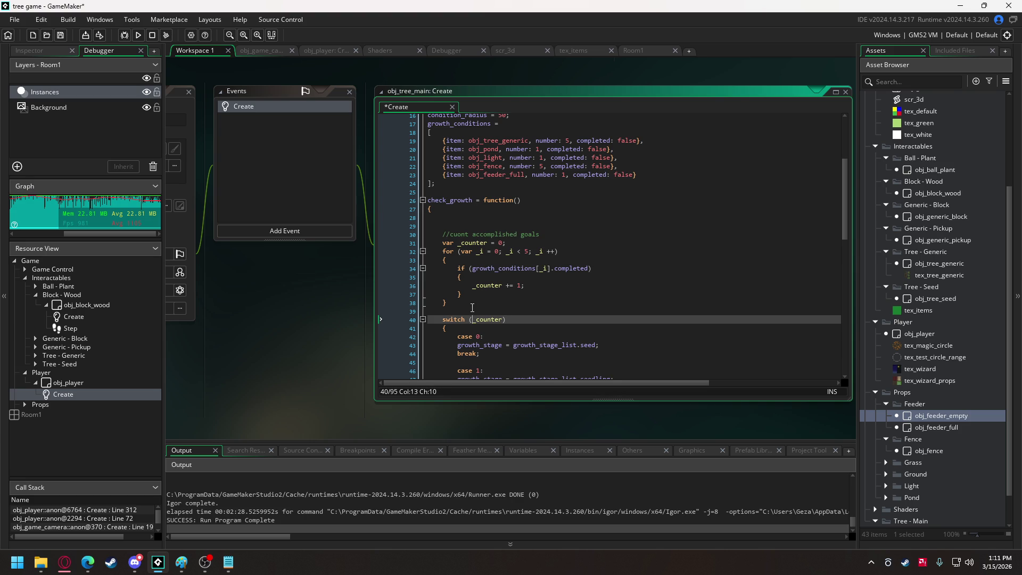
key(Return)
text(set)
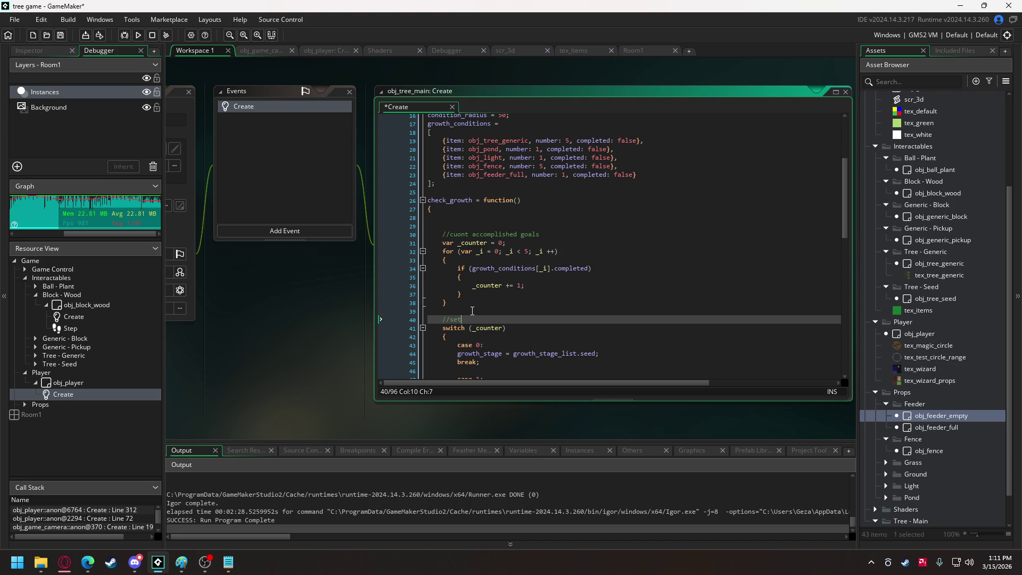
text( tree progress according t)
text(o accomplished goals)
scroll(487, 271, up, 2)
- Add "//check goals" and "//tree count - check if there's 5+ generic trees in condition_radius" comments
click(490, 261)
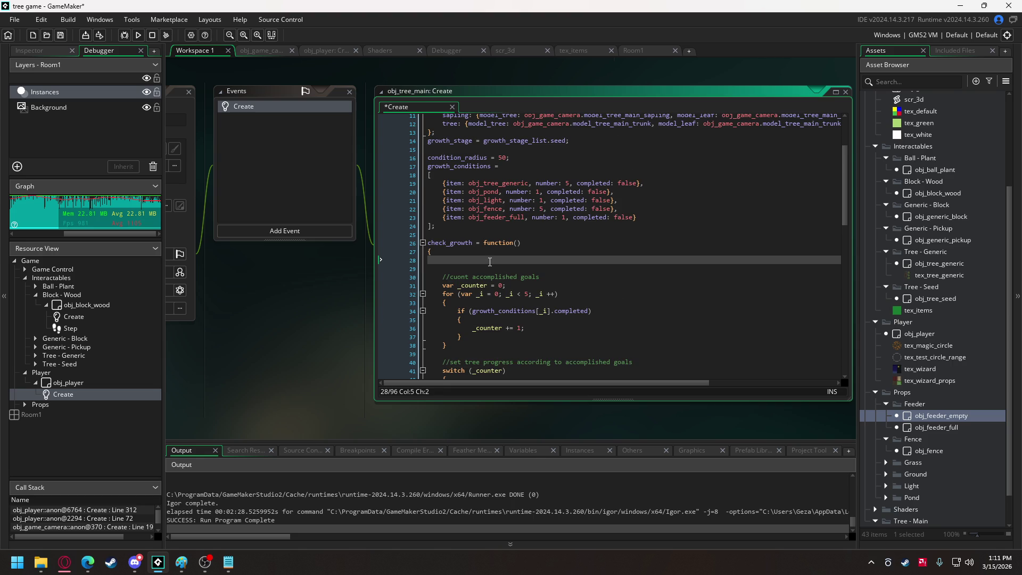
text(//check goals)
key(Return)
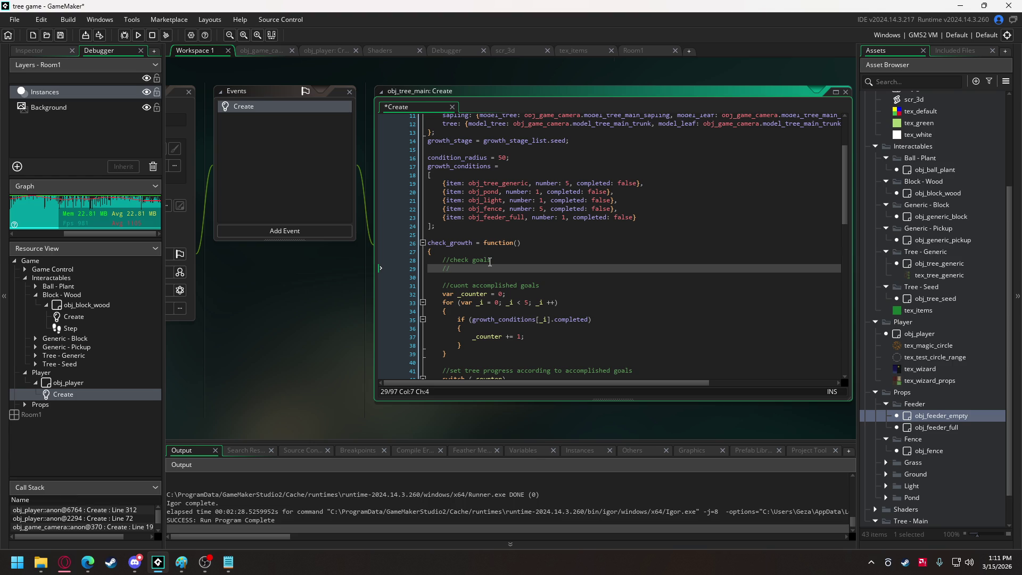
text(tree count)
key(Return)
scroll(490, 261, up, 1)
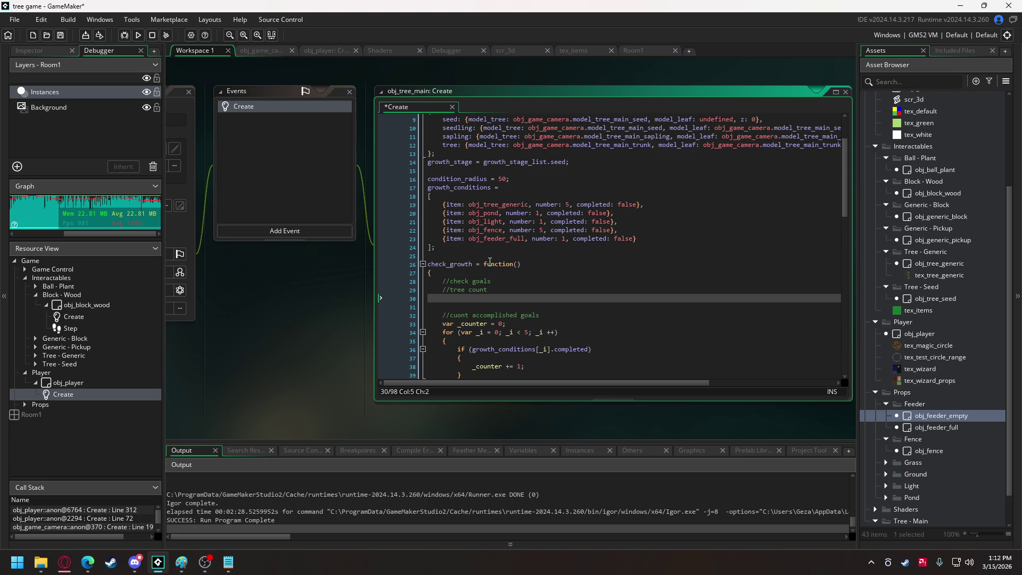
click(509, 294)
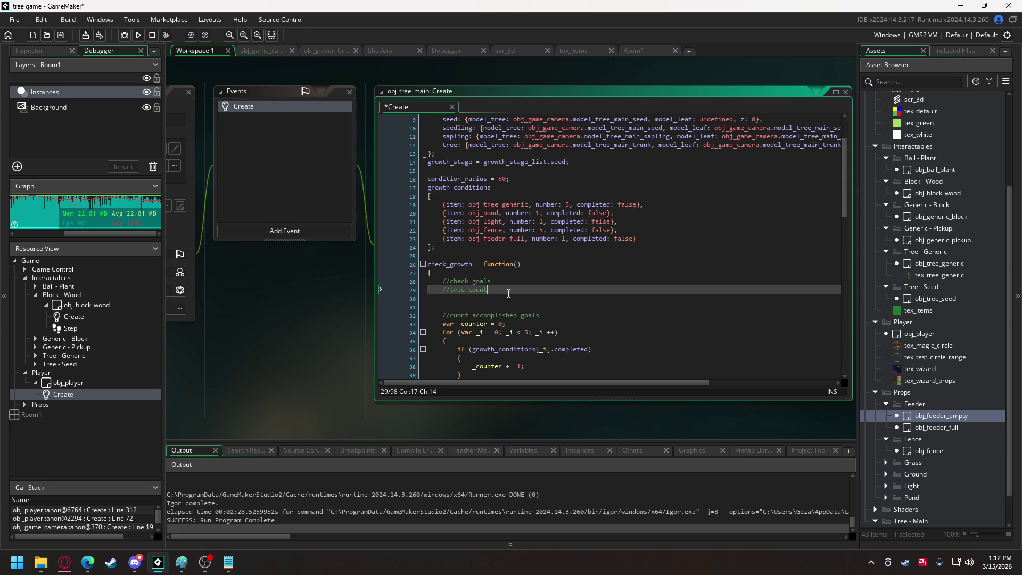
text(-che)
- Switch to Discord to watch the teammate's Blender stream of the plum tree model
click(135, 563)
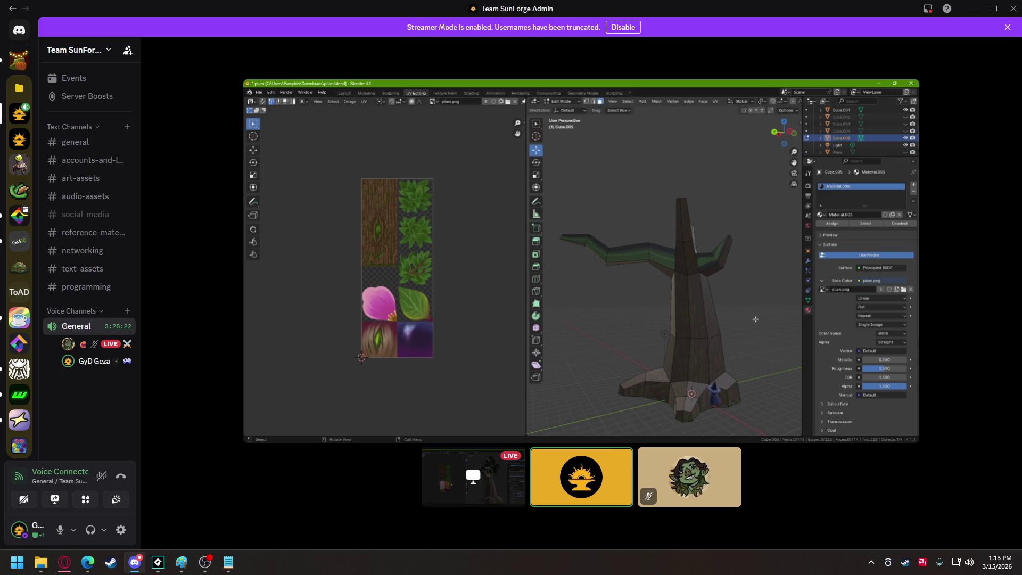
mouse_move(663, 236)
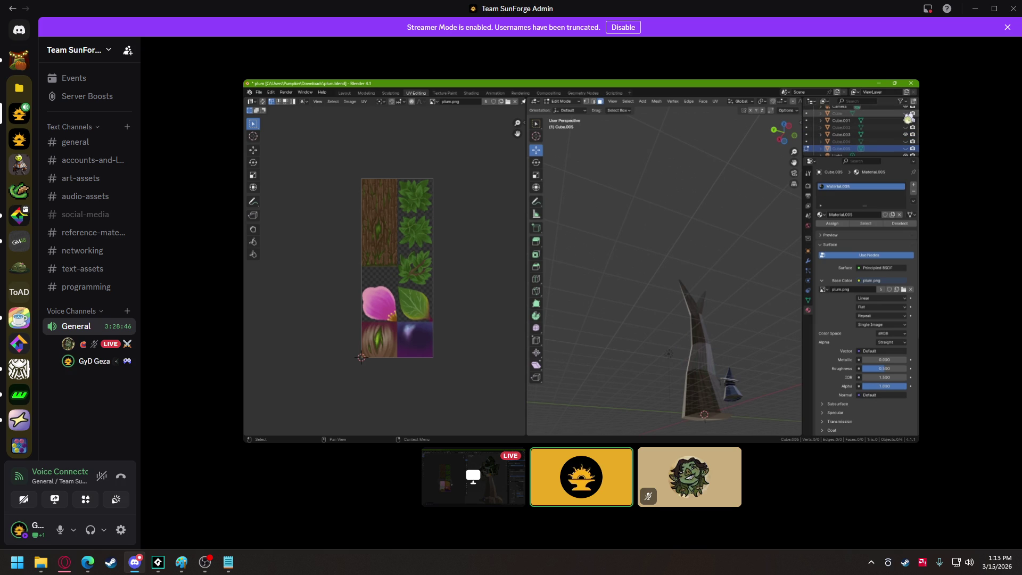
mouse_move(537, 433)
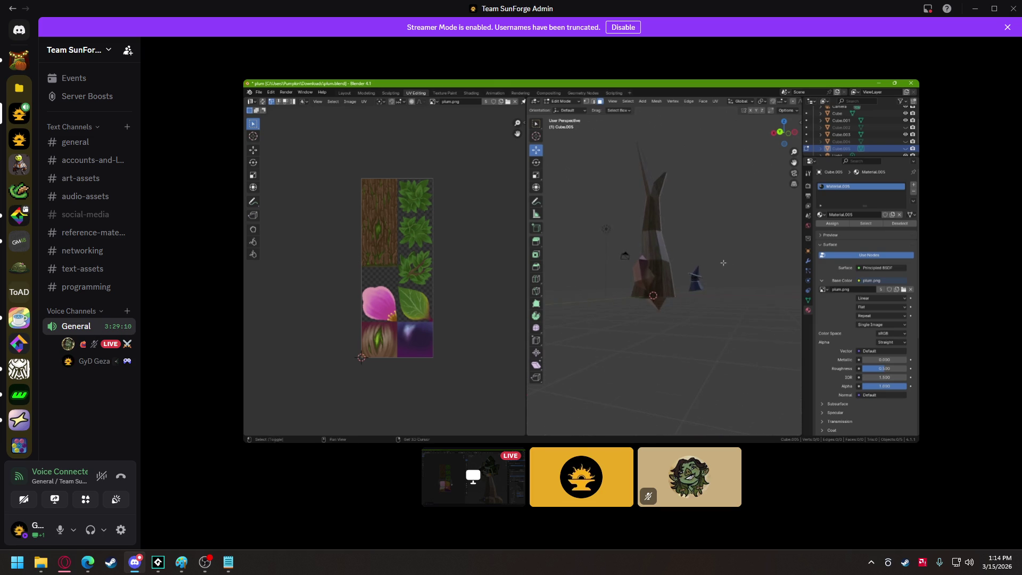
mouse_move(689, 293)
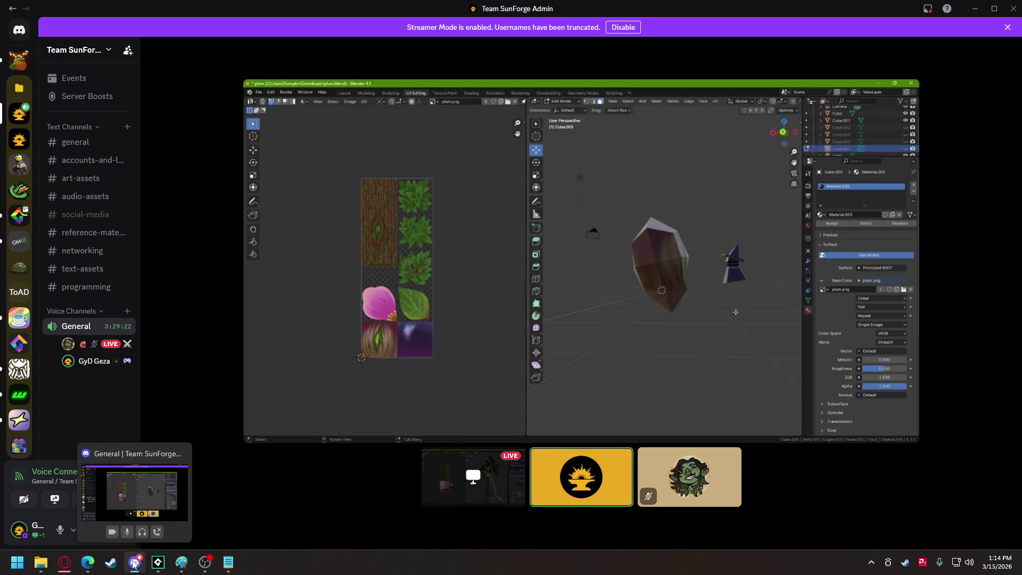
click(158, 563)
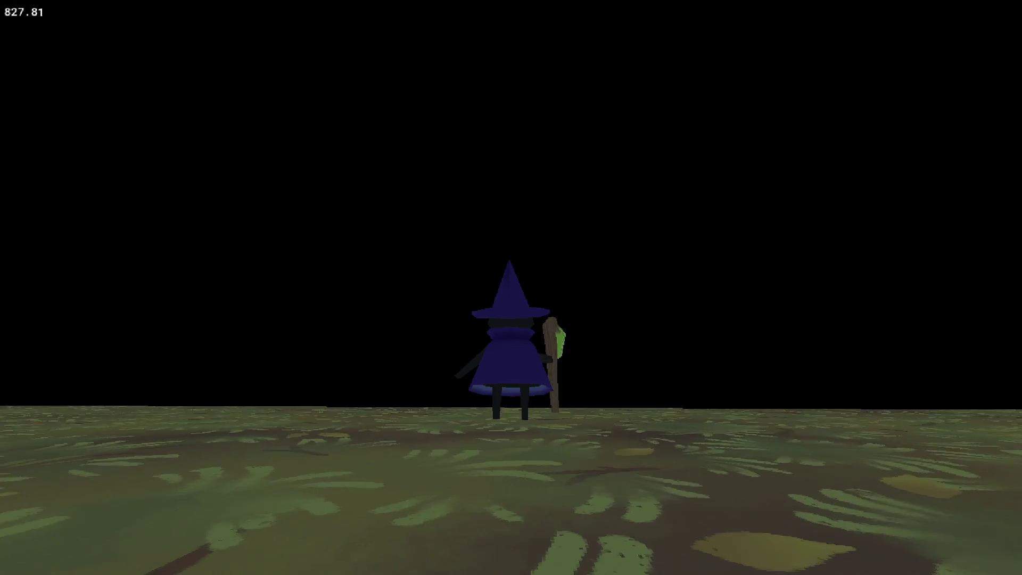
- Walk the witch past the trees up to the pink seed
key(w)
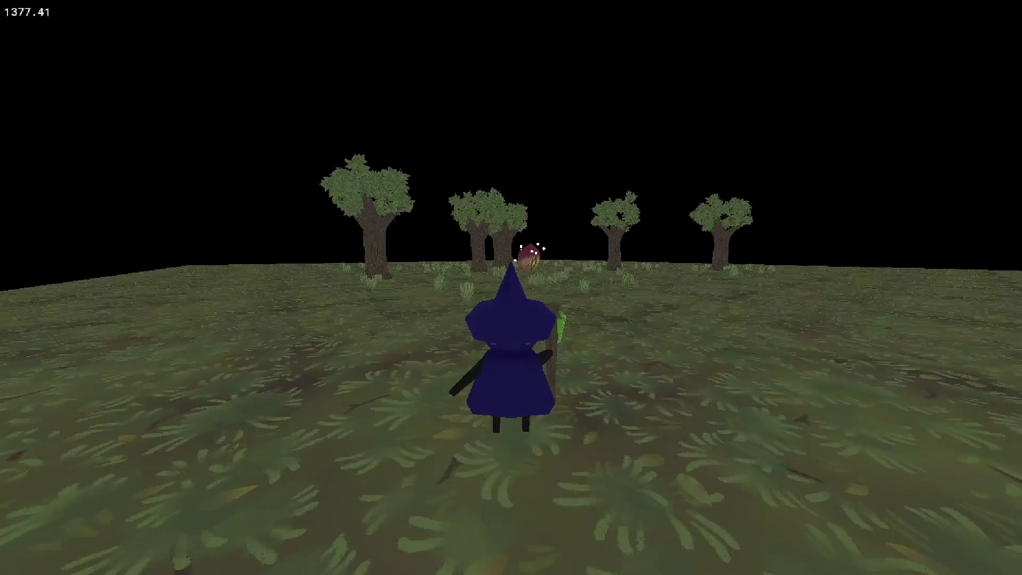
key(w)
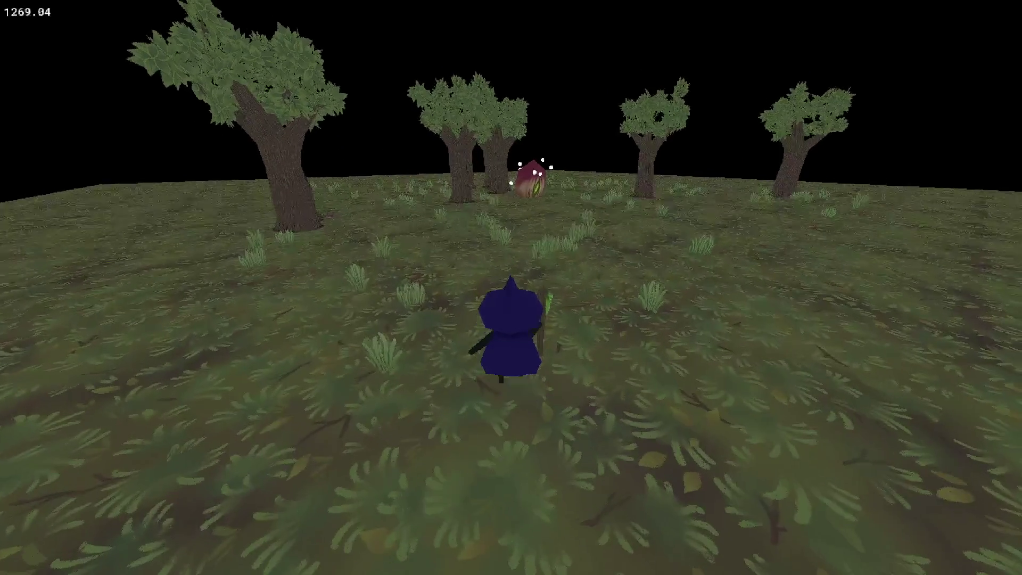
key(w)
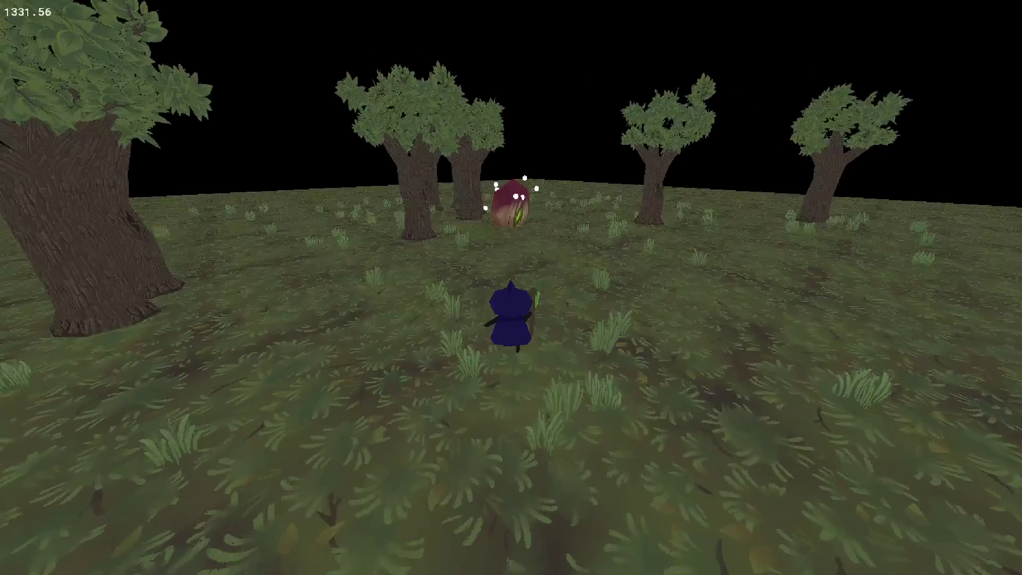
key(w)
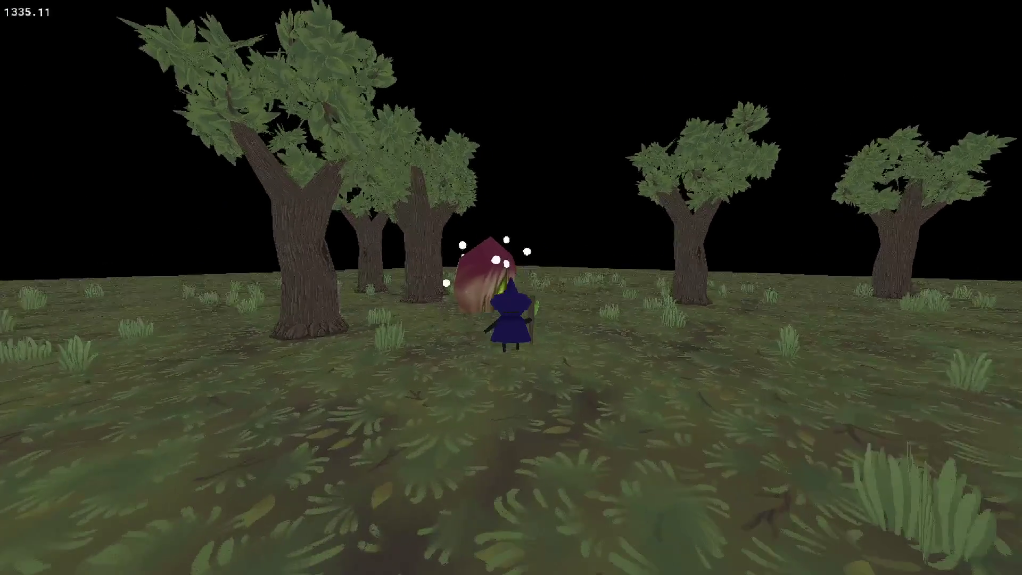
key(a)
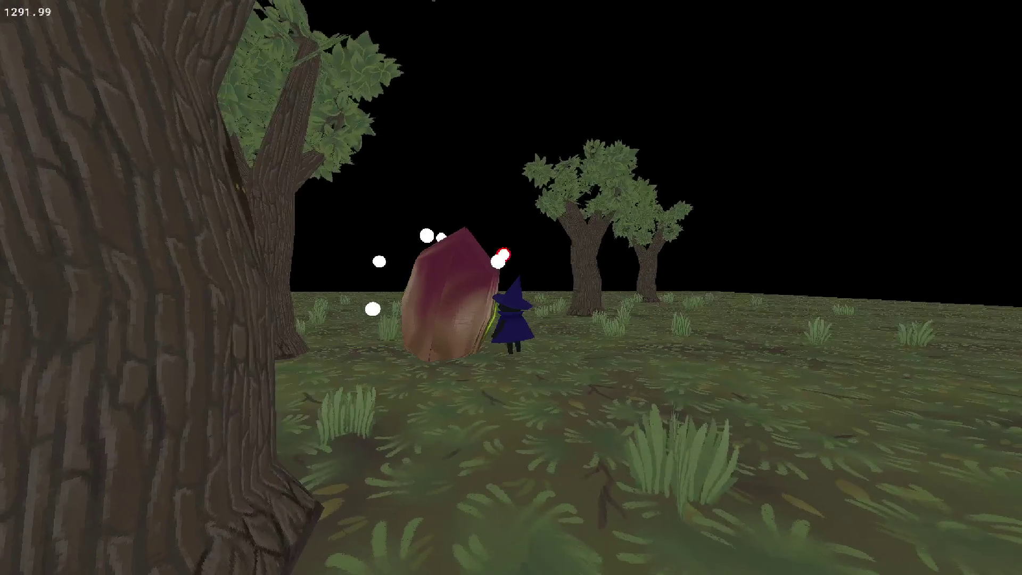
- Orbit the camera around the witch and seed, then quit the game with Escape
key(a)
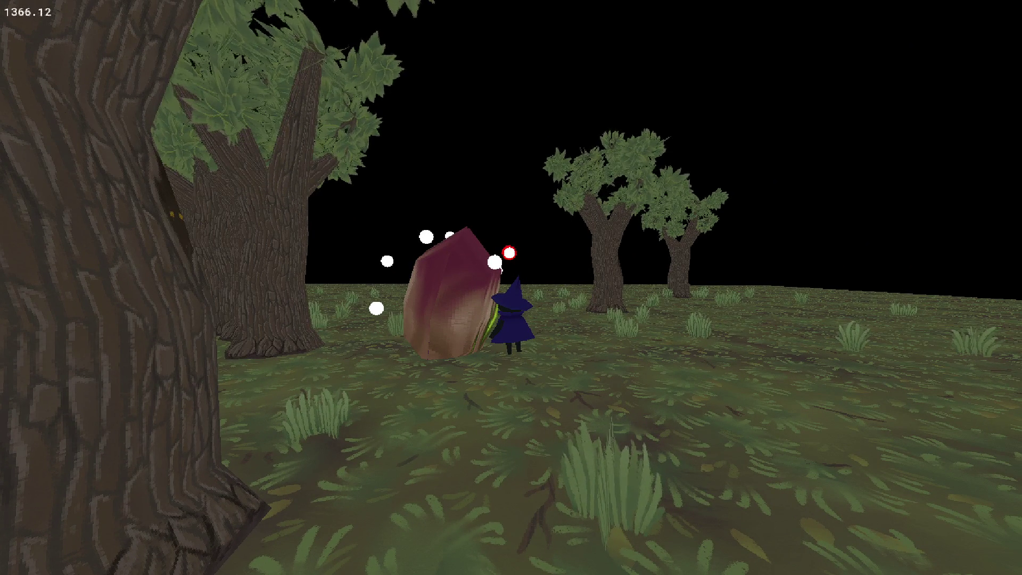
key(a)
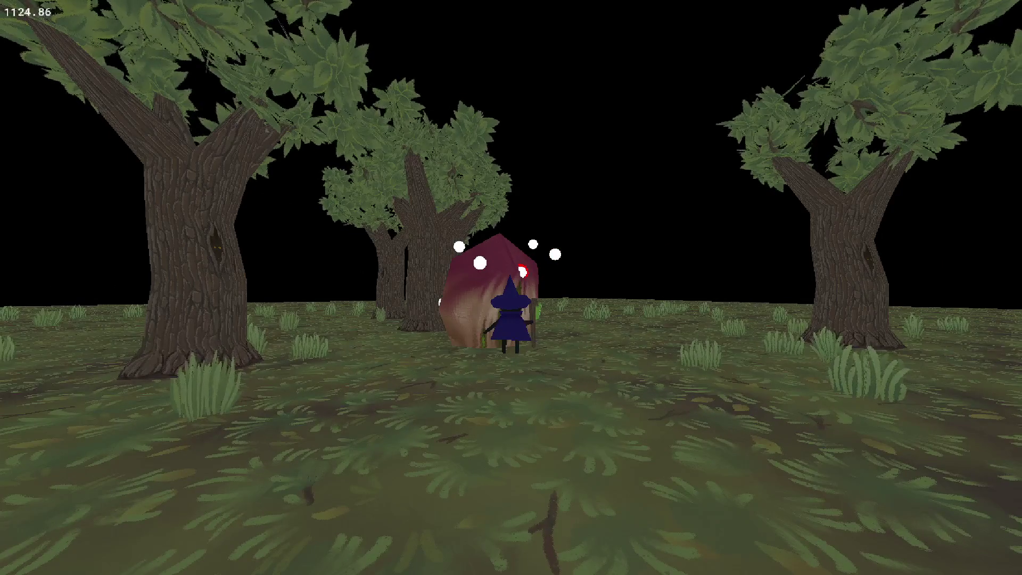
key(a)
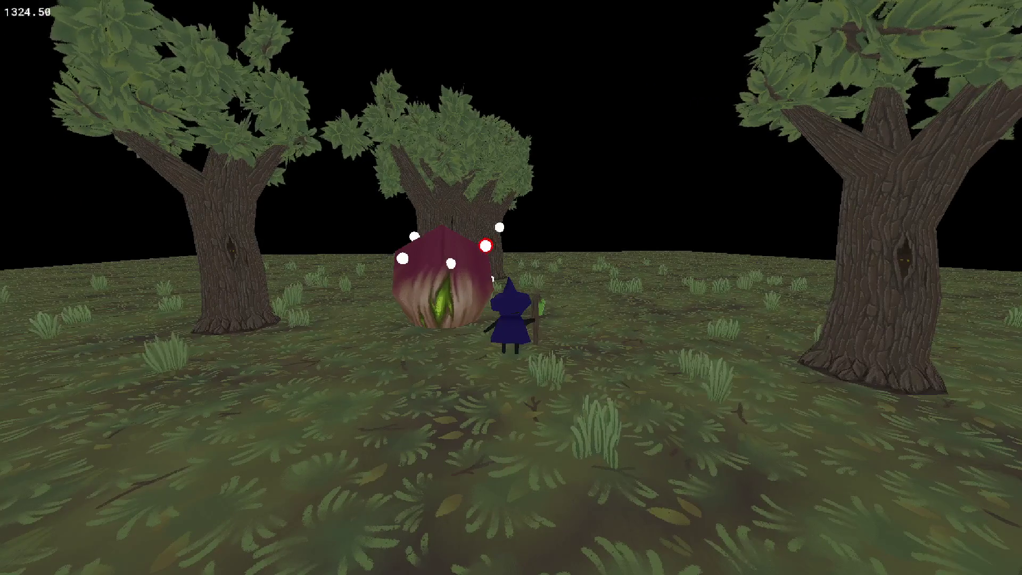
key(a)
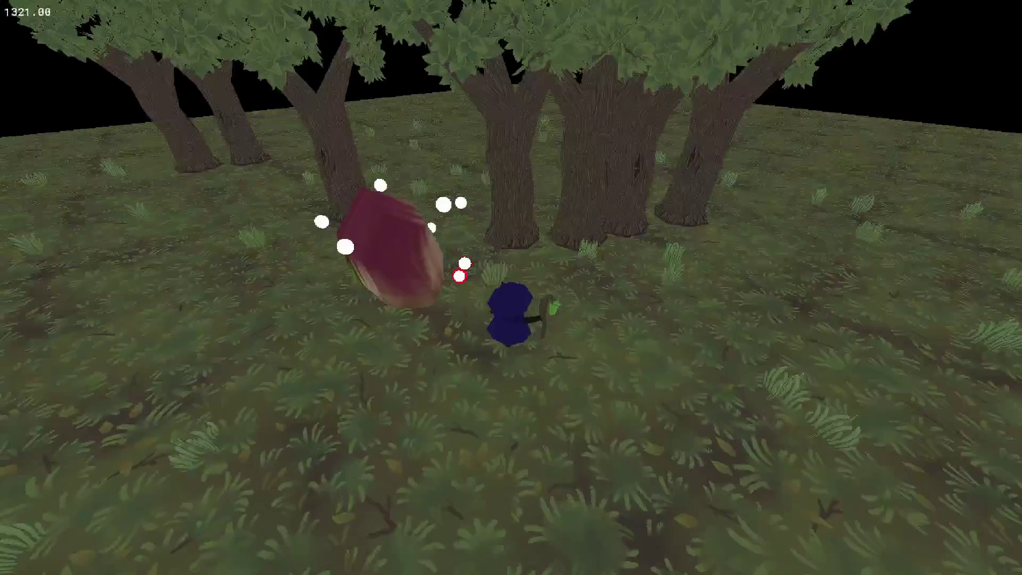
key(a)
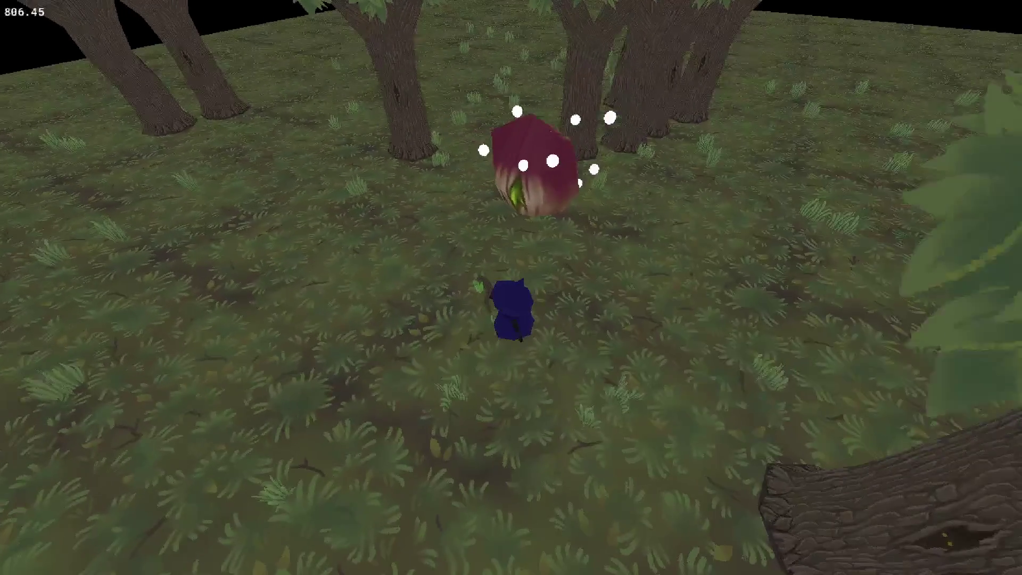
key(a)
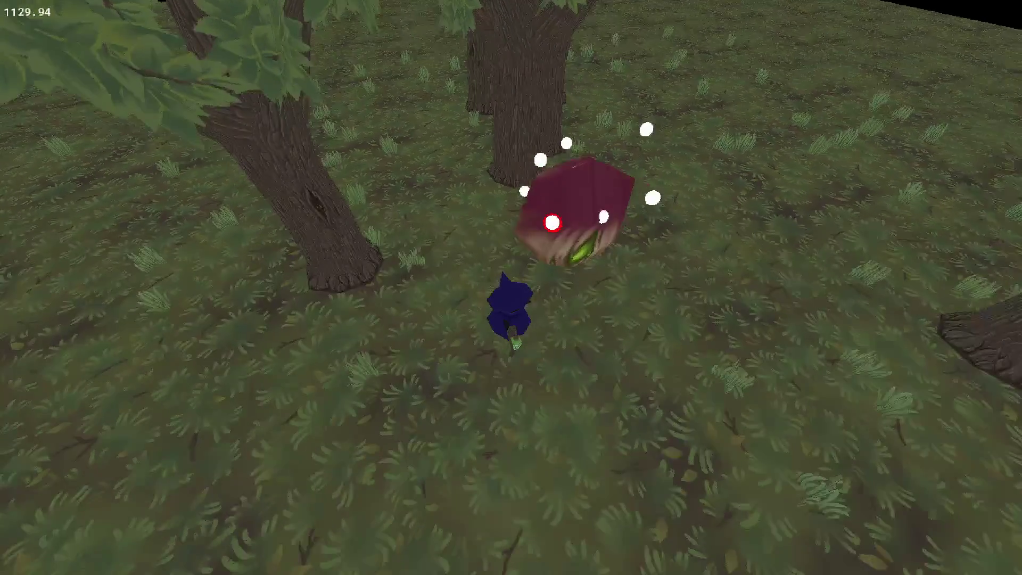
key(a)
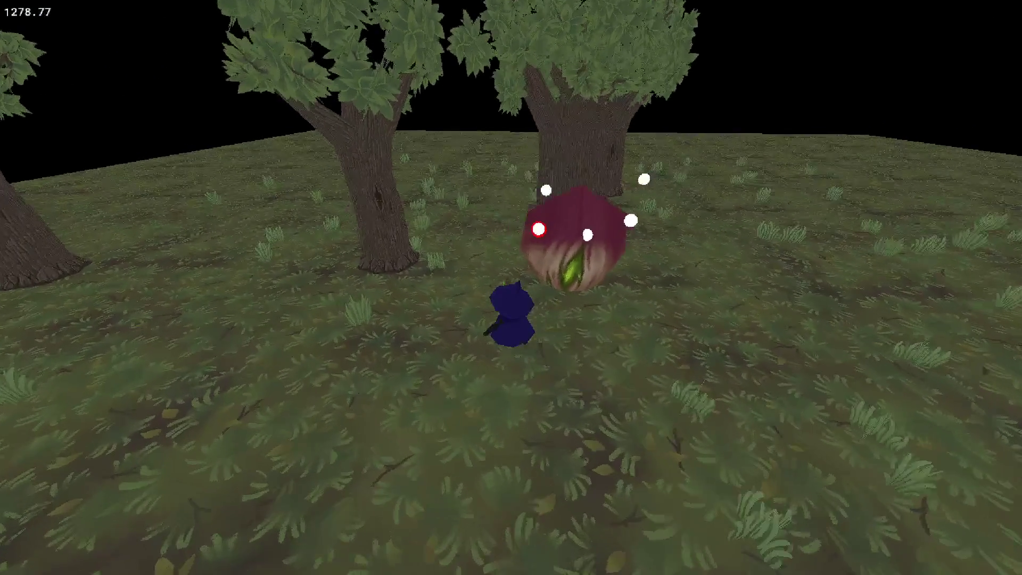
key(a)
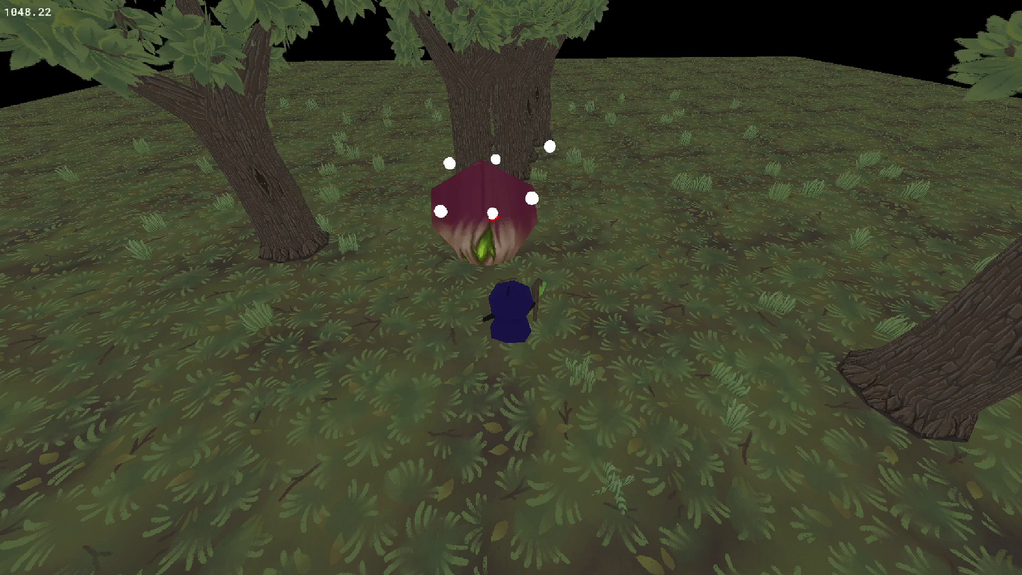
key(Right)
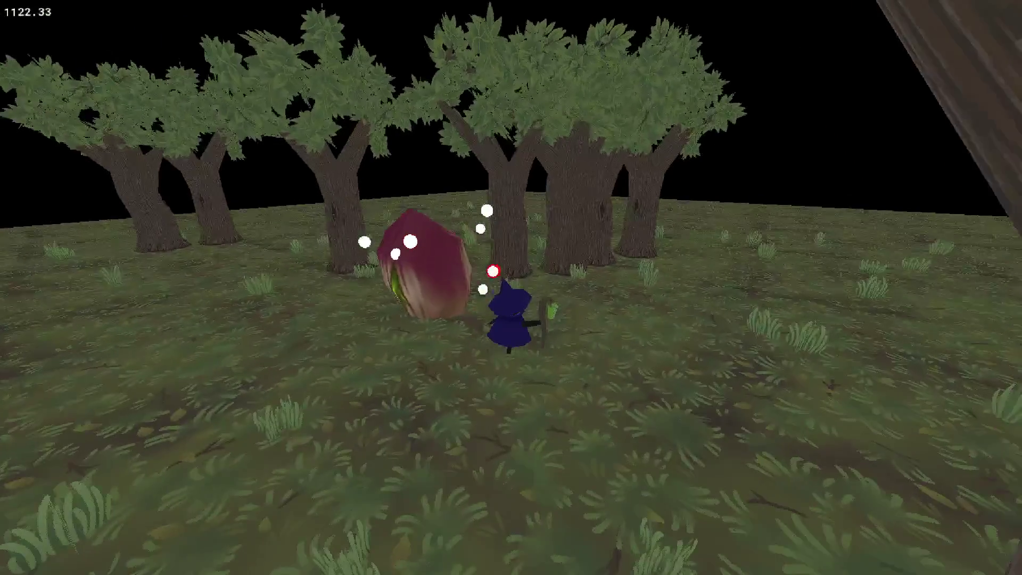
key(Right)
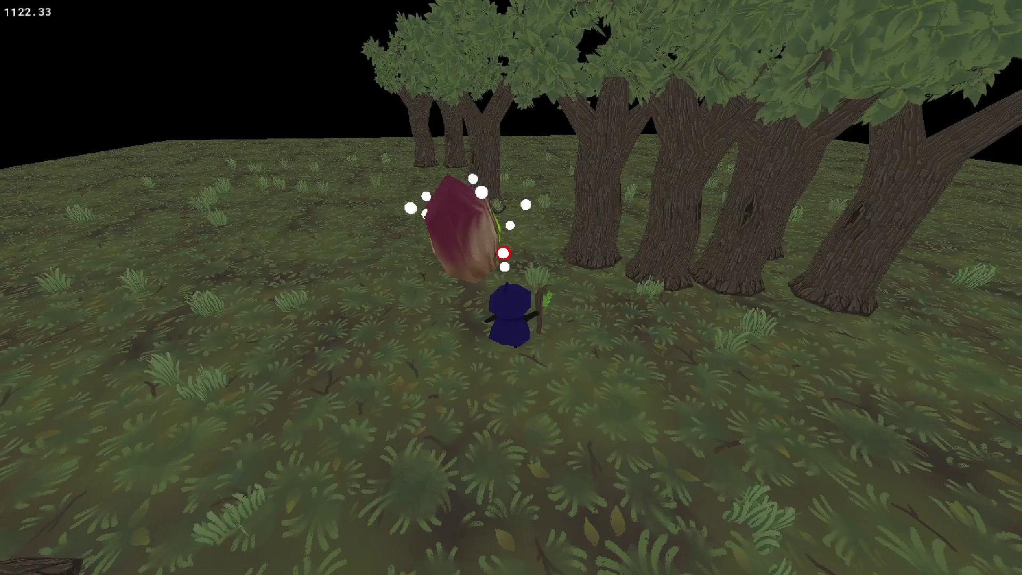
key(Right)
key(Escape)
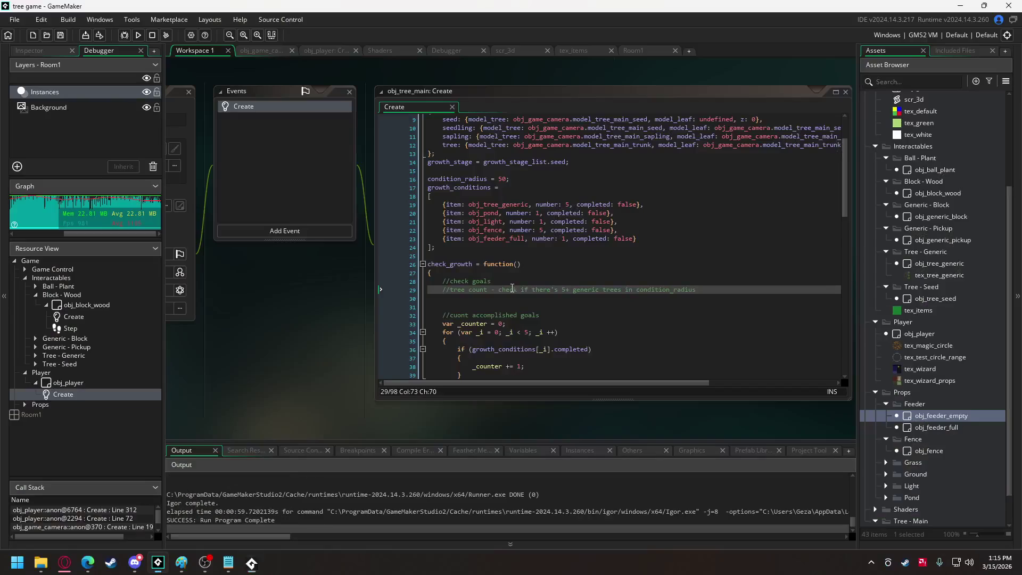
- Comment out the pickup objects spawning loop in obj_game_camera's Create code with Ctrl+K
click(272, 51)
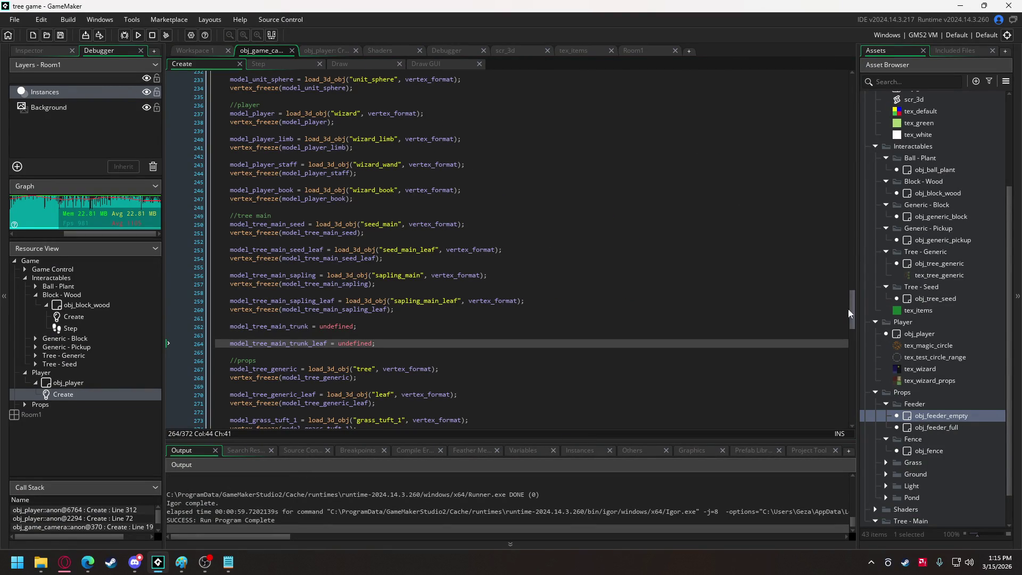
drag(852, 309, 852, 403)
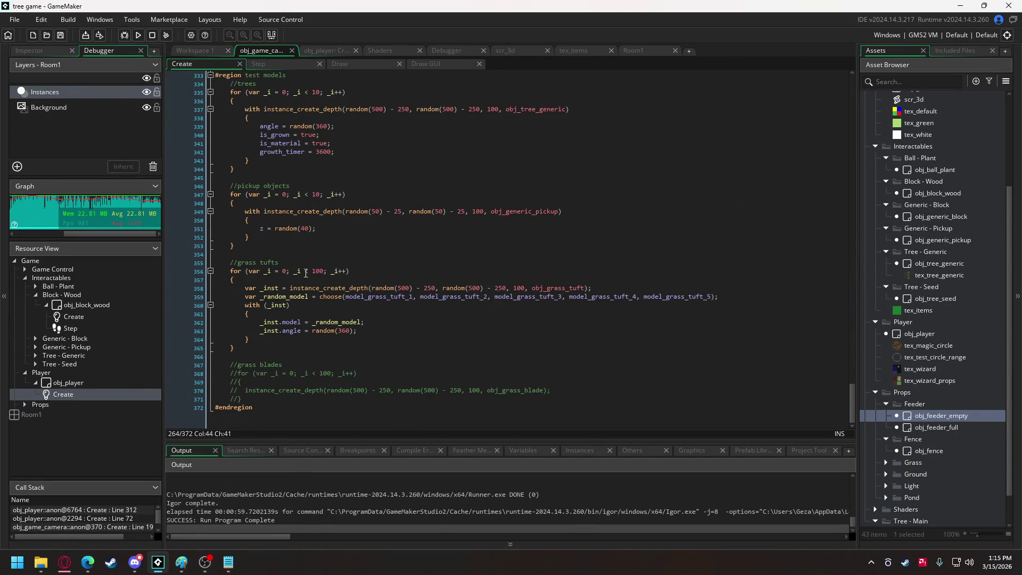
scroll(320, 275, up, 2)
drag(235, 288, 232, 237)
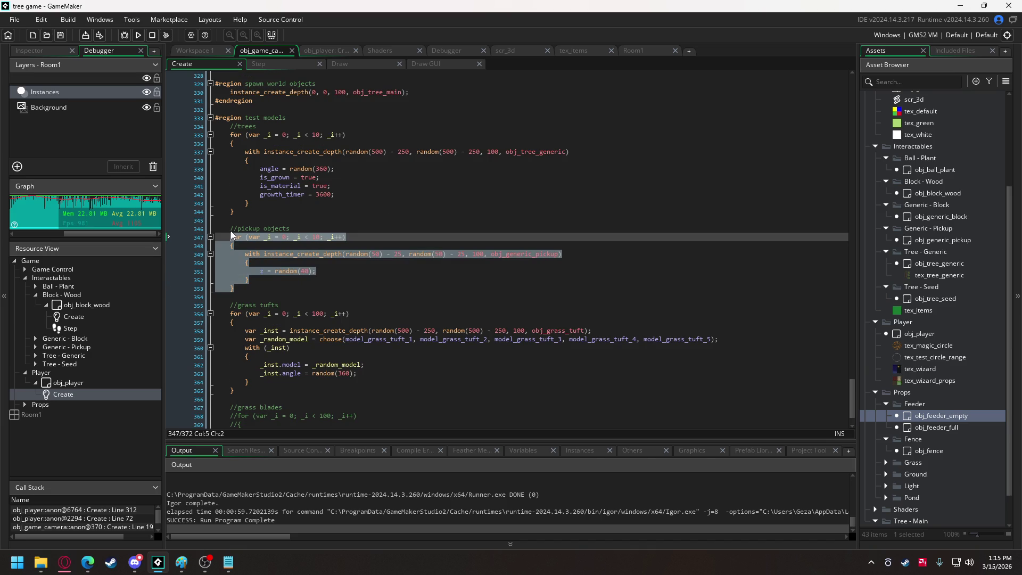
key(ctrl+k)
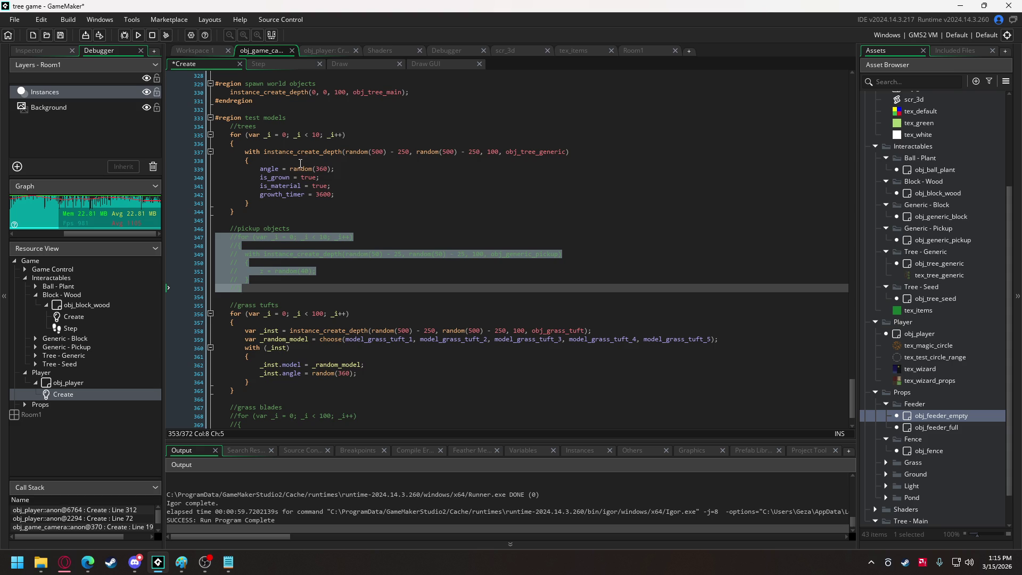
scroll(302, 165, up, 2)
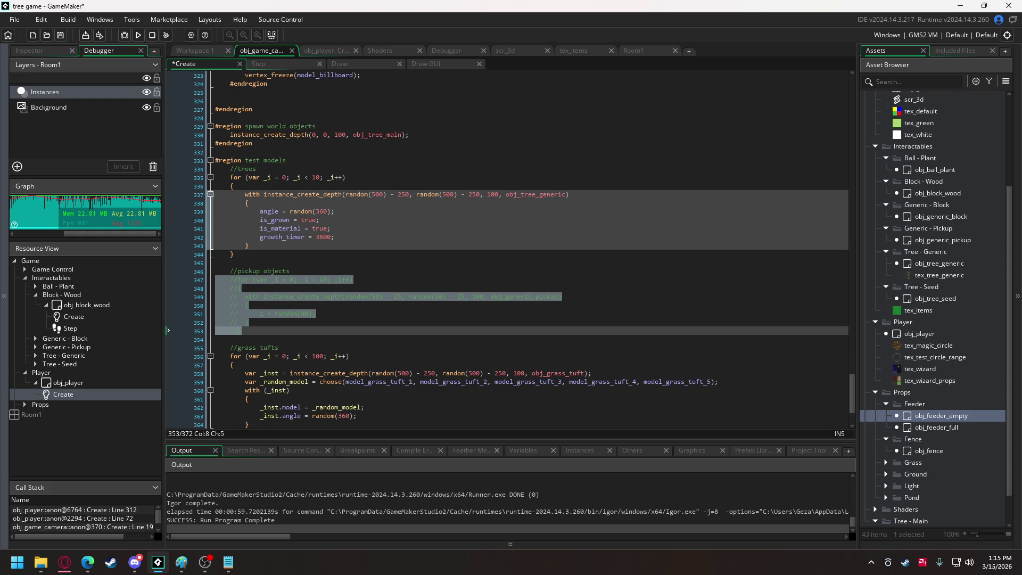
click(205, 562)
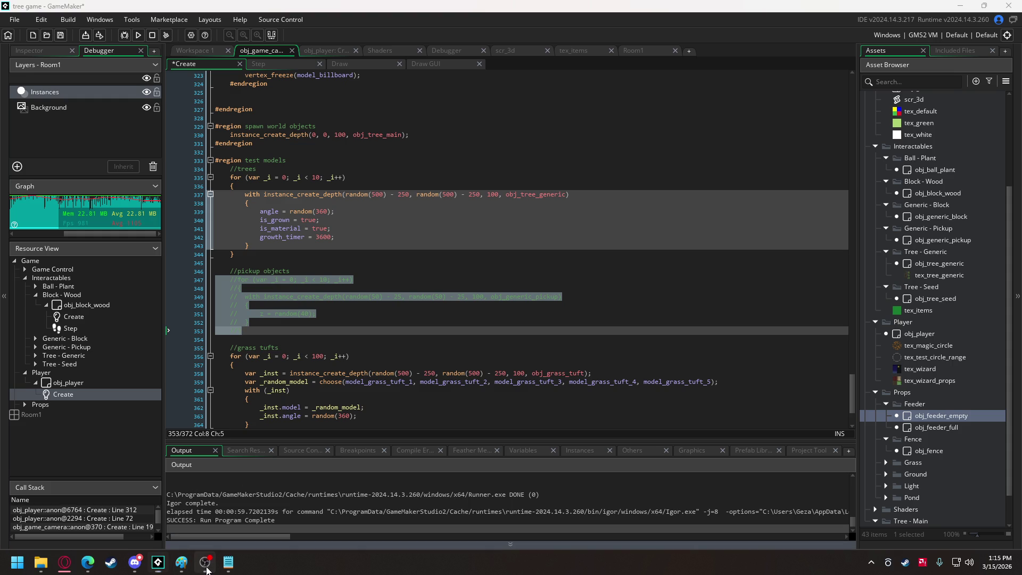